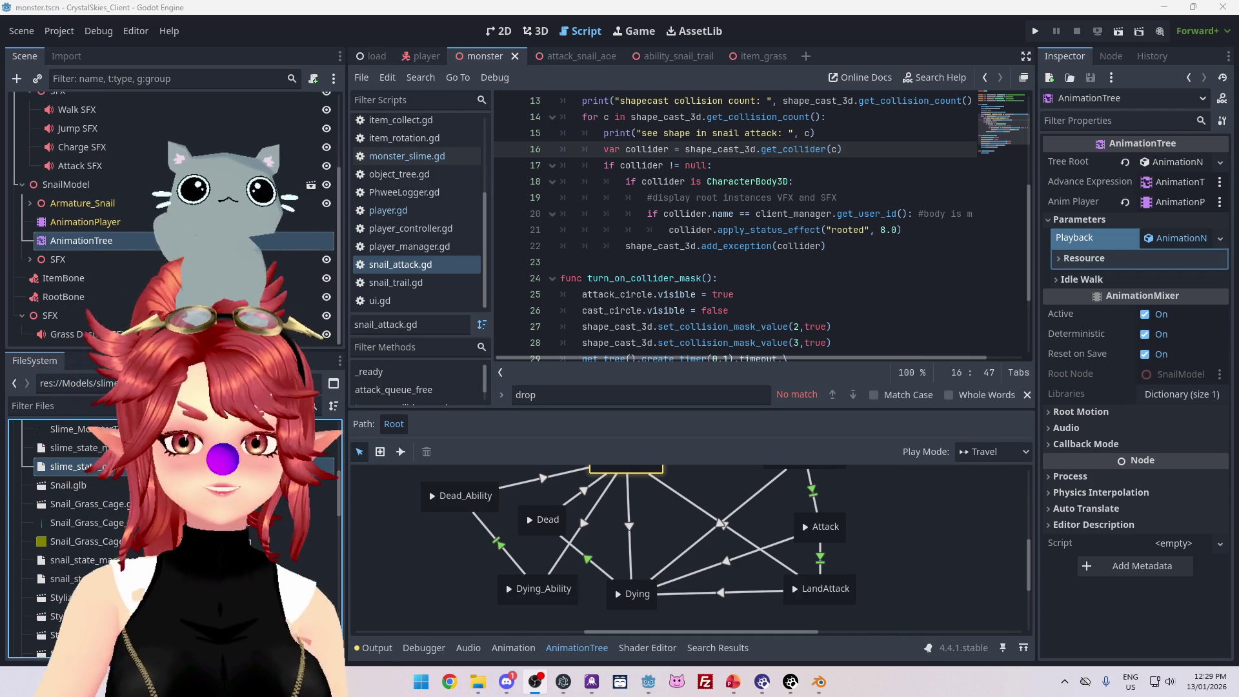
- Post a 'Day 2 done' check-in in Stargazer Shores' #niu-challenge channel, then minimize Discord
key(alt+Tab)
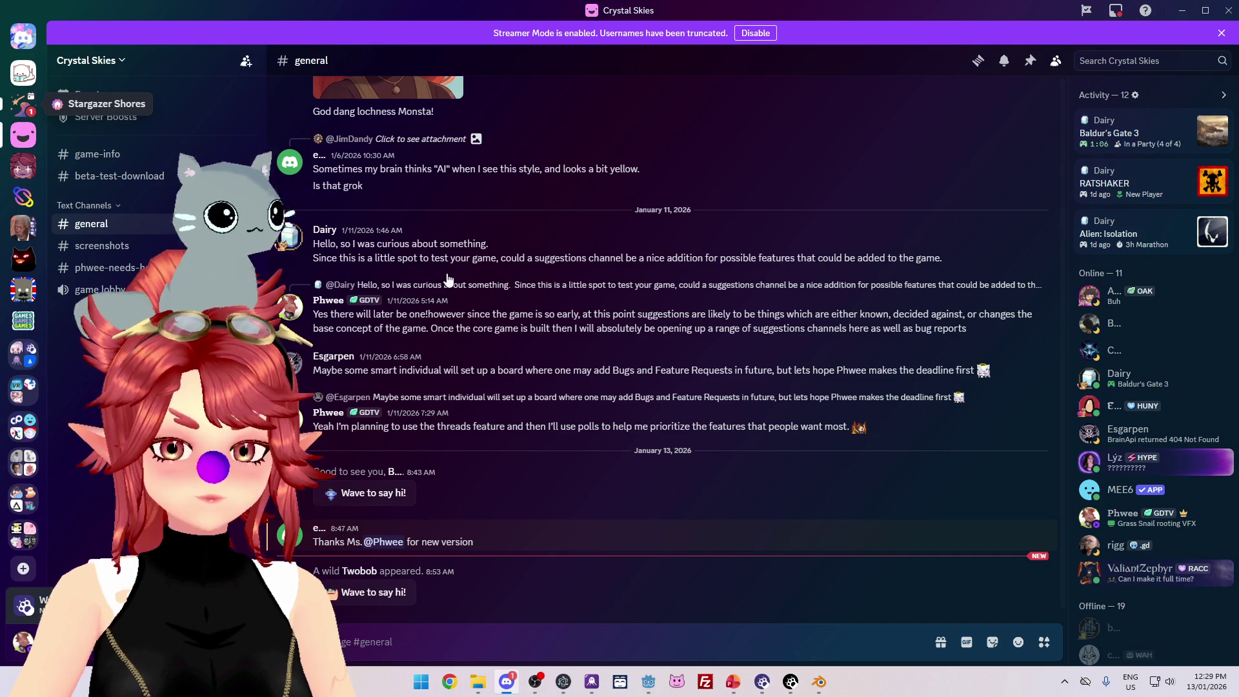
key(ctrl+alt+Up)
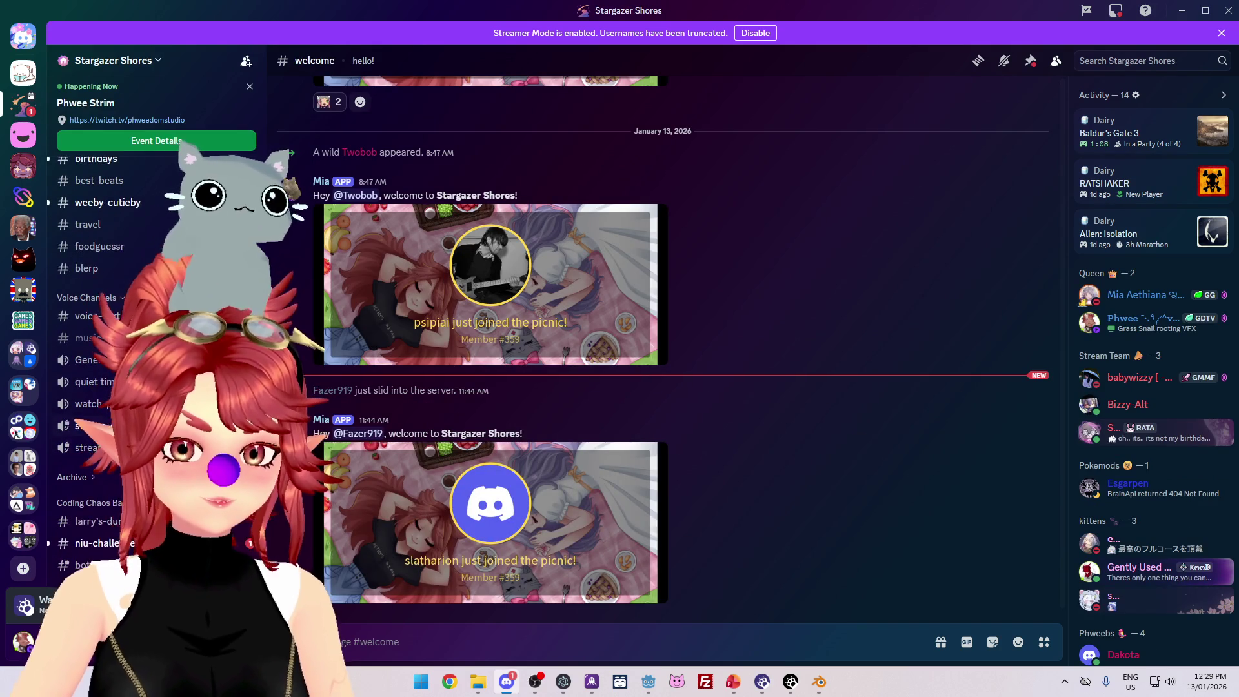
click(246, 548)
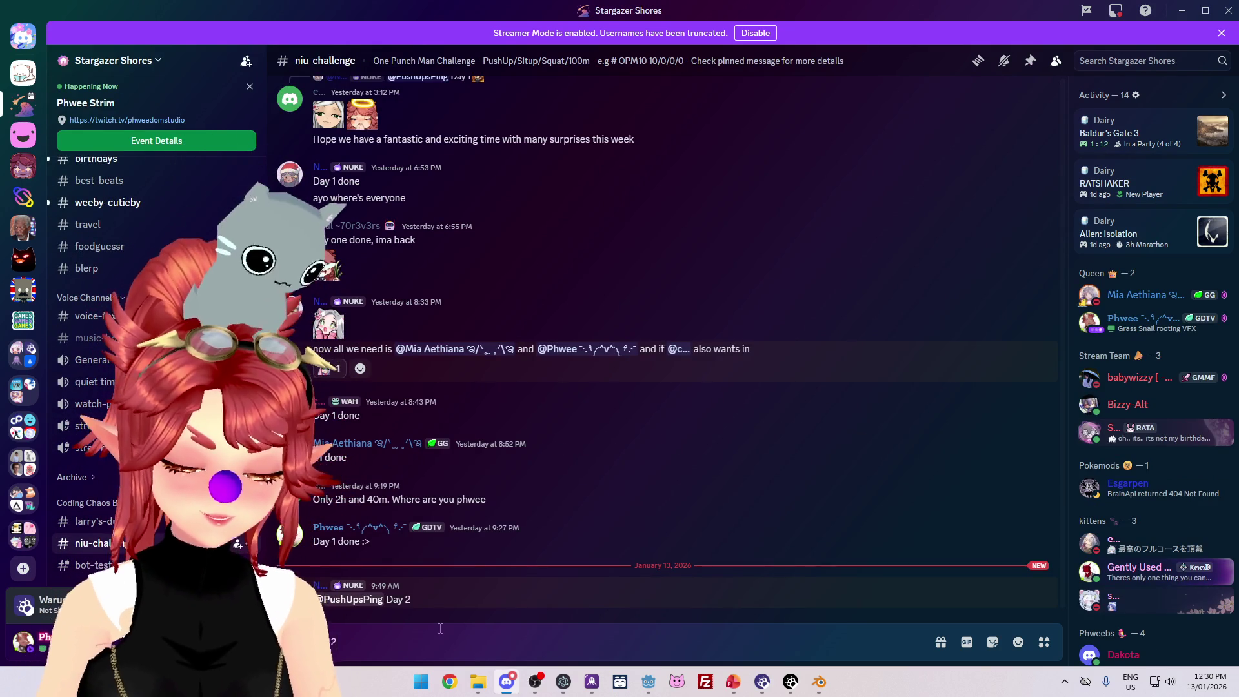
text(e)
key(Return)
click(1182, 10)
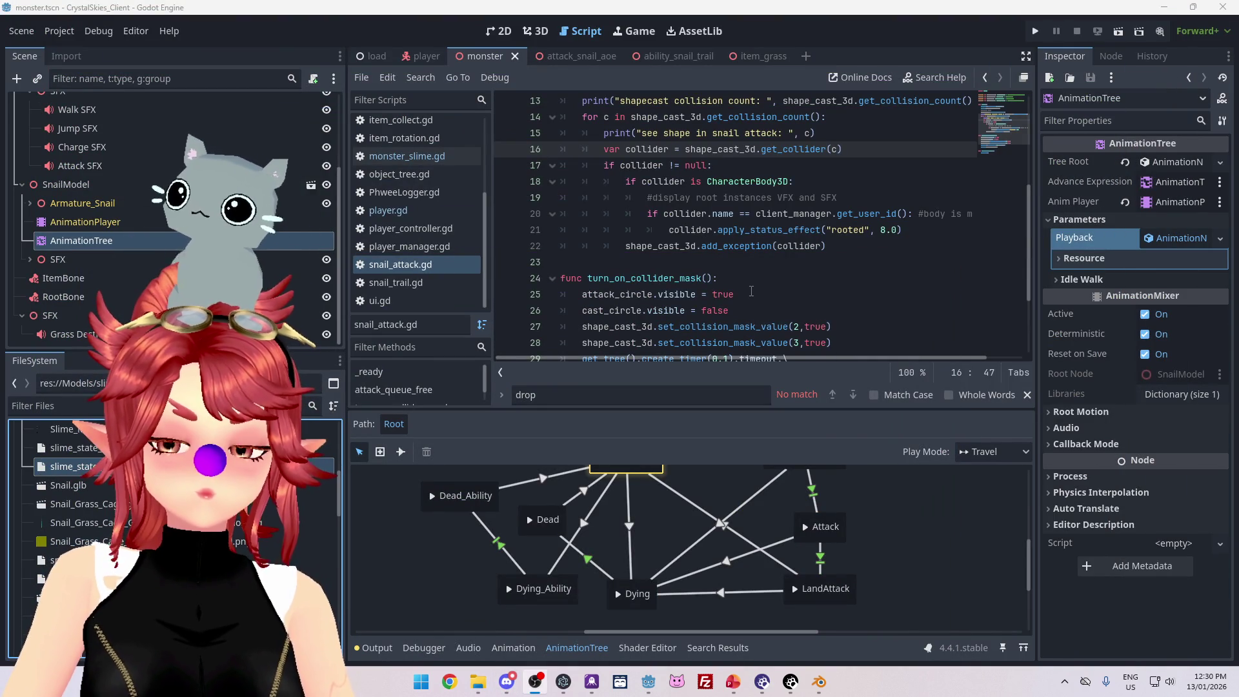
- Delete the four GrassGrass_MAT texture files and the .glb.import file from Models, then return to Godot
scroll(161, 504, down, 1)
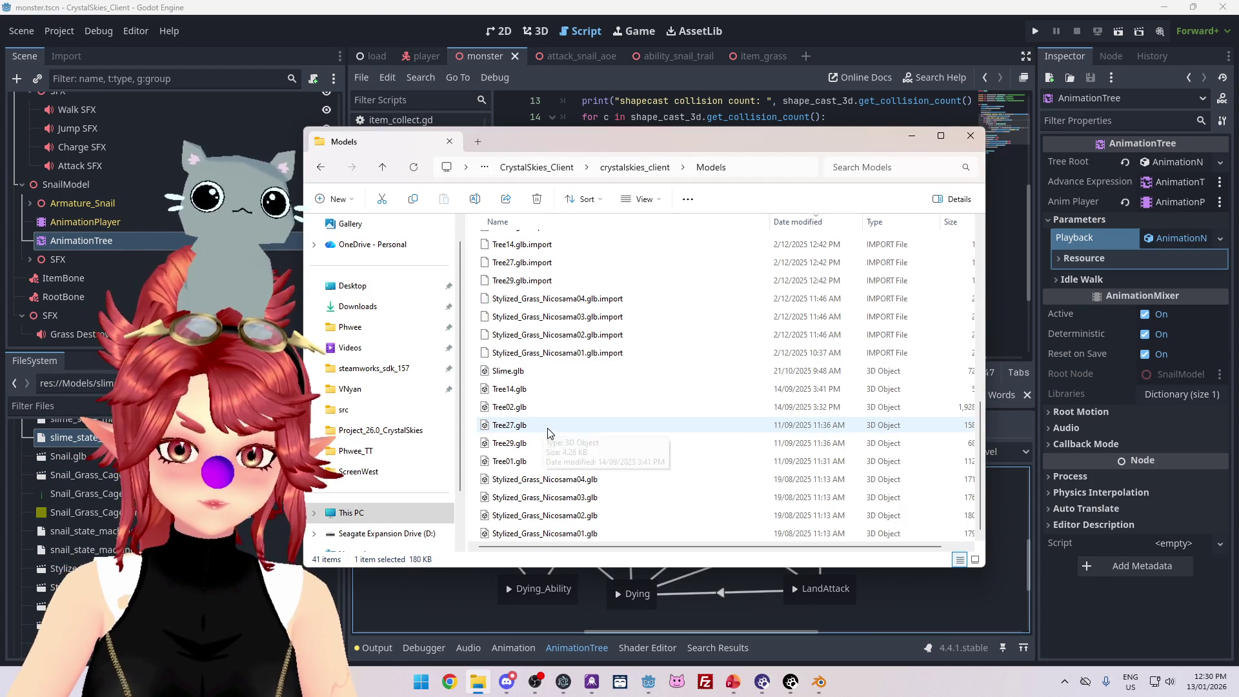
scroll(568, 432, up, 6)
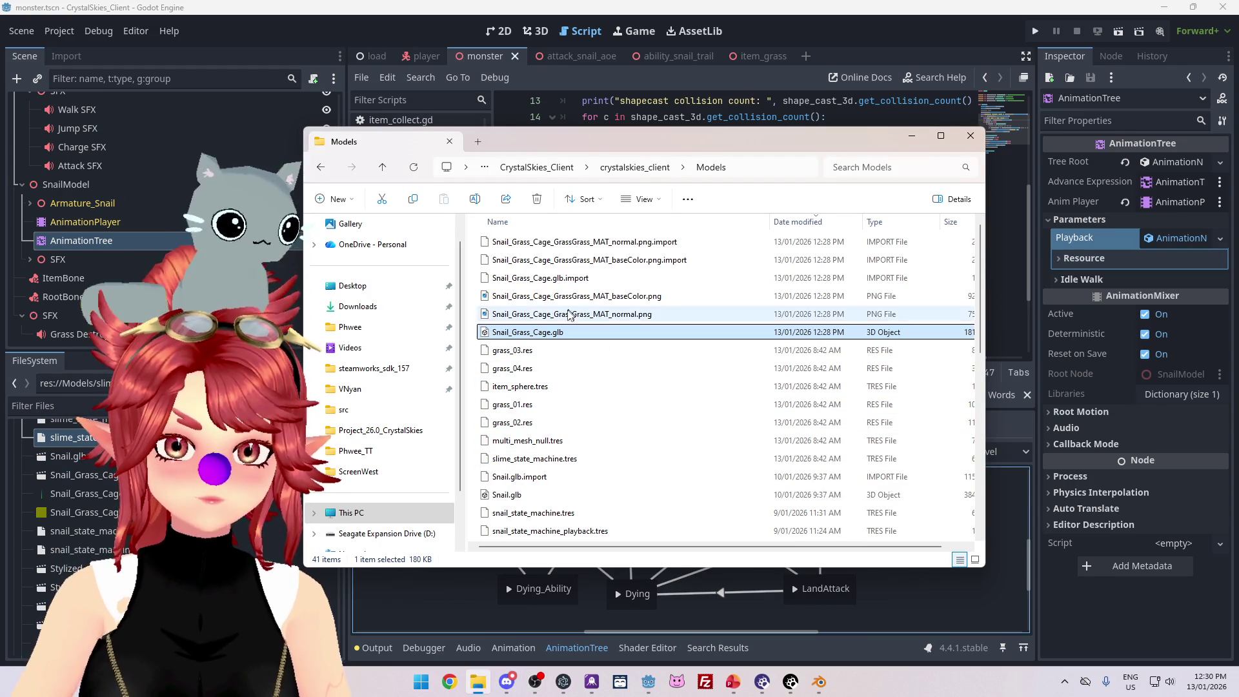
click(555, 314)
shift+click(554, 243)
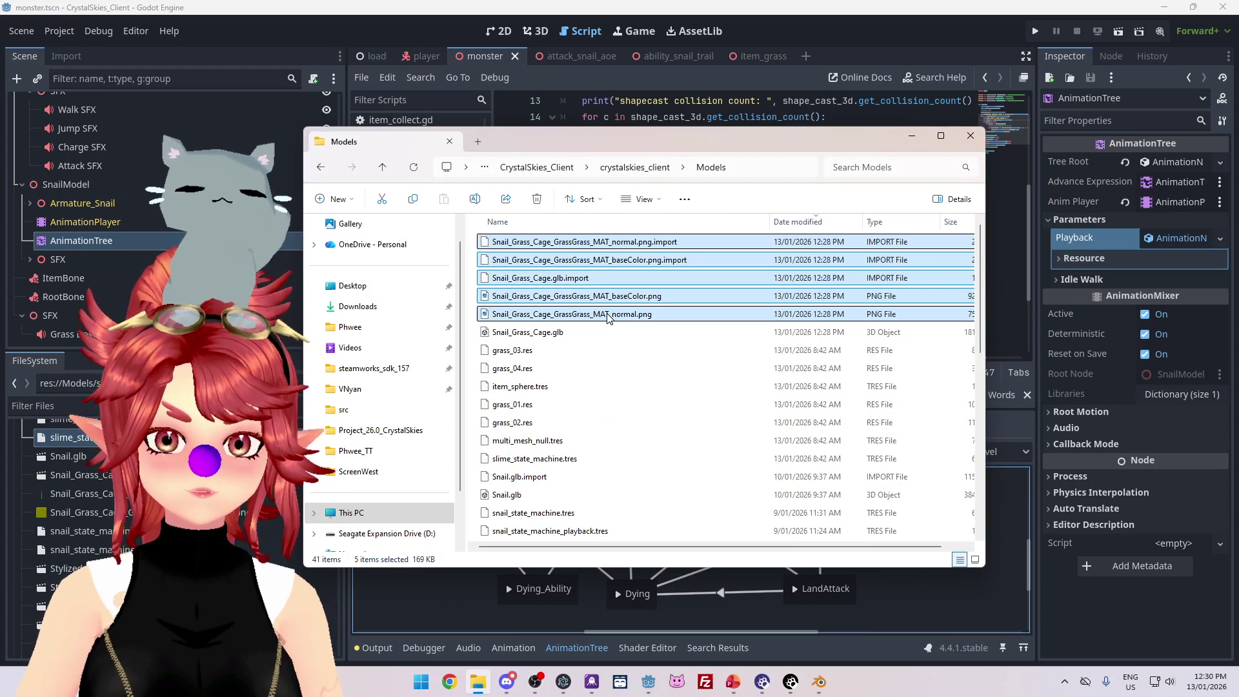
key(Delete)
click(130, 550)
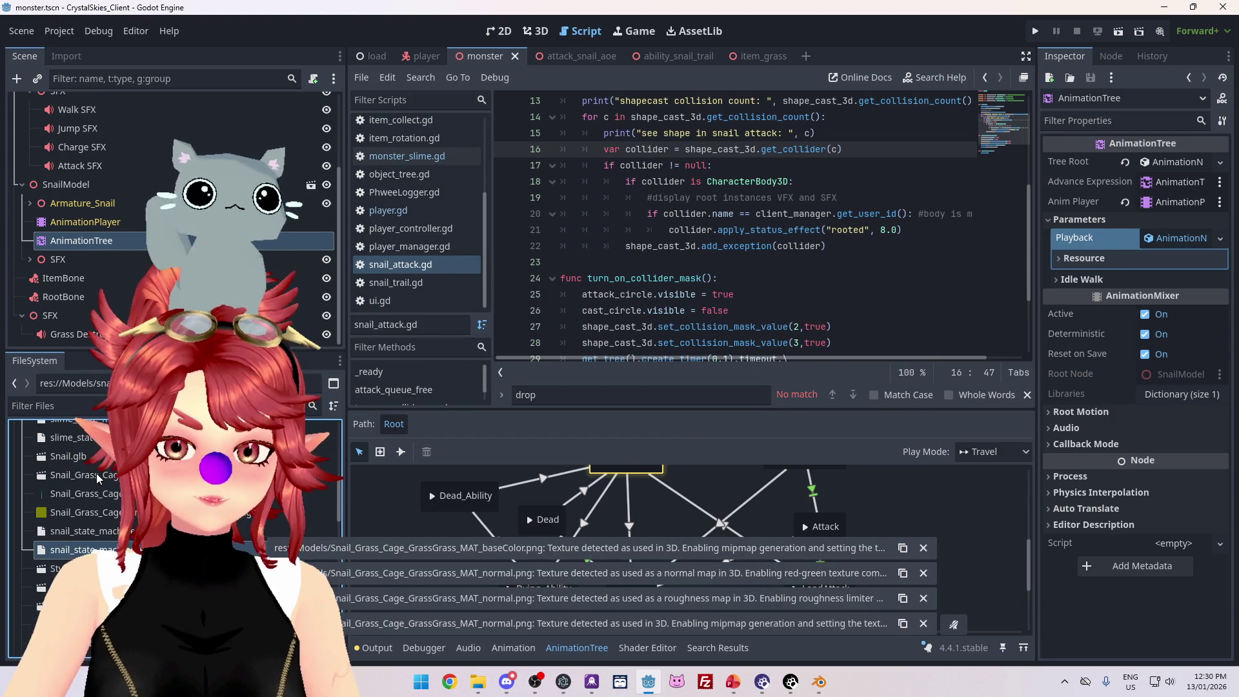
double_click(76, 476)
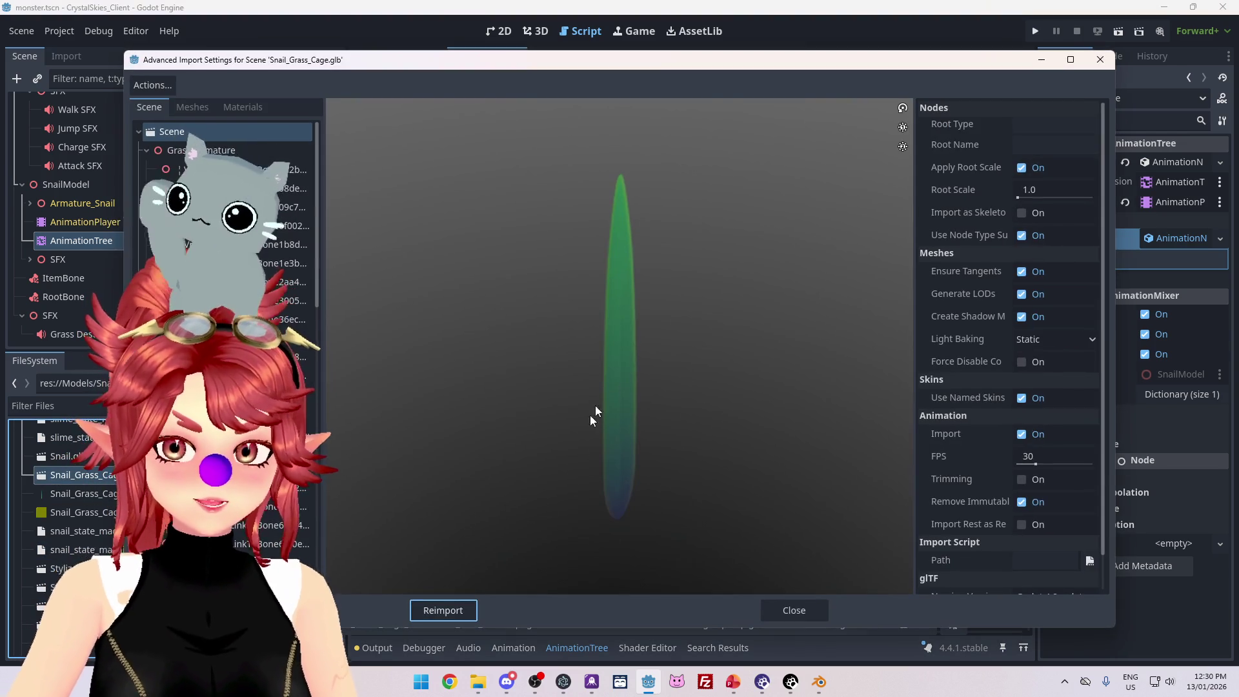
scroll(147, 166, down, 5)
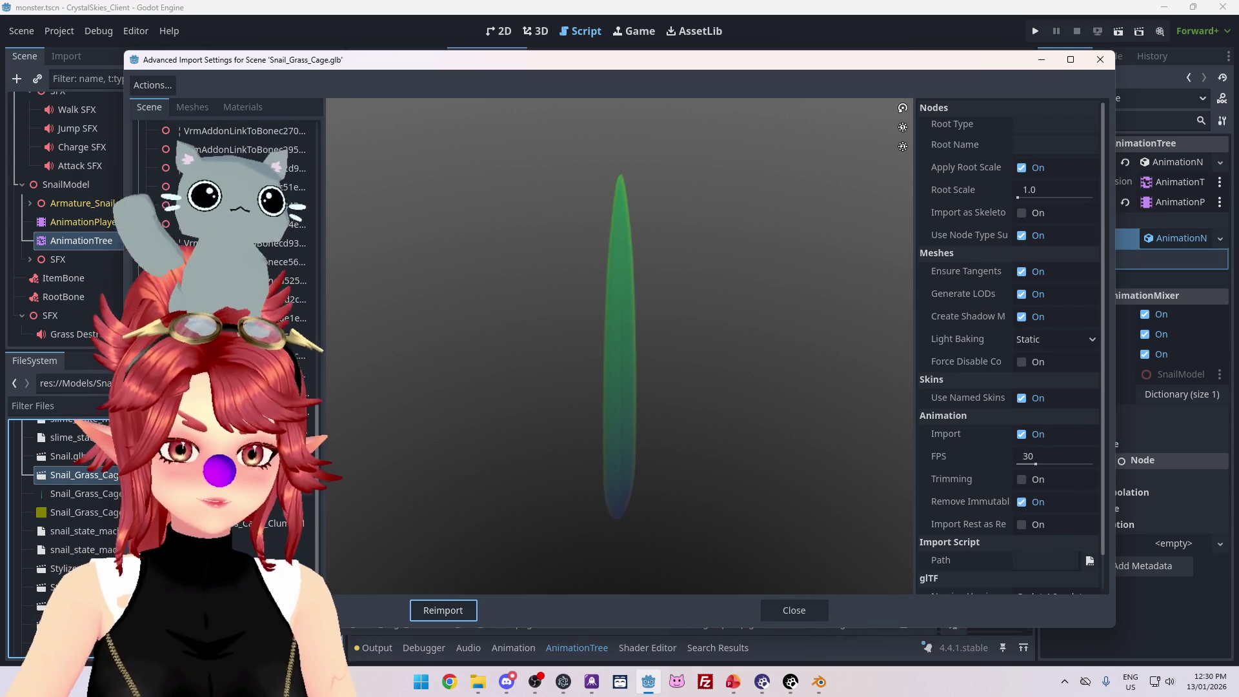
click(303, 505)
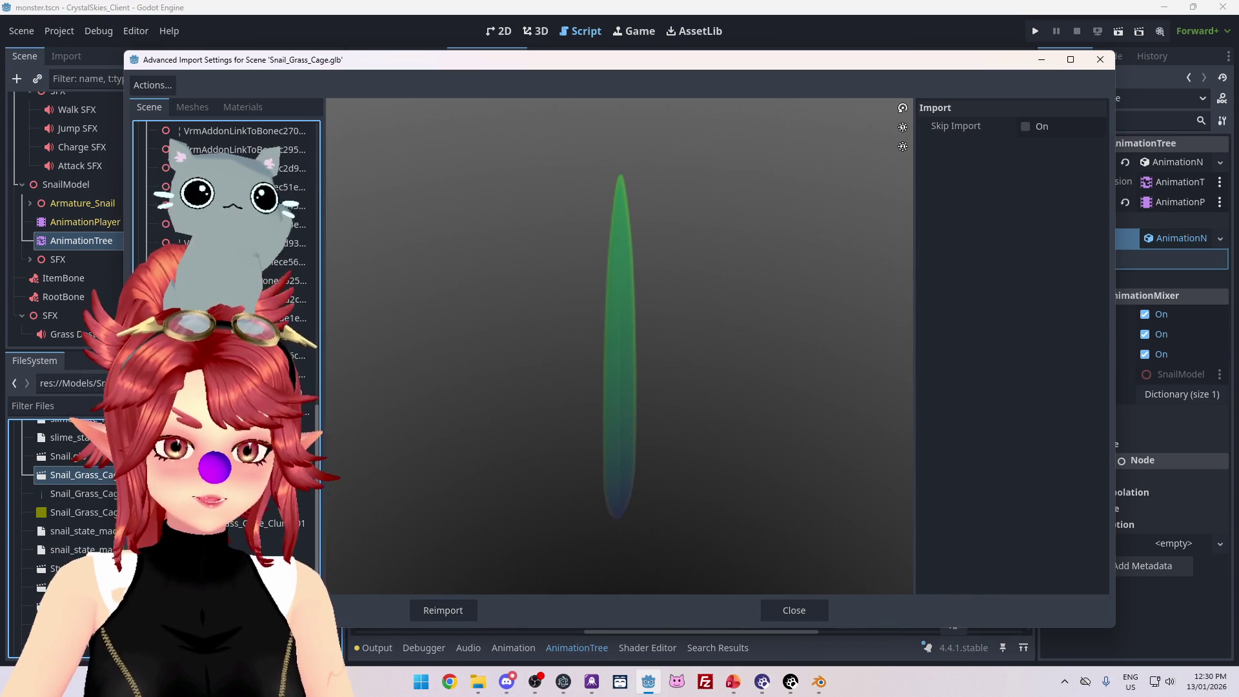
scroll(258, 258, down, 3)
click(297, 186)
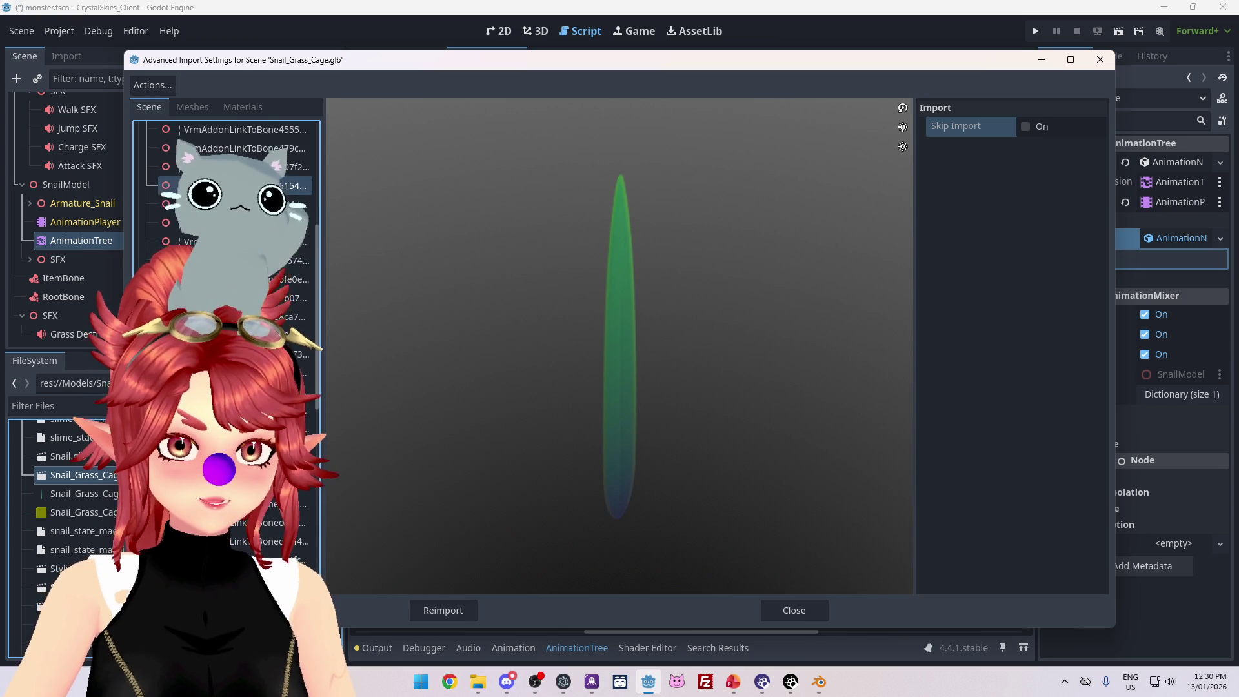
scroll(226, 258, up, 5)
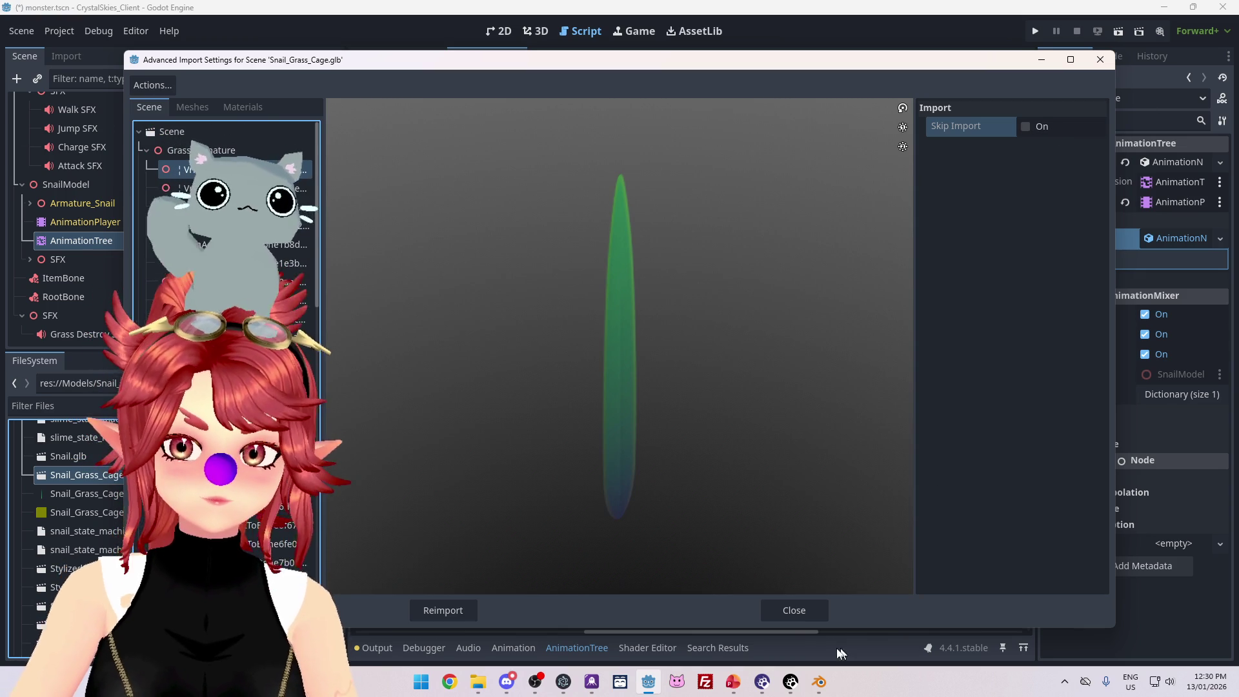
click(789, 613)
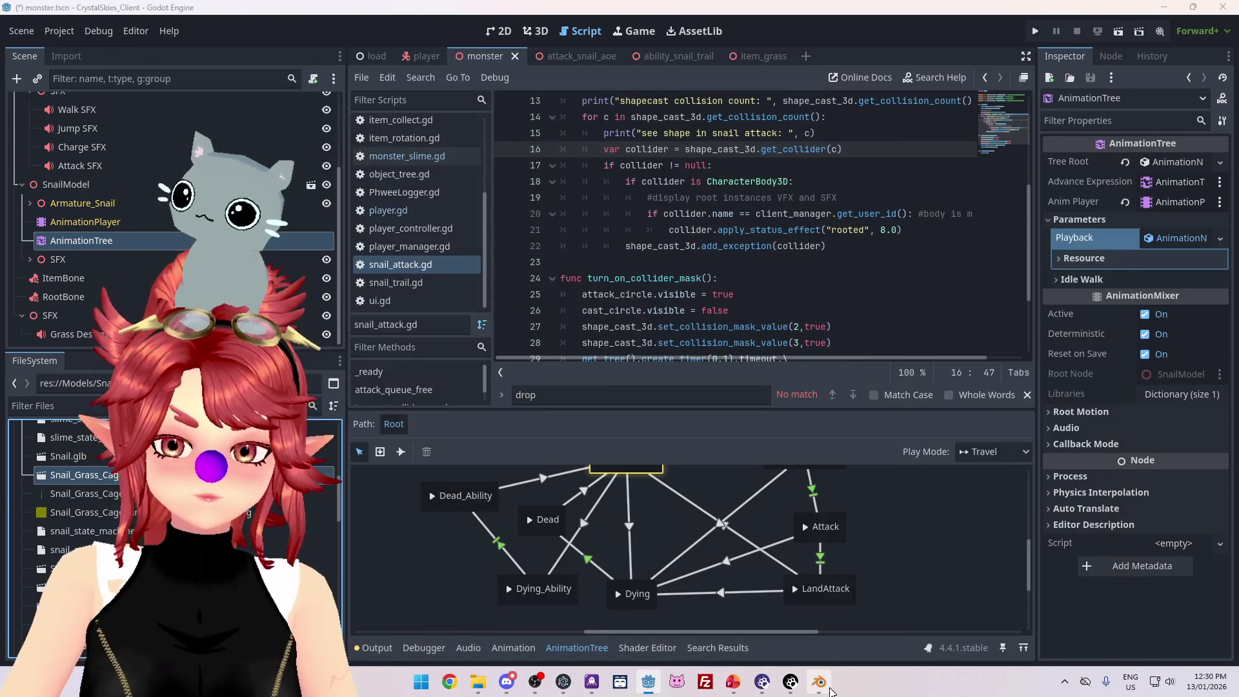
- Glance at the Blender grass file, then bring Godot's monster scene back
click(819, 682)
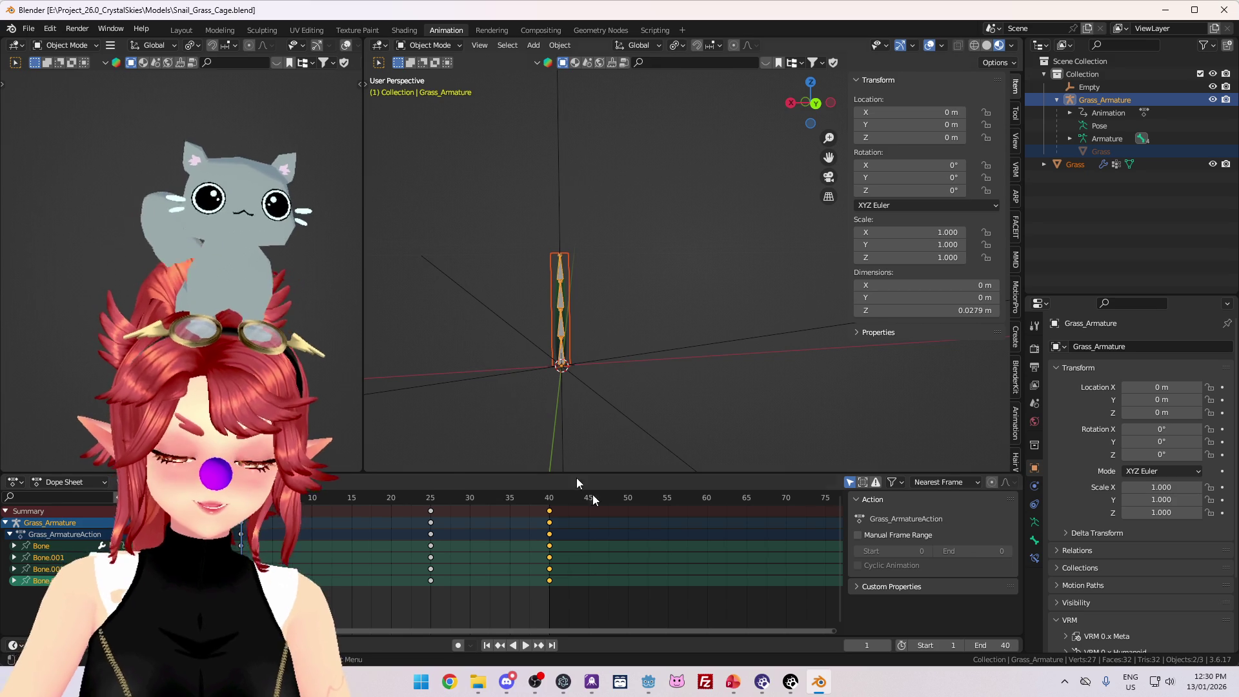
mouse_move(649, 683)
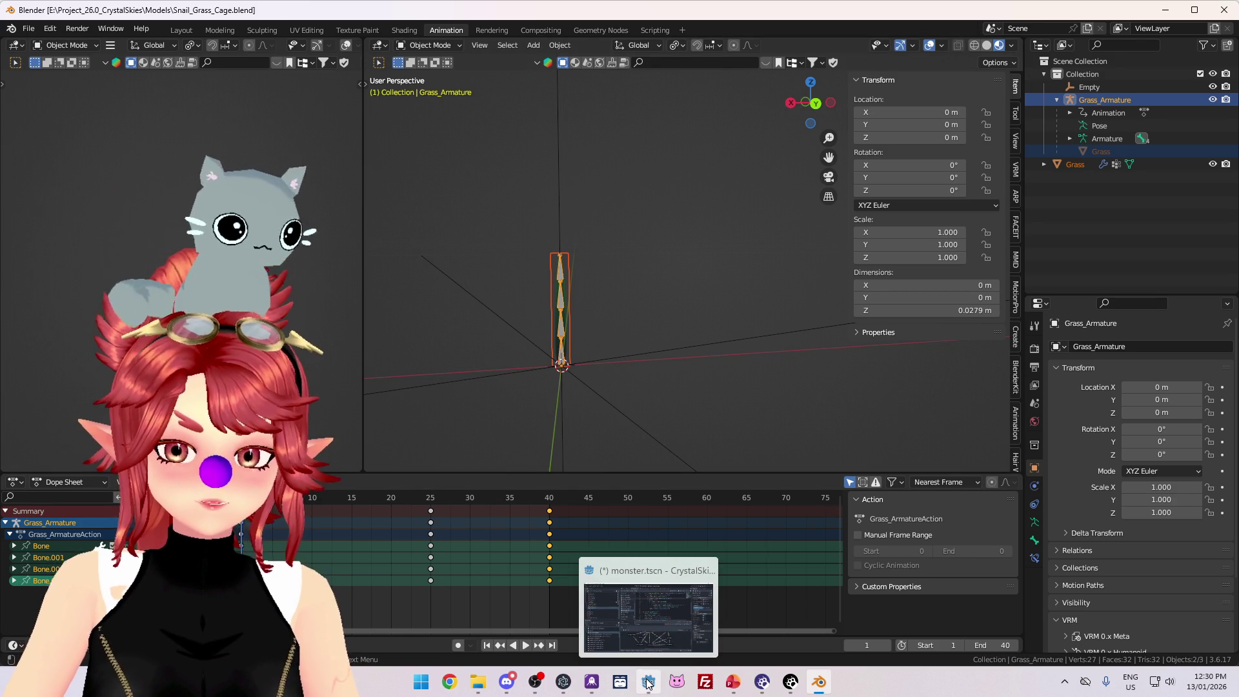
click(648, 683)
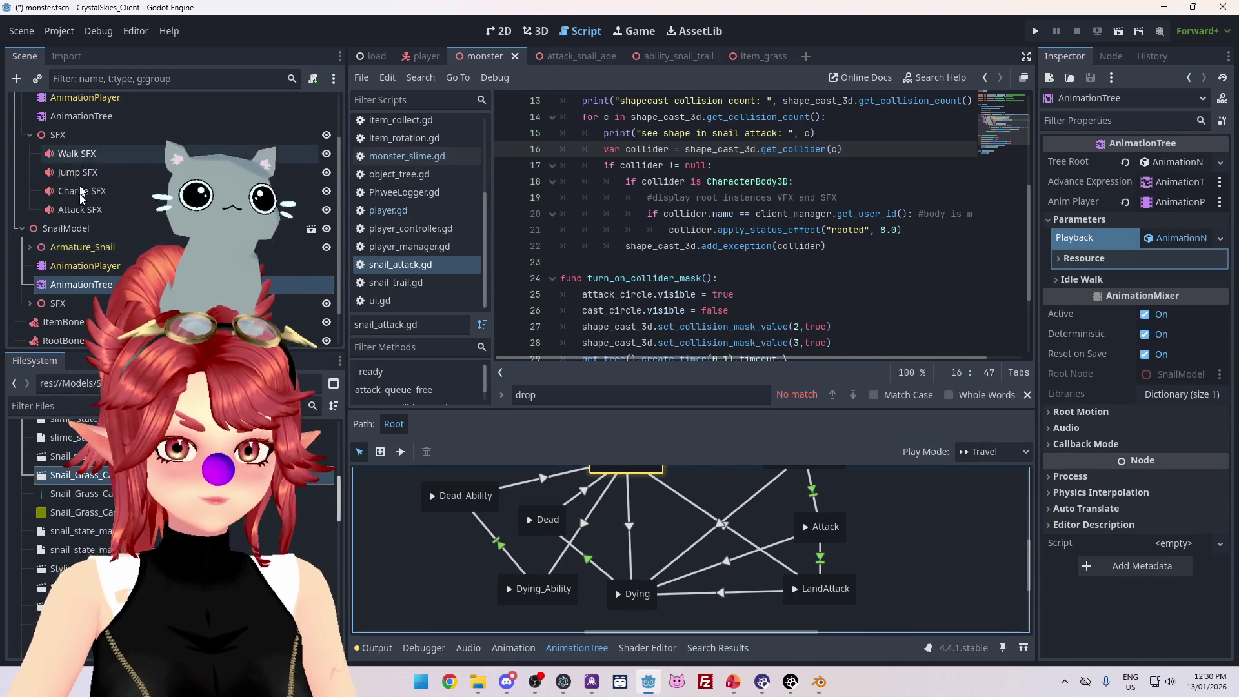
- Expand and collapse Armature_Snail and the slime Armature to check their bone children
scroll(91, 239, down, 2)
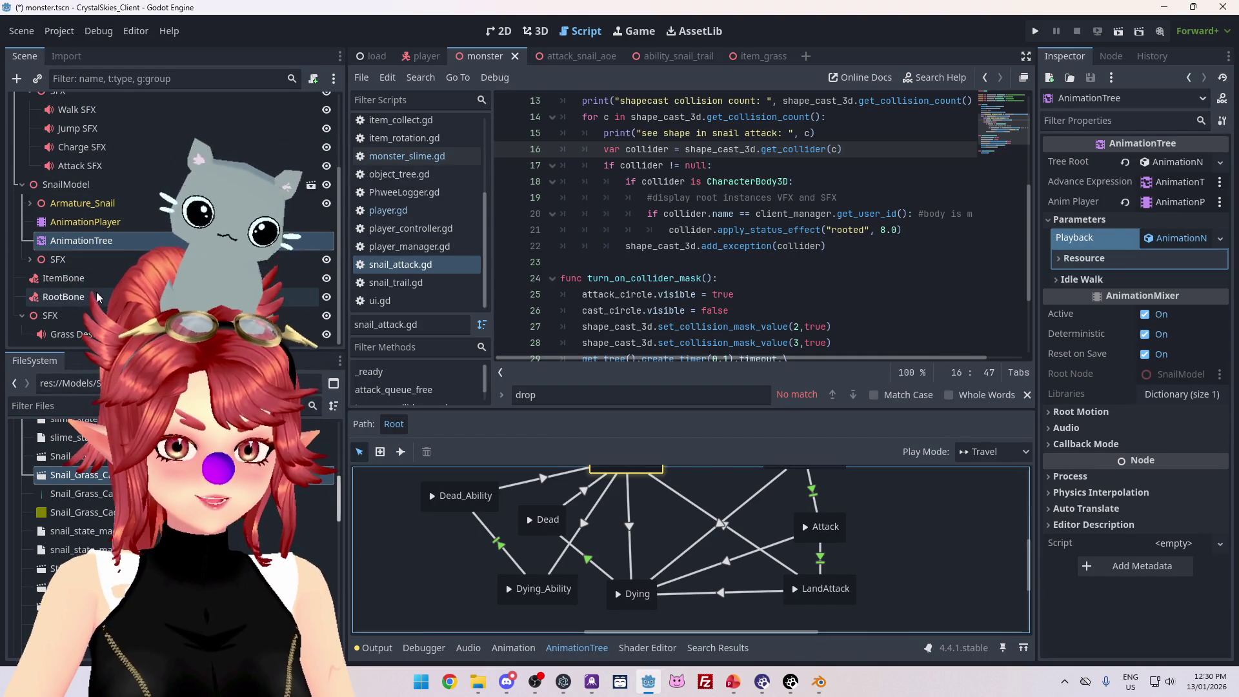
click(76, 204)
click(29, 203)
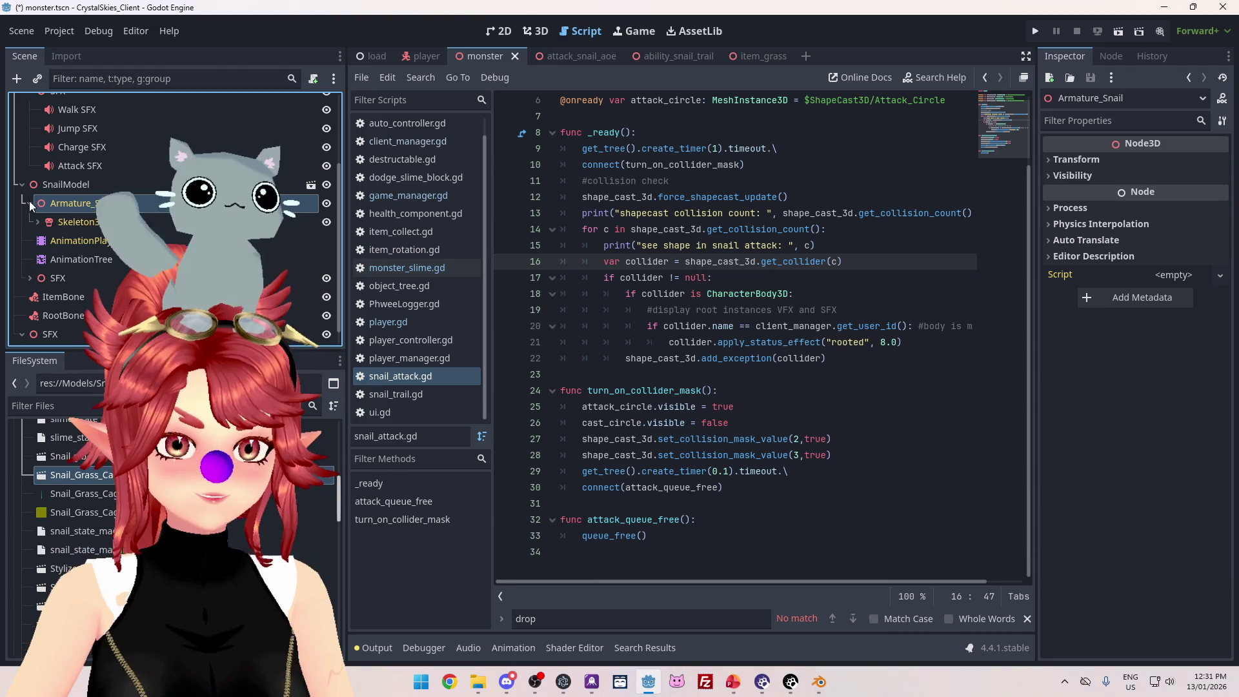
click(30, 203)
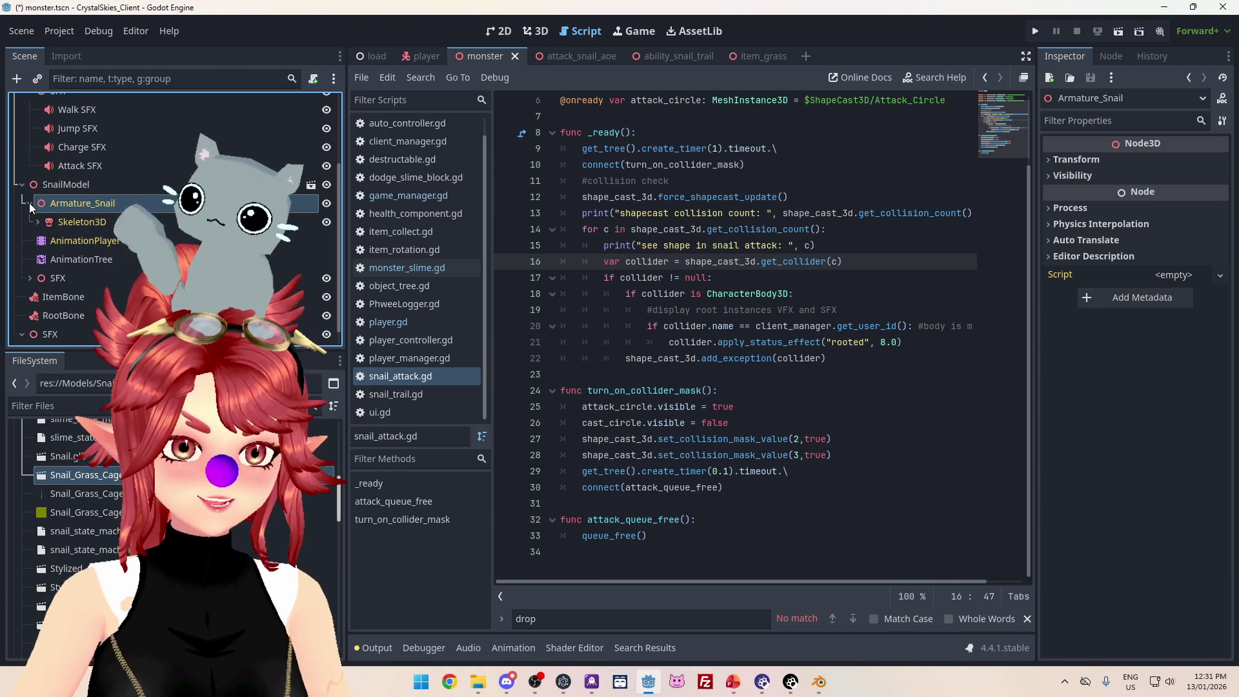
scroll(29, 202, up, 4)
click(29, 129)
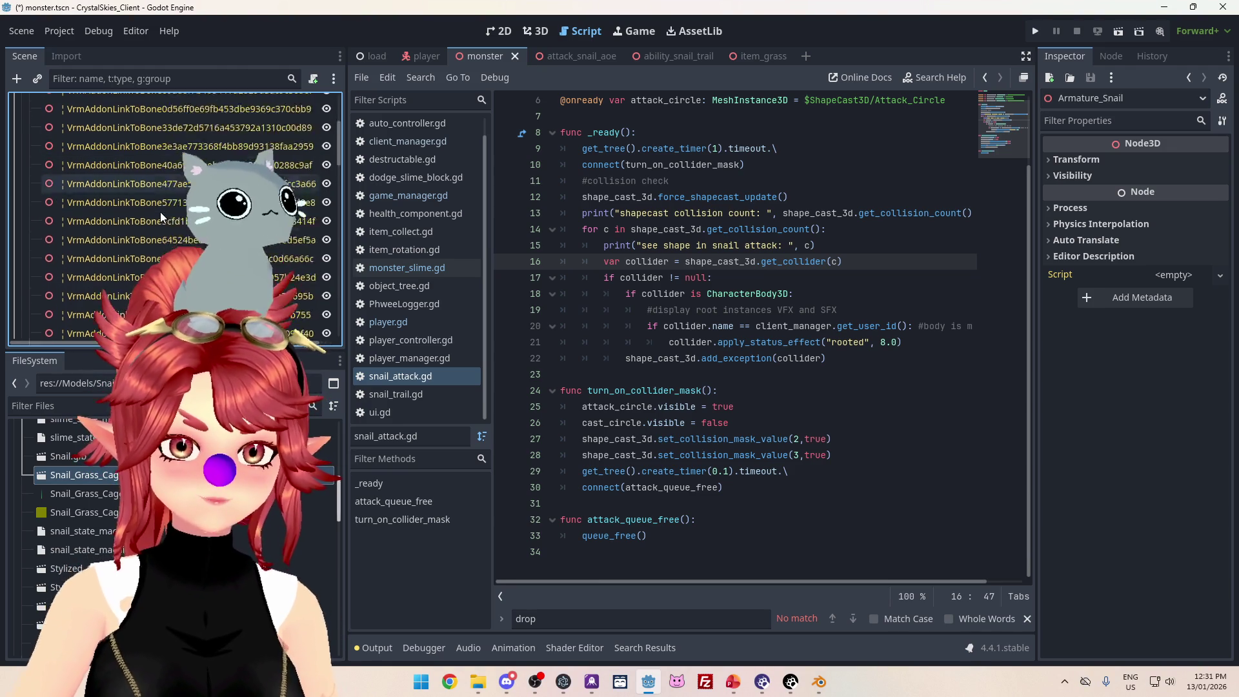
scroll(160, 242, up, 1)
click(30, 140)
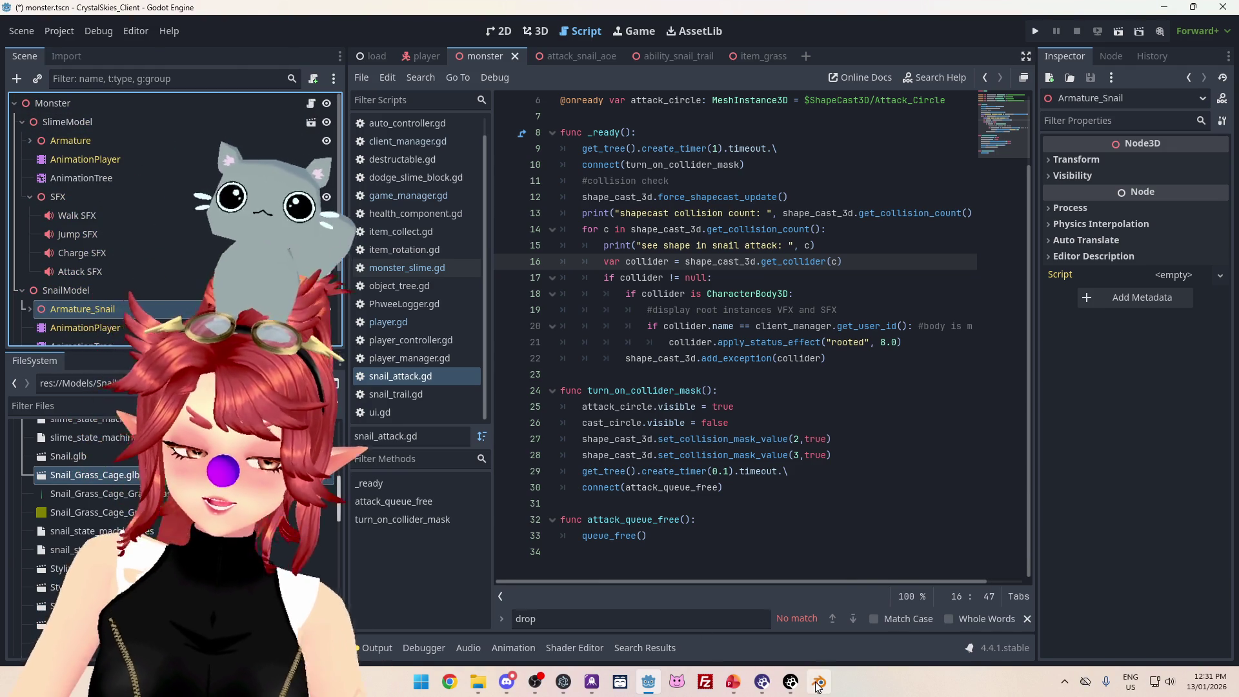
key(alt+Tab)
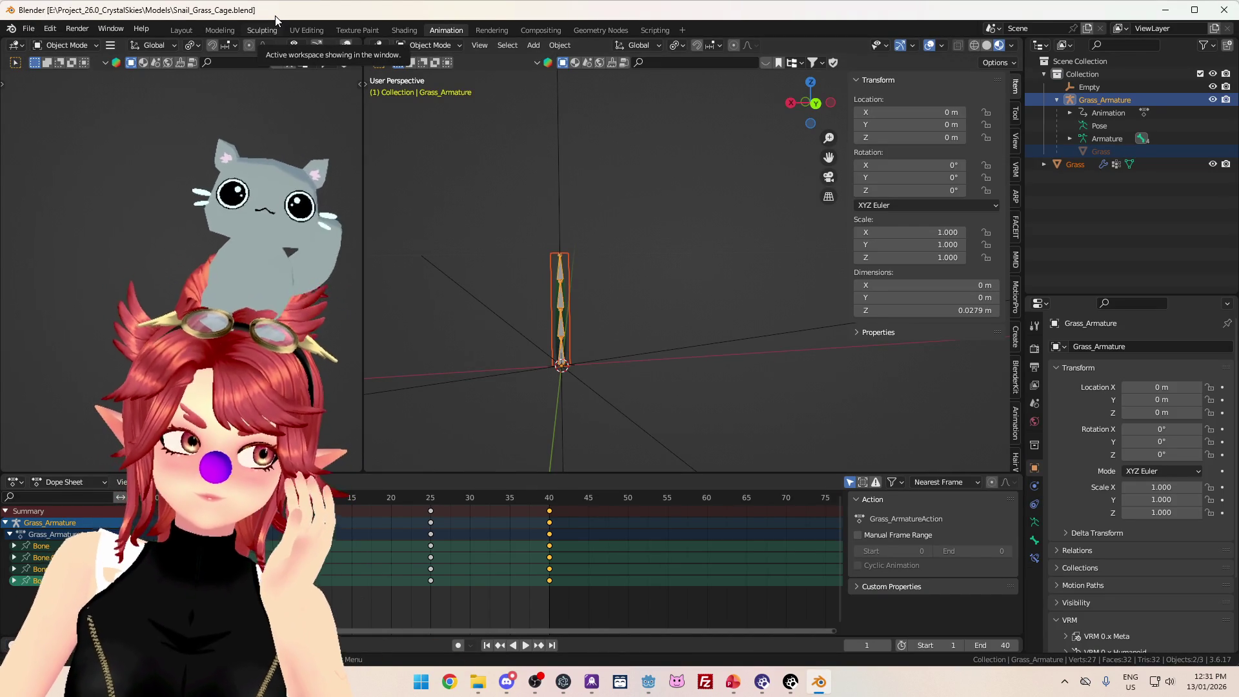
- Close the old Blender and reopen Snail_Grass_Cage.blend in Blender 4.3 from Recent Files
click(1225, 10)
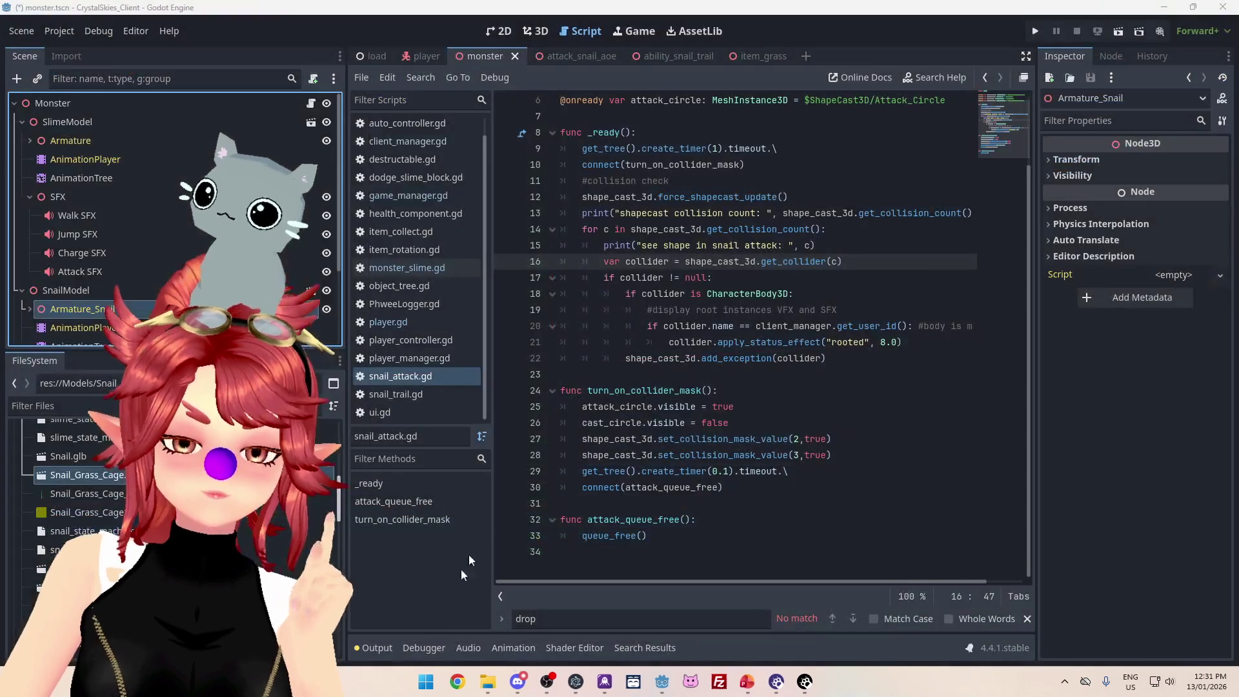
click(434, 684)
text(ble)
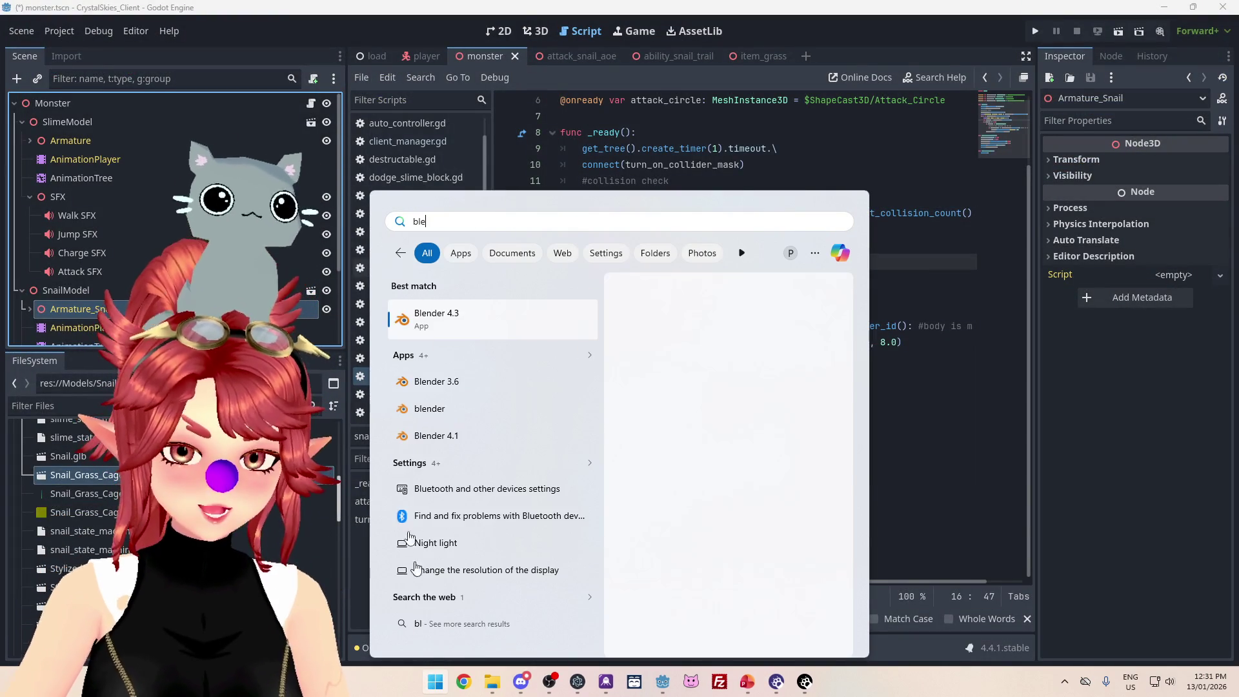
click(474, 318)
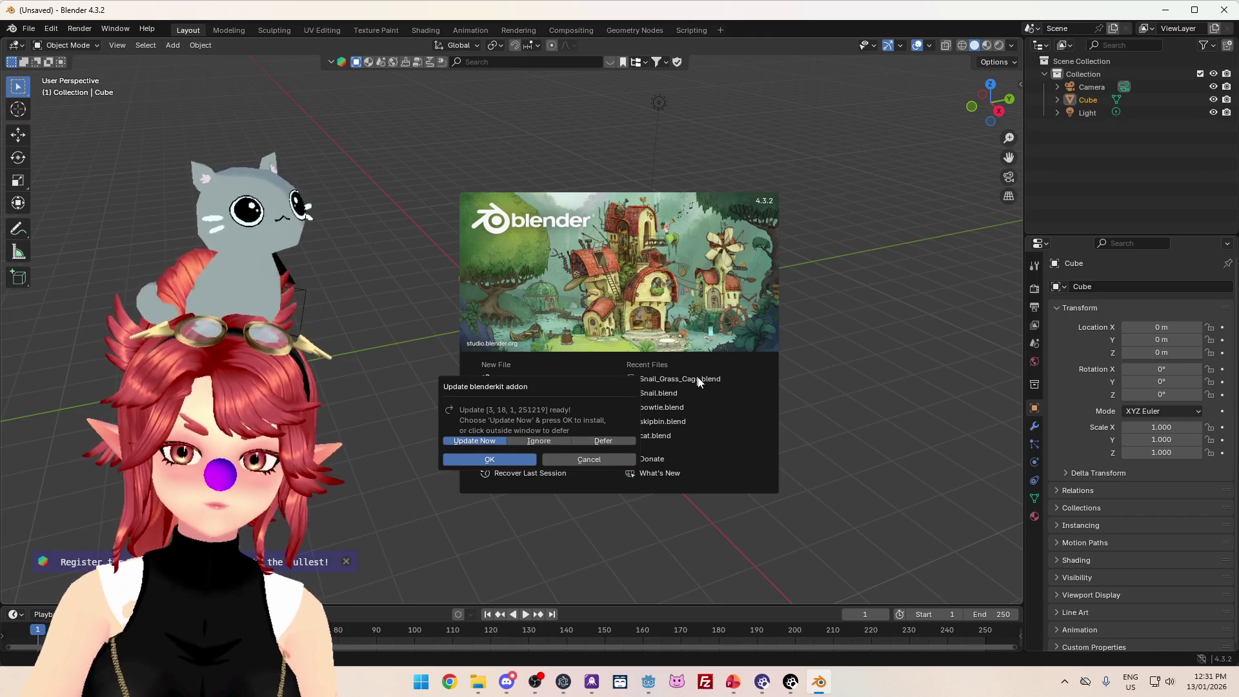
click(593, 459)
click(688, 379)
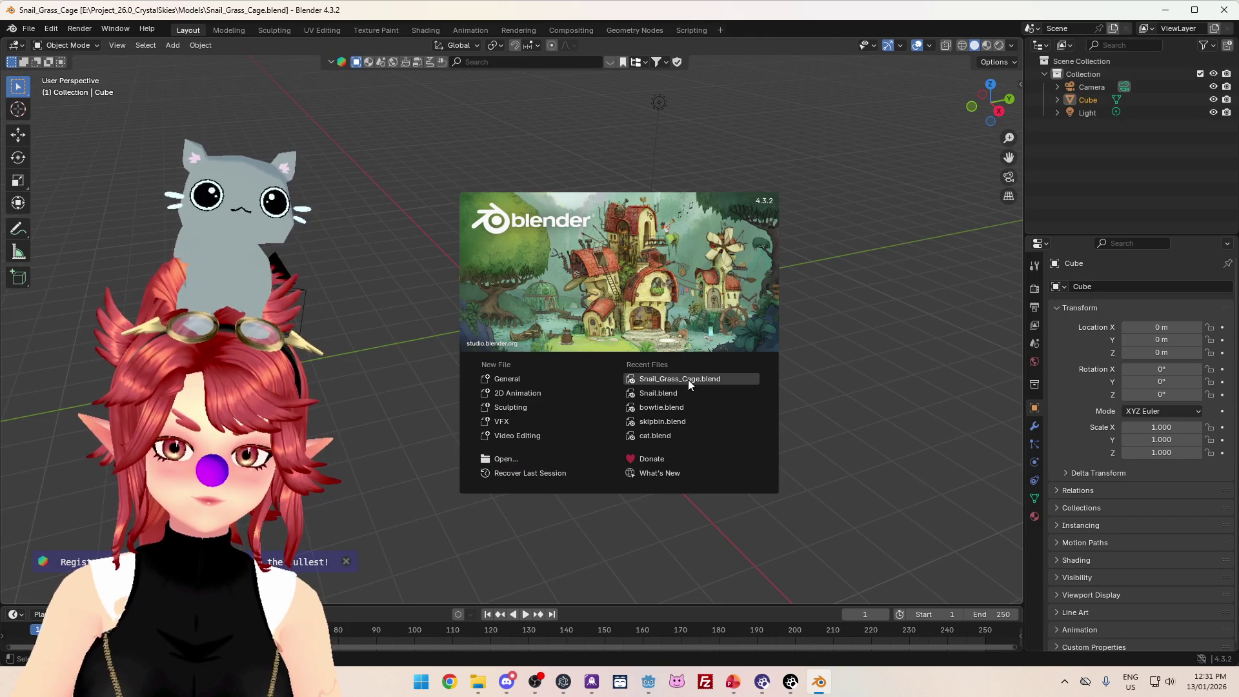
click(28, 28)
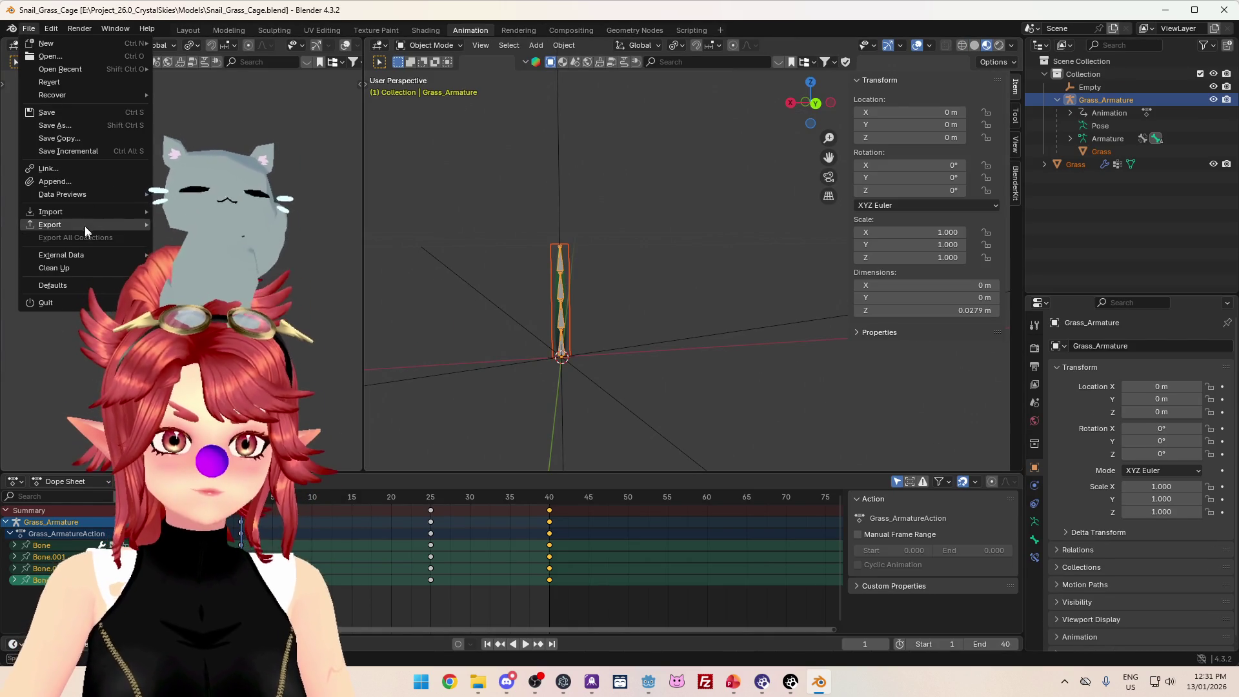
- Start a glTF export targeting Snail_Grass_Cage.glb in CrystalSkies_Client/crystalskies_client/Models
mouse_move(84, 224)
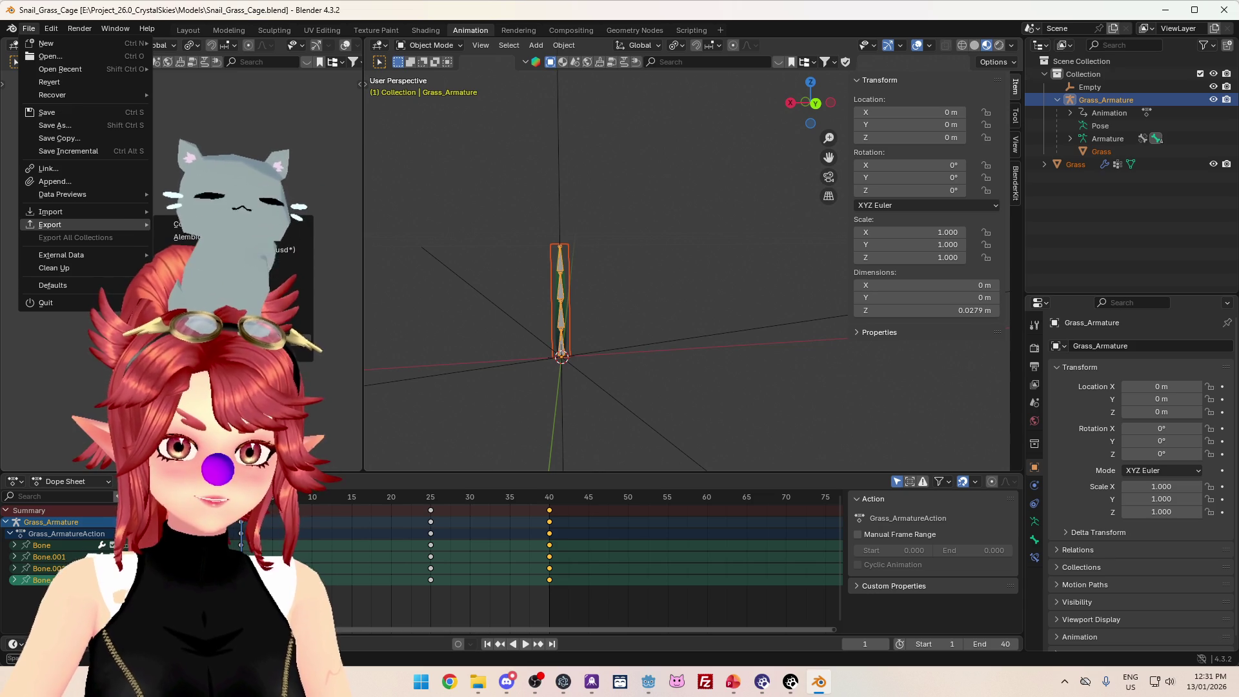
click(213, 340)
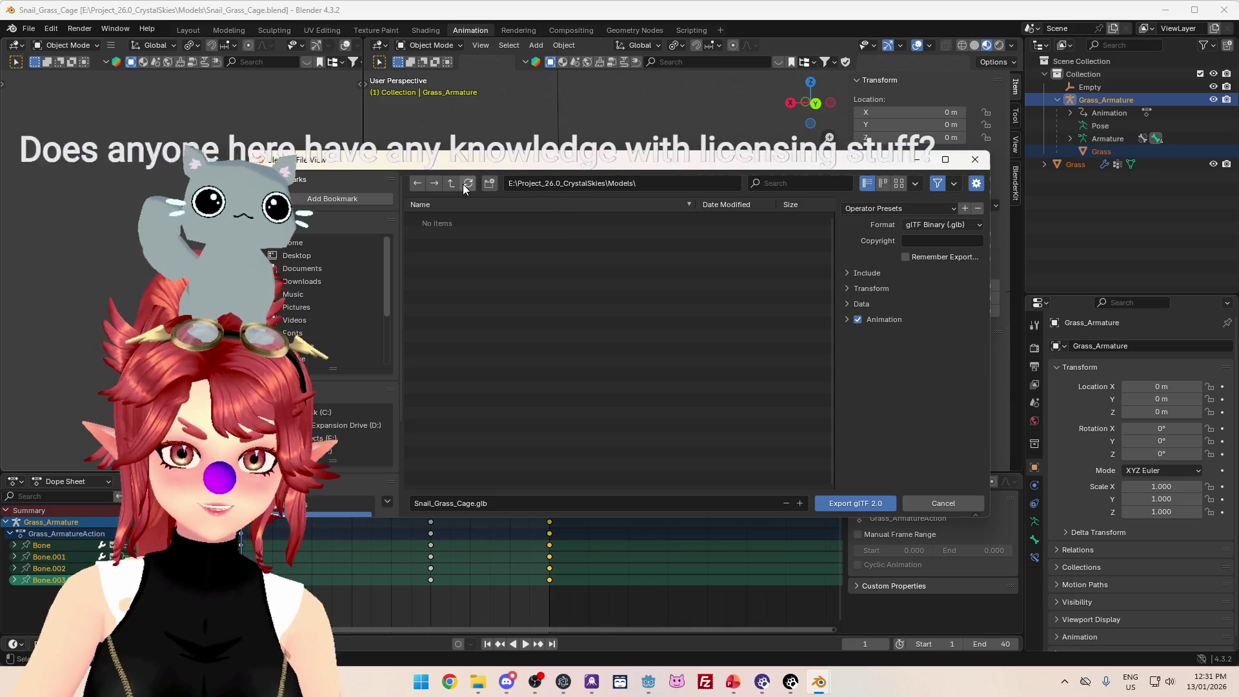
click(451, 183)
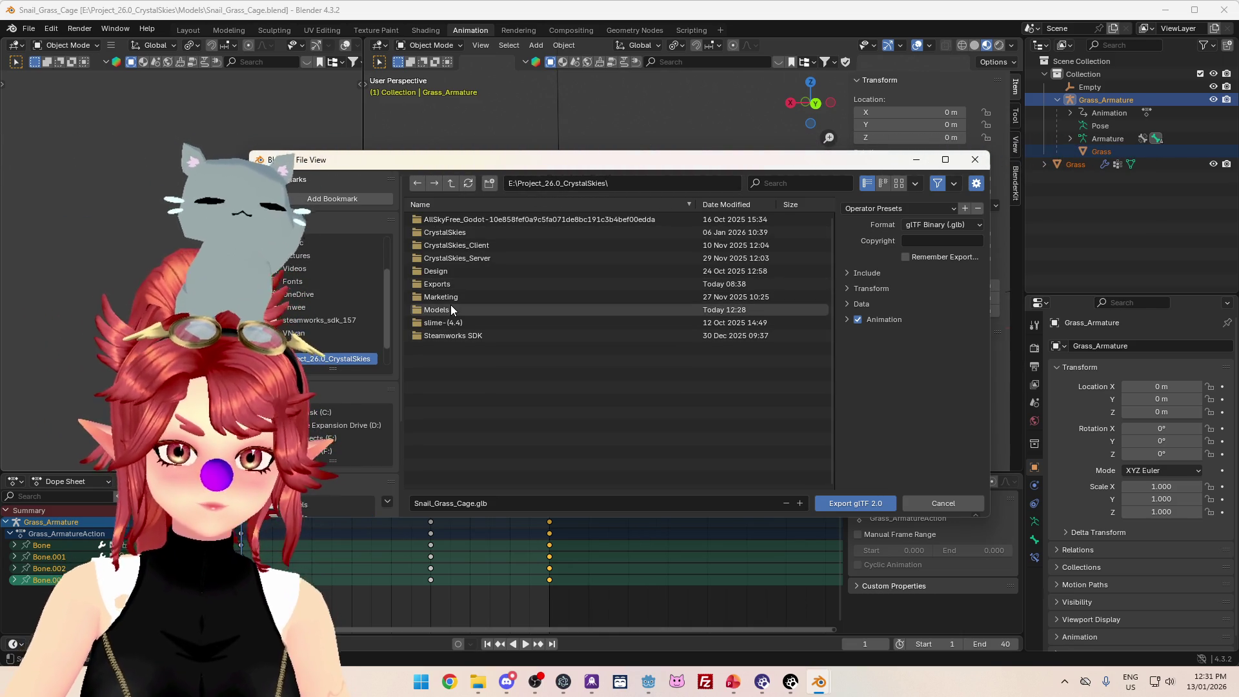
click(450, 307)
click(451, 184)
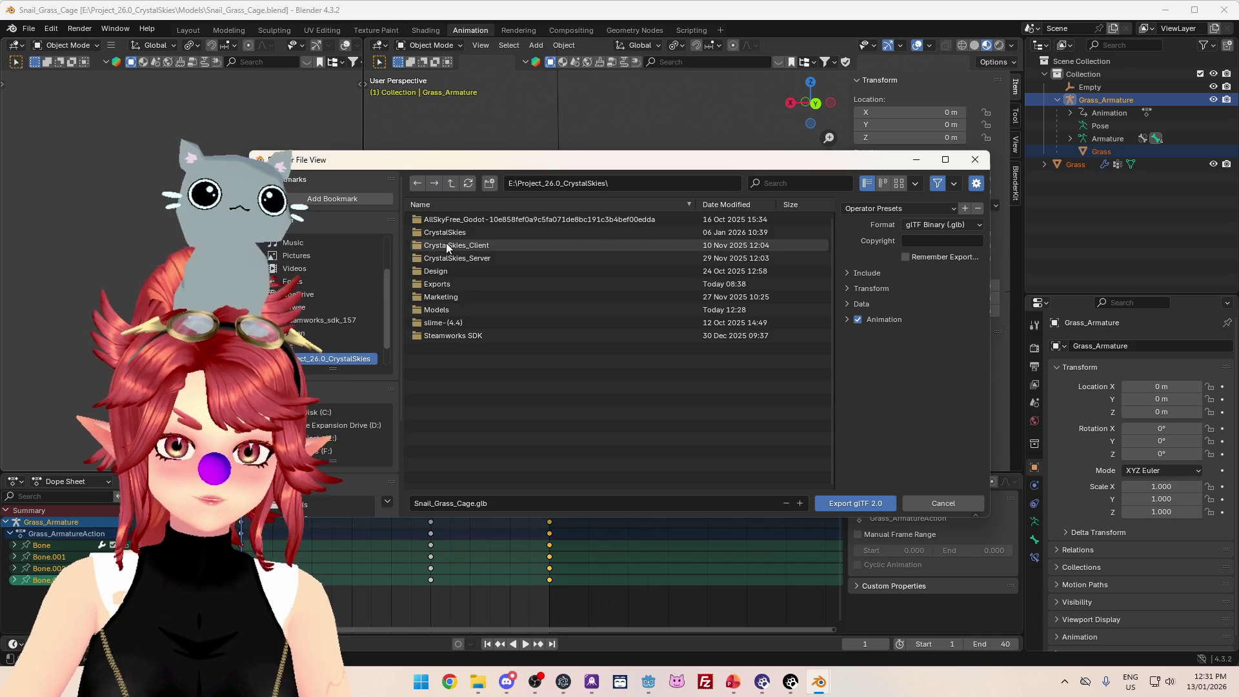
double_click(447, 244)
double_click(444, 219)
click(441, 284)
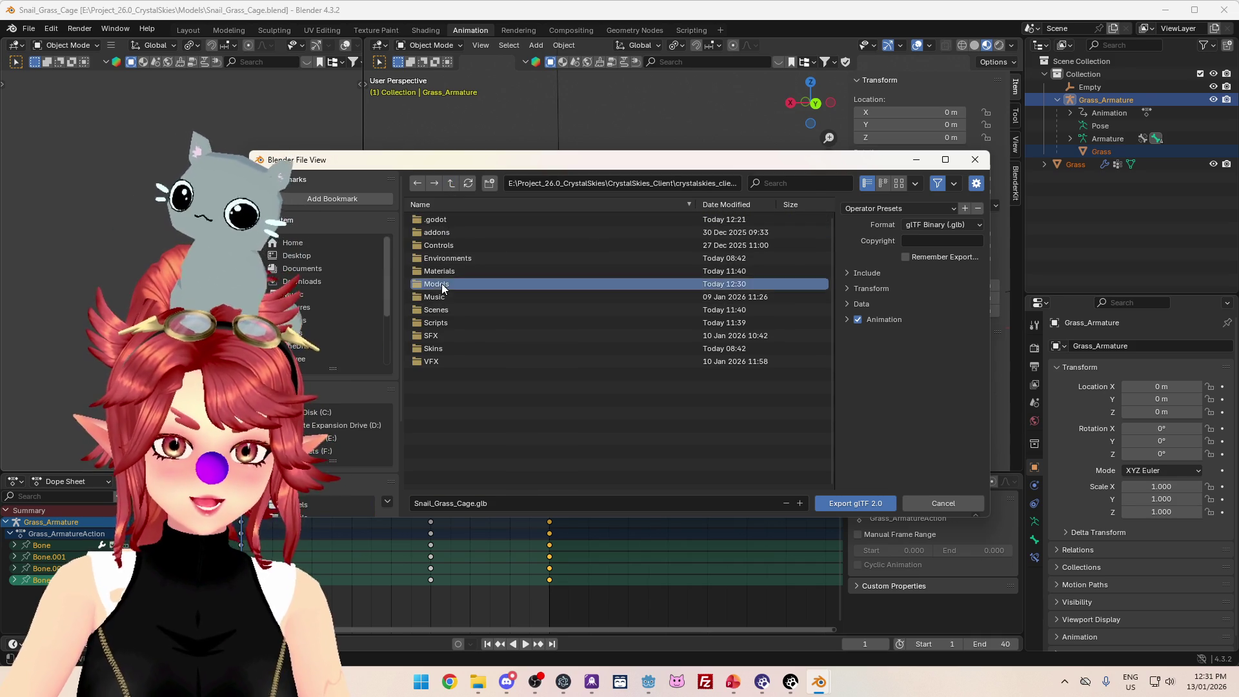
click(441, 284)
click(459, 246)
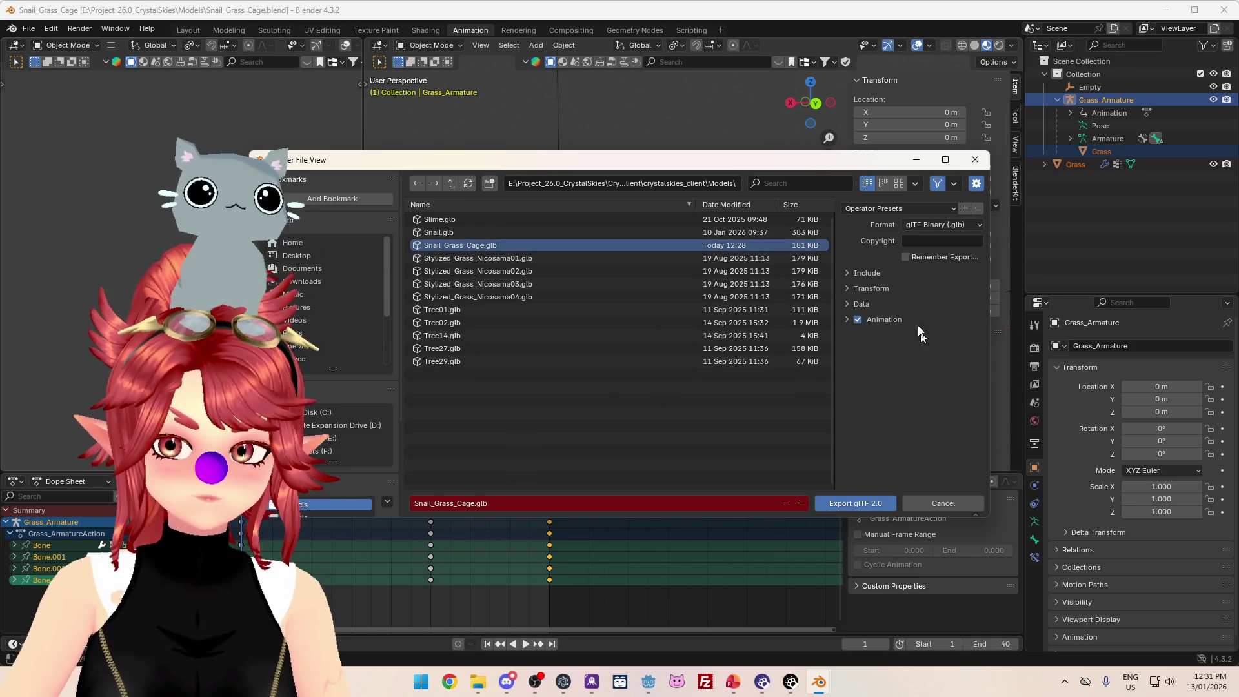
- Set the material Images option to None and export the glTF 2.0 file
click(858, 273)
click(864, 416)
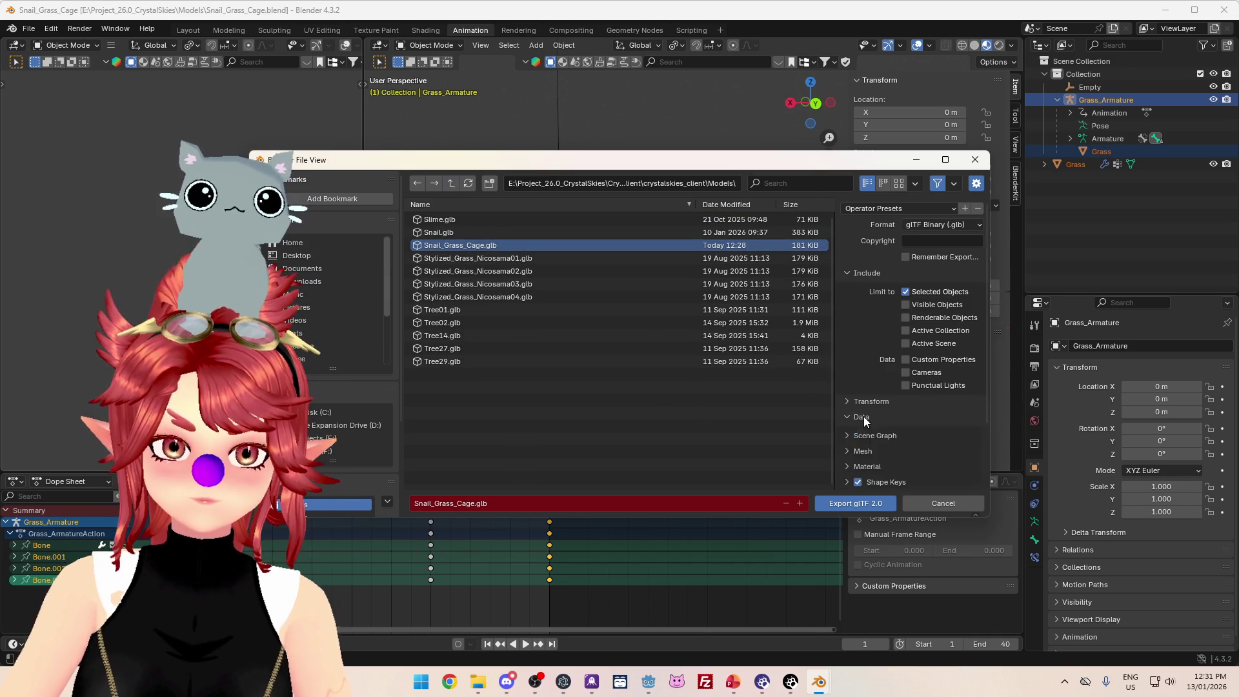
scroll(863, 416, down, 3)
click(876, 385)
scroll(914, 386, down, 2)
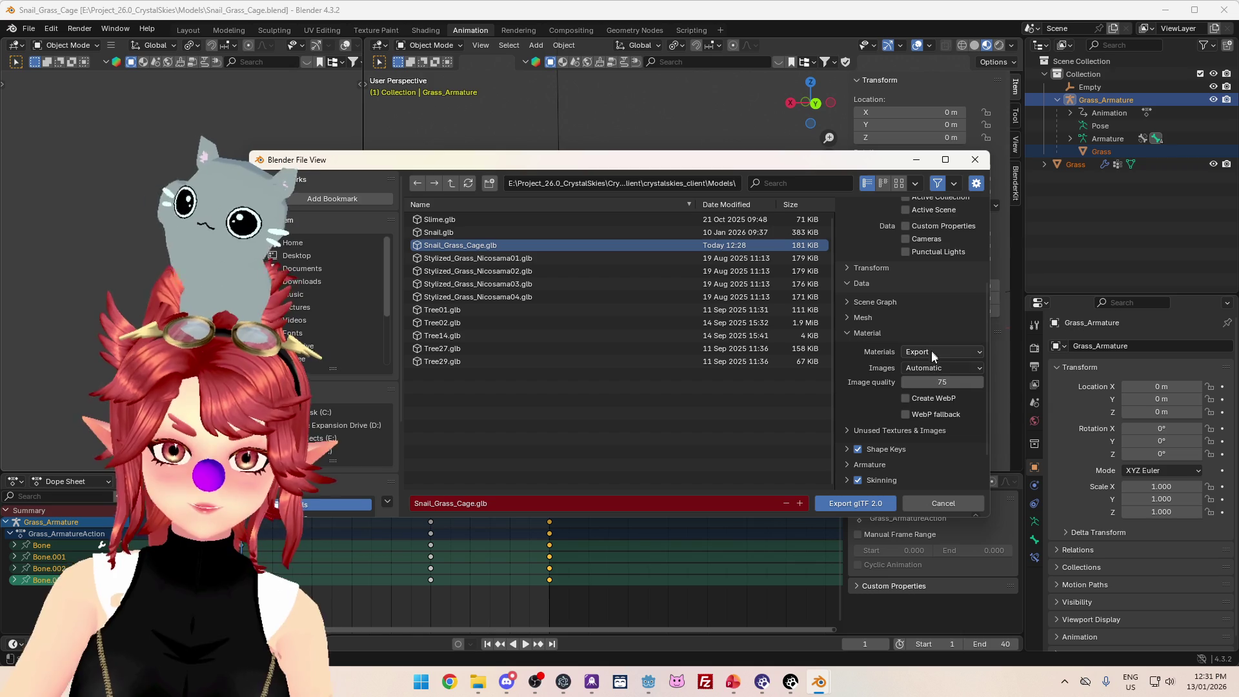
click(932, 366)
click(892, 421)
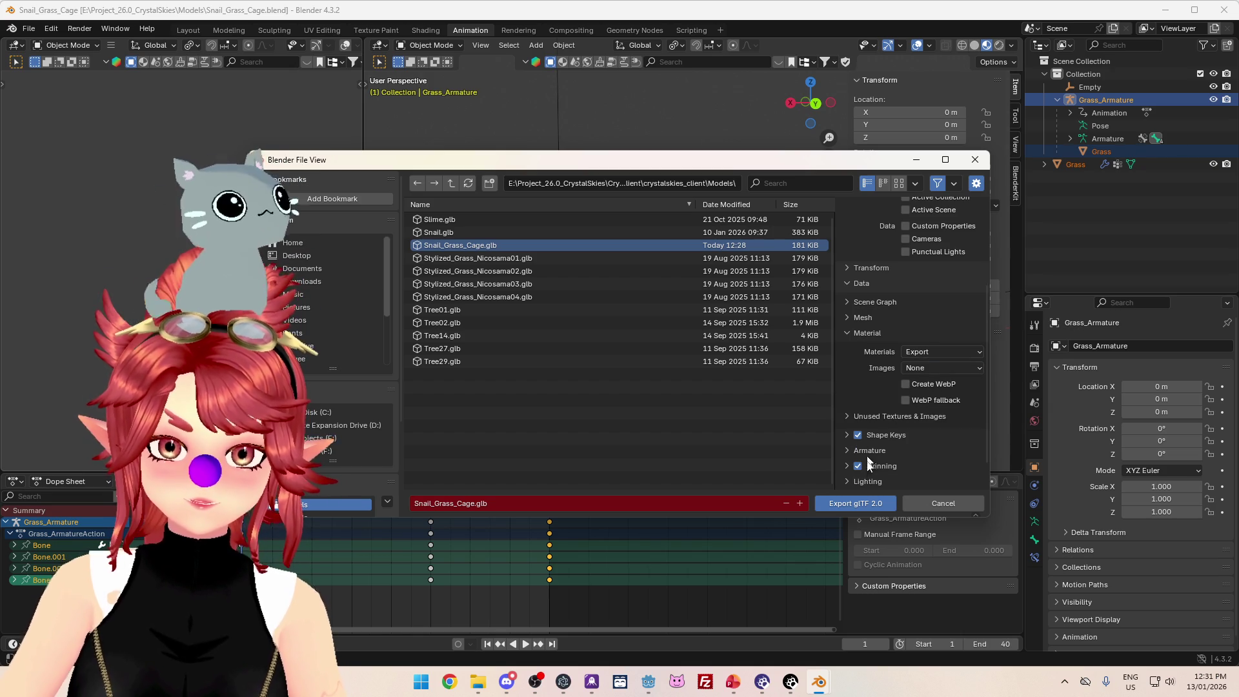
click(849, 504)
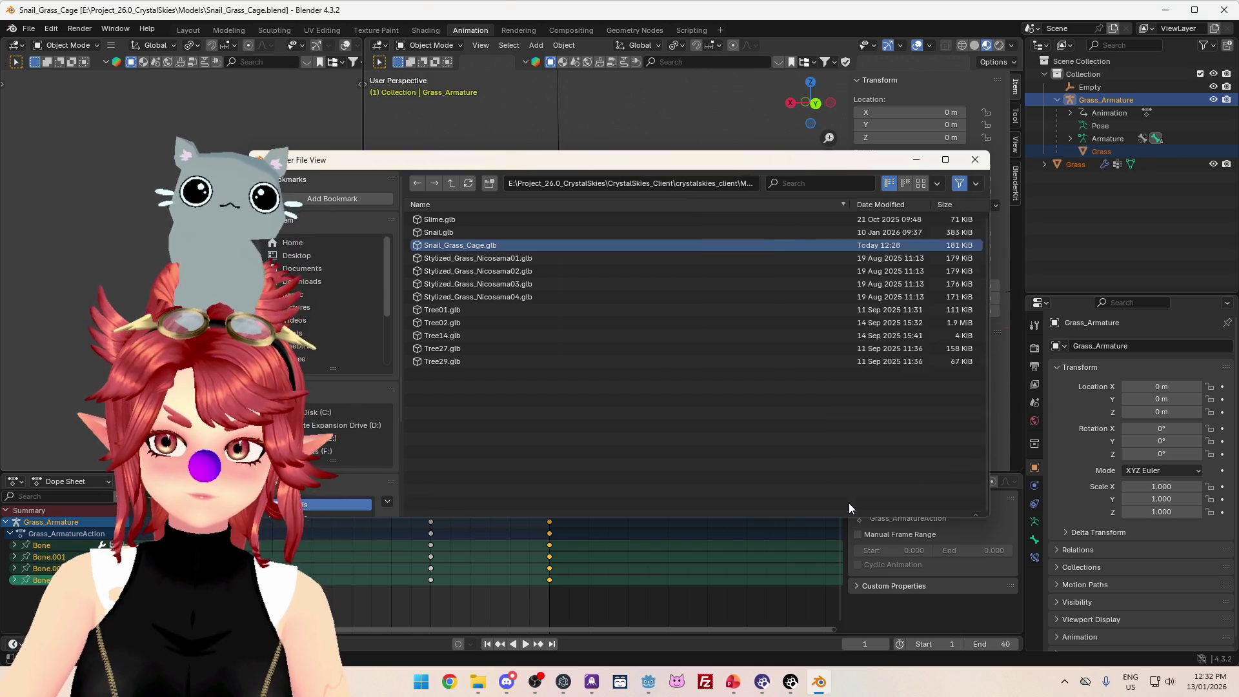
- Remove the grass cage's baseColor and normal PNGs, then open Snail_Grass_Cage.glb's import settings
click(648, 685)
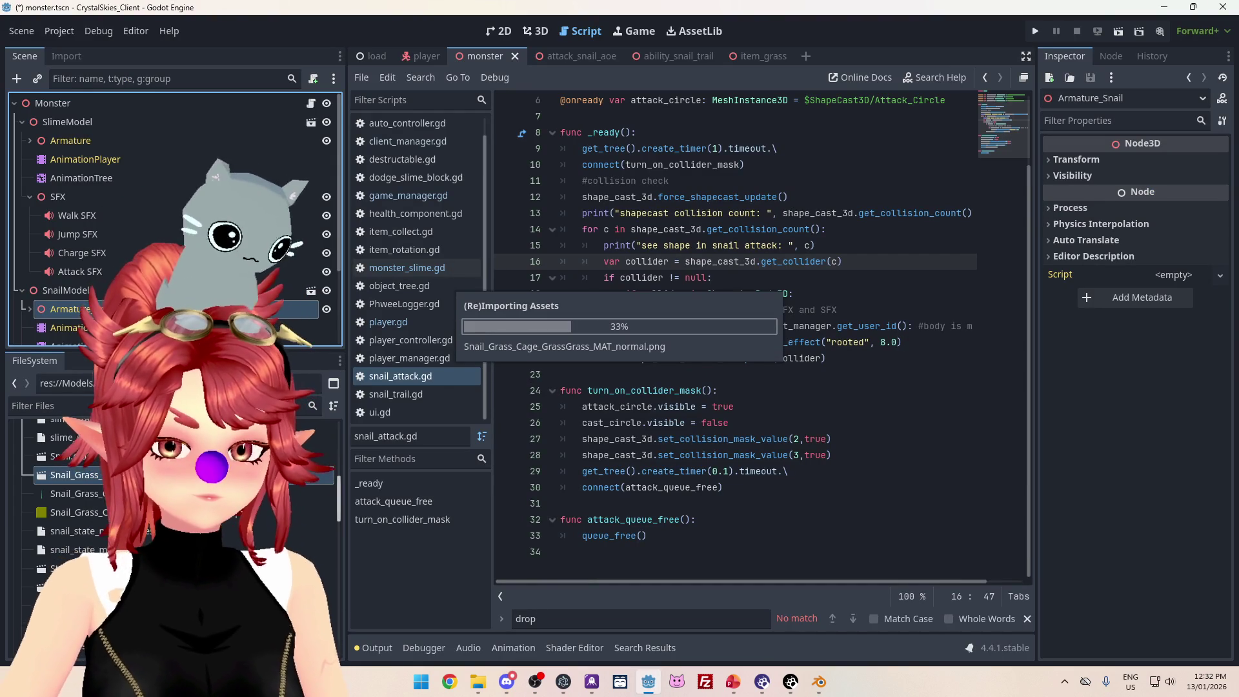
click(92, 514)
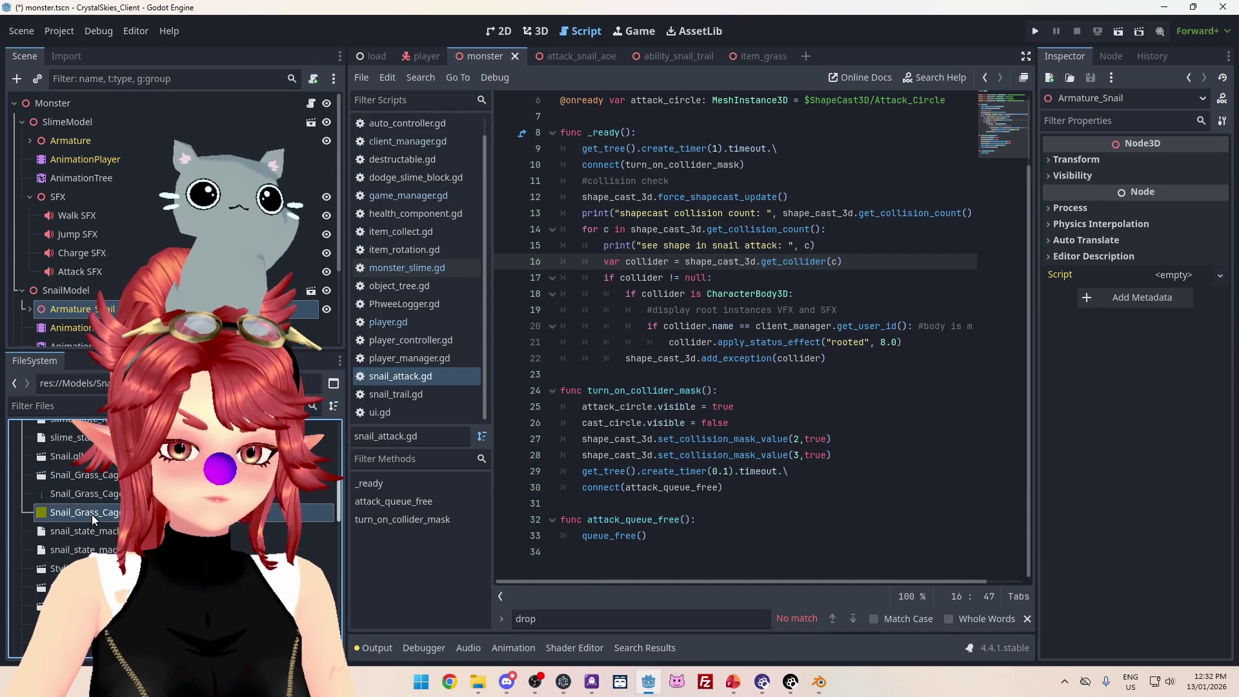
shift+click(92, 494)
key(Delete)
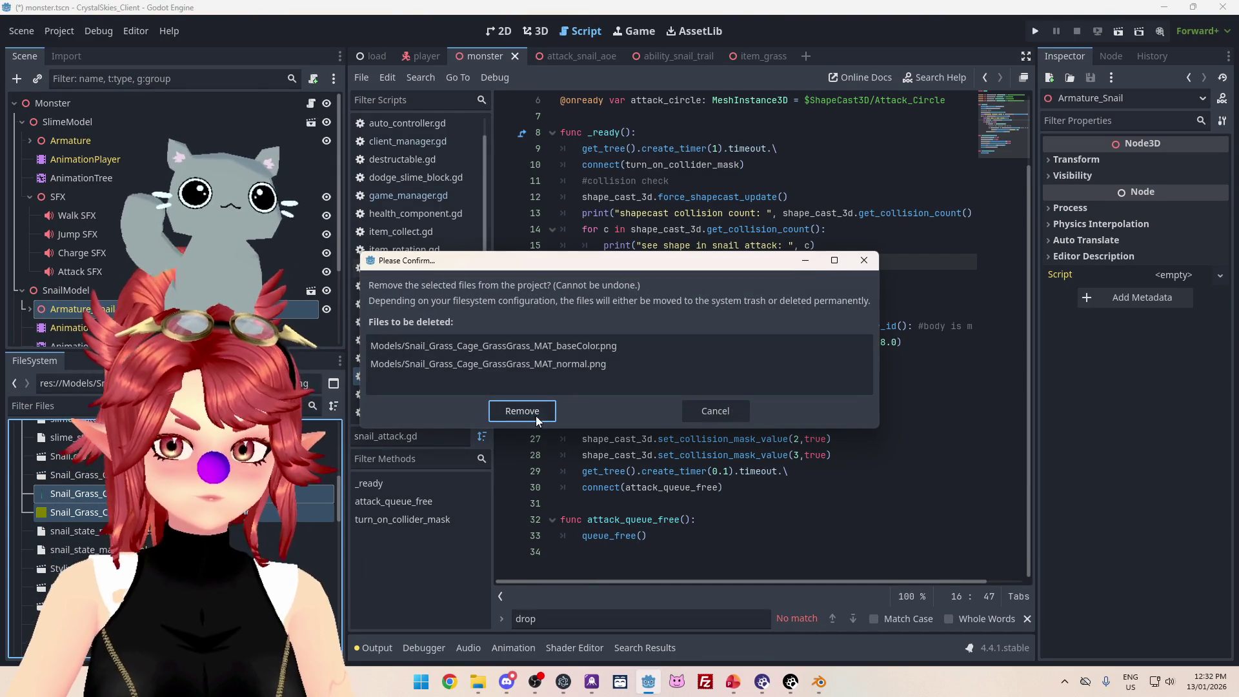
click(537, 419)
double_click(85, 475)
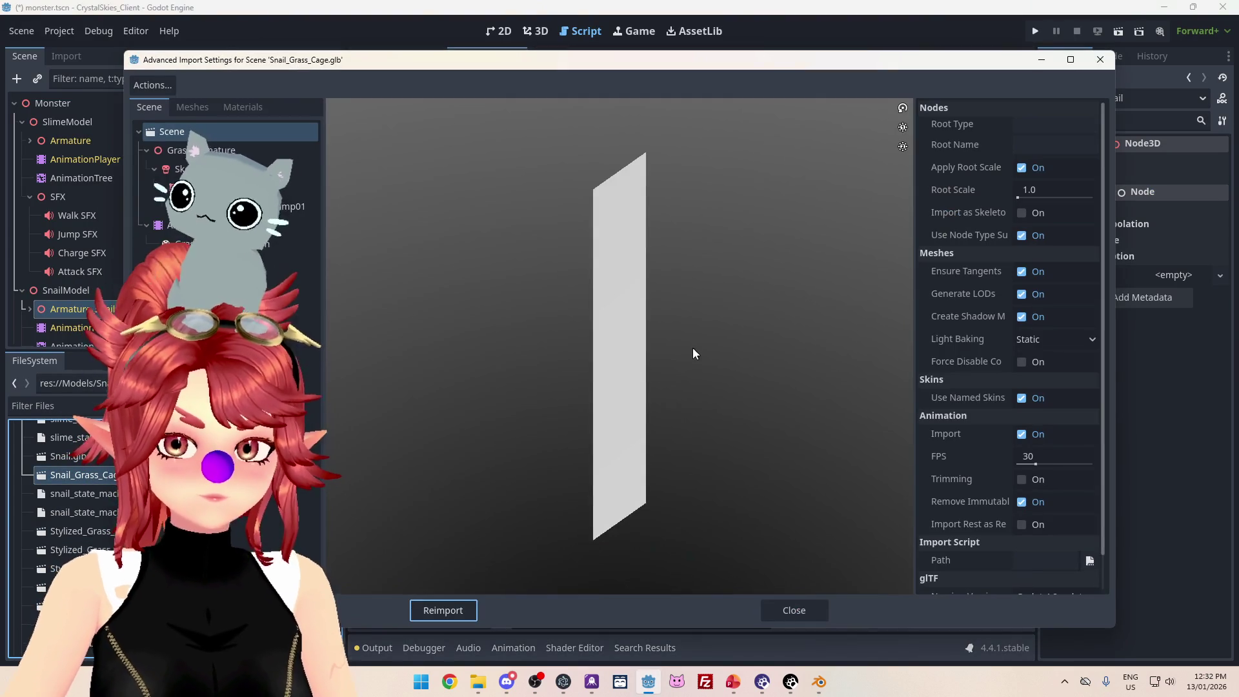
- Point GrassGrass_MAT to the external Materials/snail_grass.tres material and reimport Snail_Grass_Cage.glb
click(192, 107)
click(243, 107)
click(187, 131)
click(1026, 127)
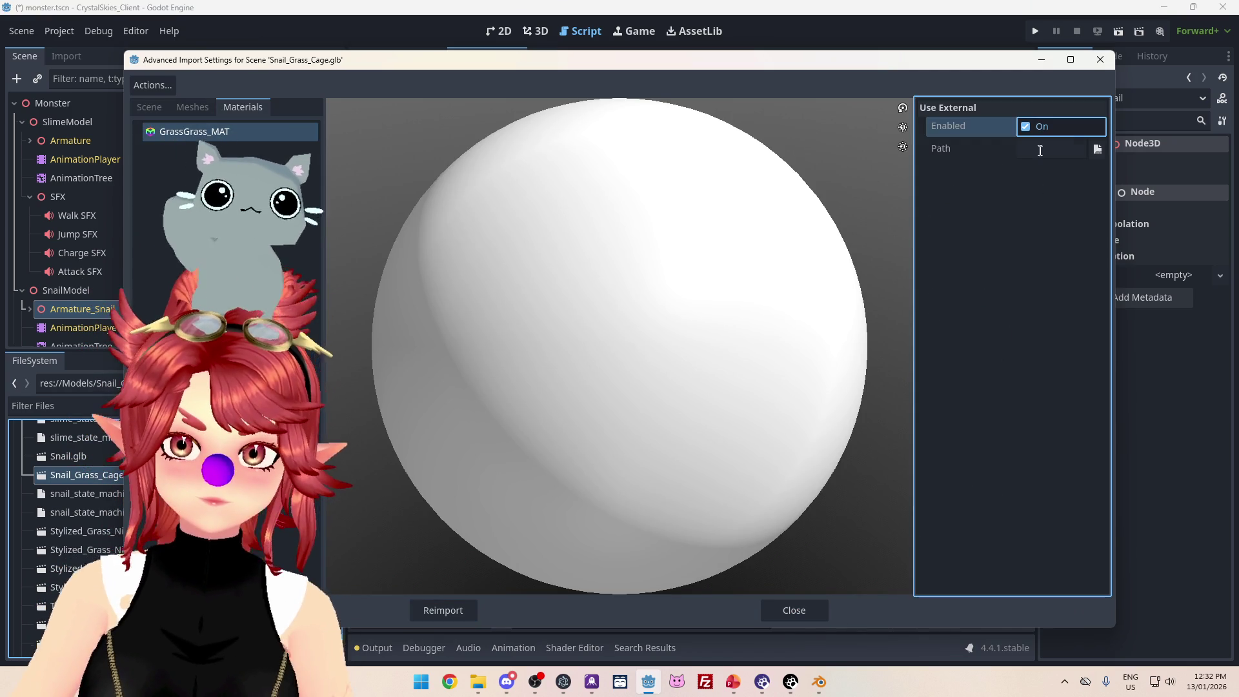
click(1098, 149)
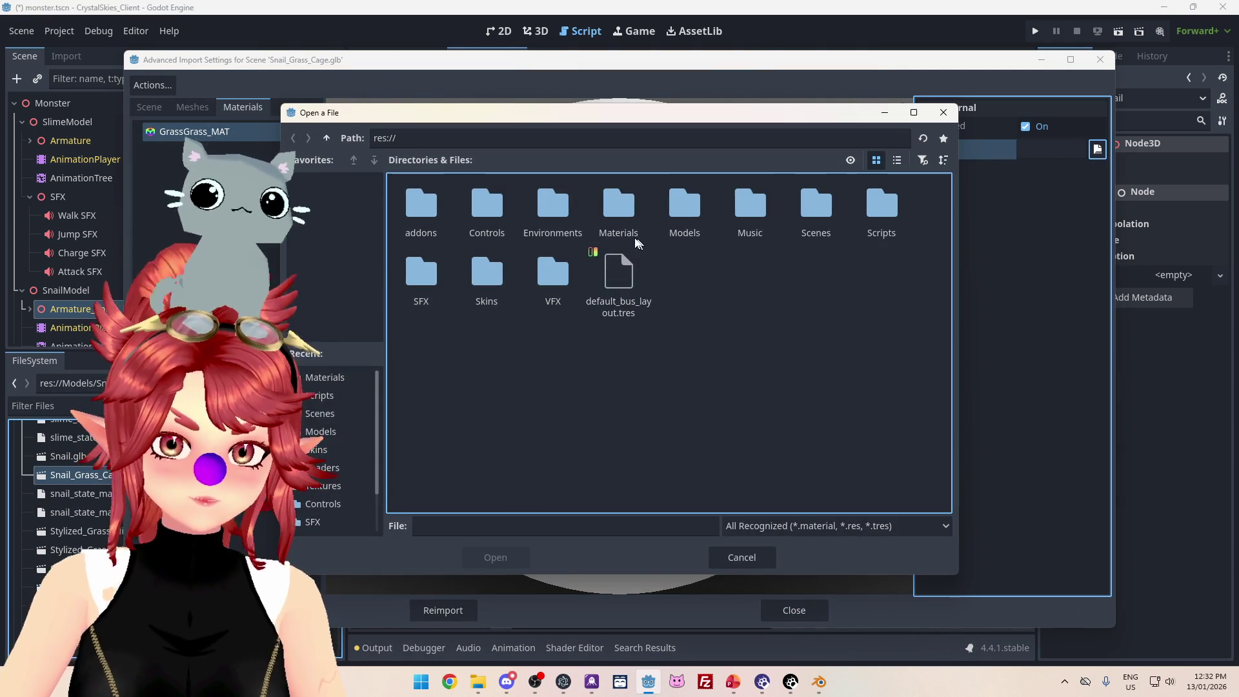
double_click(637, 242)
click(619, 213)
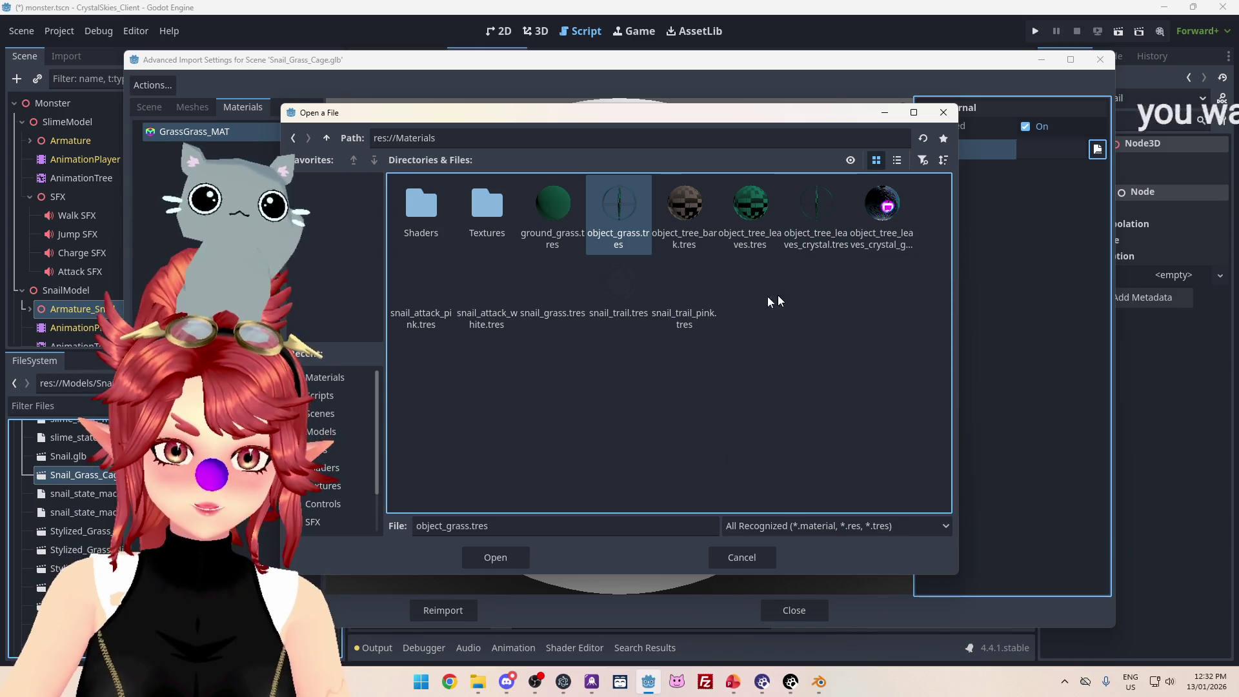
click(554, 297)
click(496, 557)
click(477, 610)
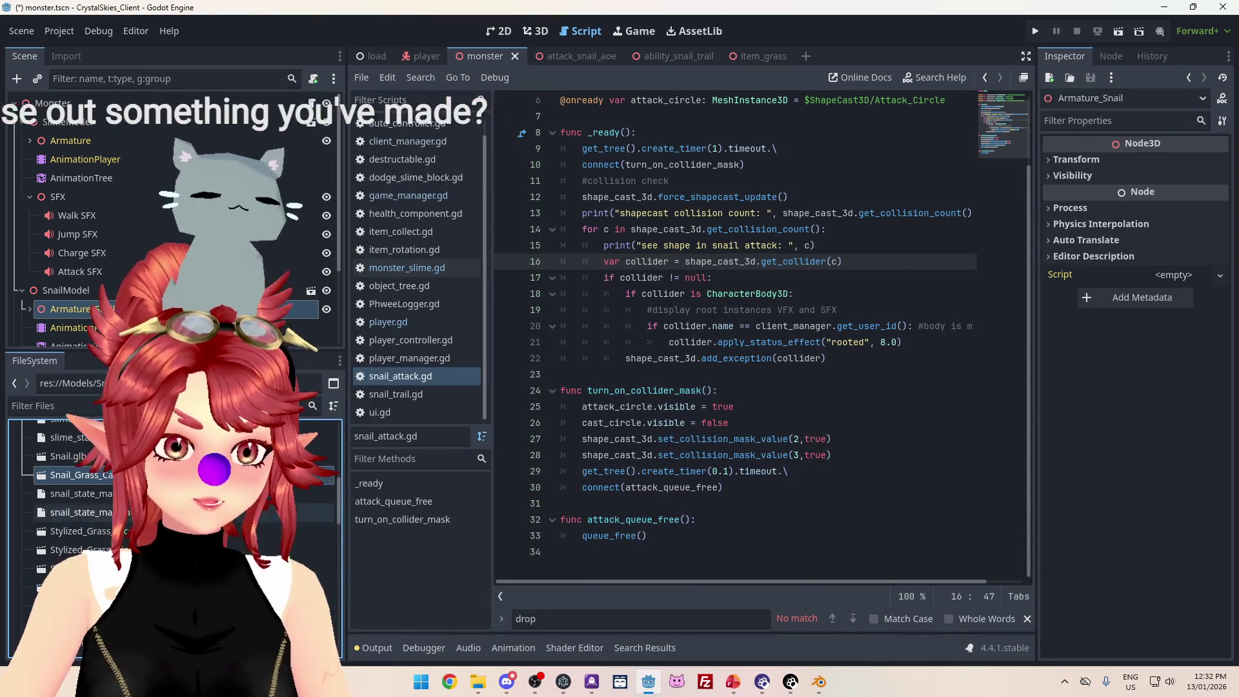
- Create a new 3D scene and rename its root node to Snail_Root_VFX
scroll(113, 294, down, 1)
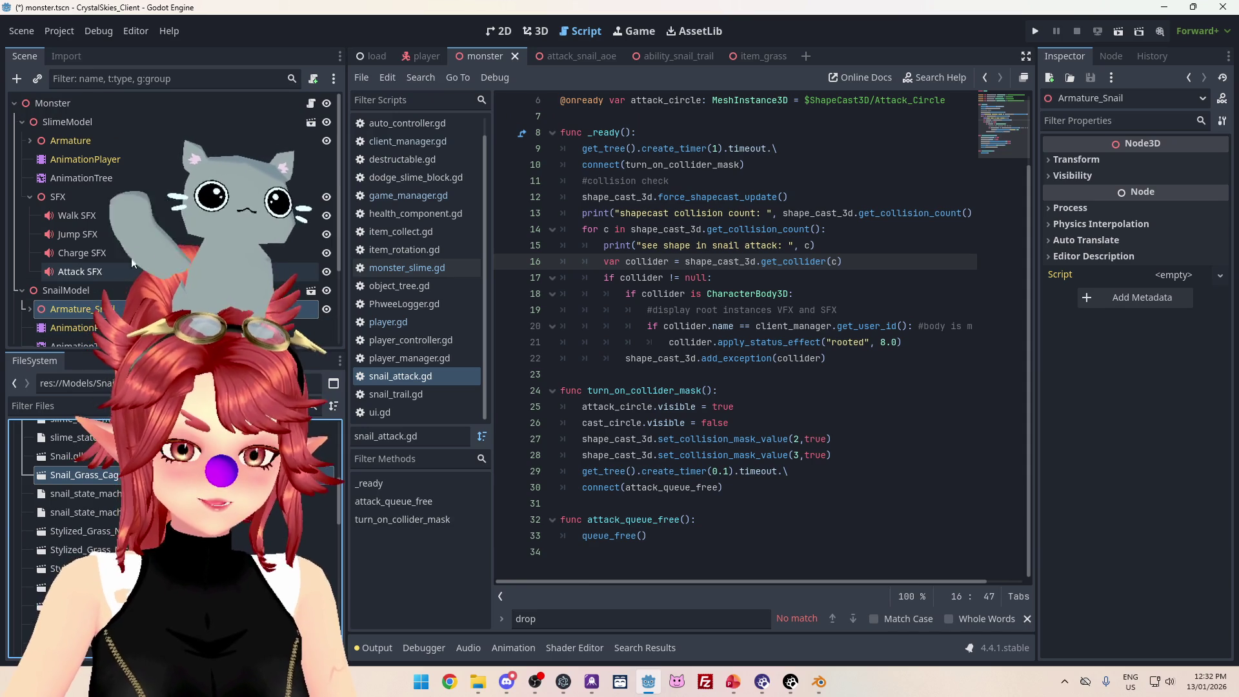
mouse_move(762, 62)
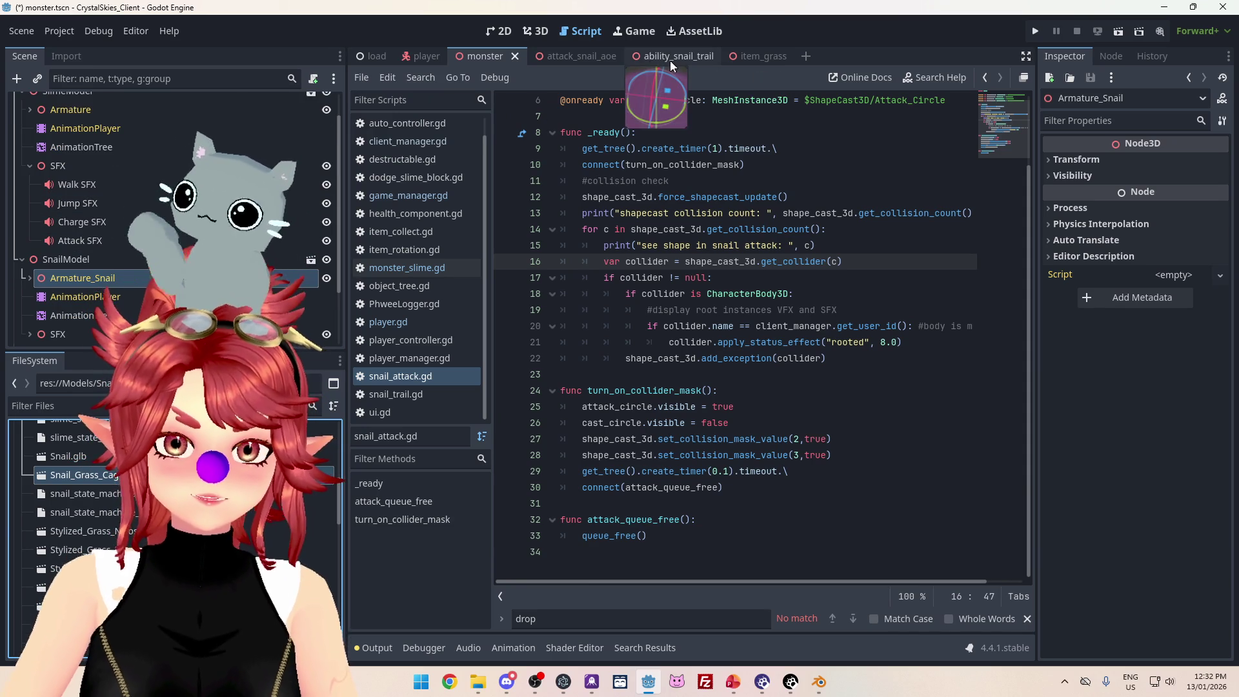
mouse_move(670, 63)
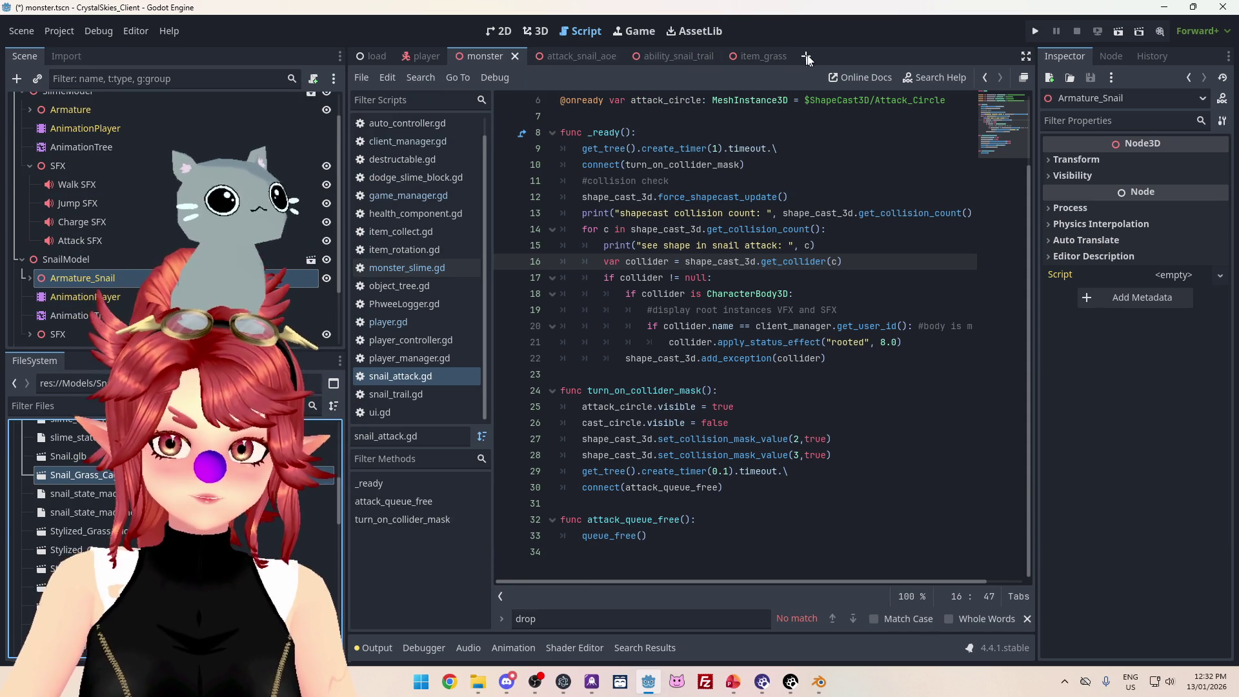
click(807, 57)
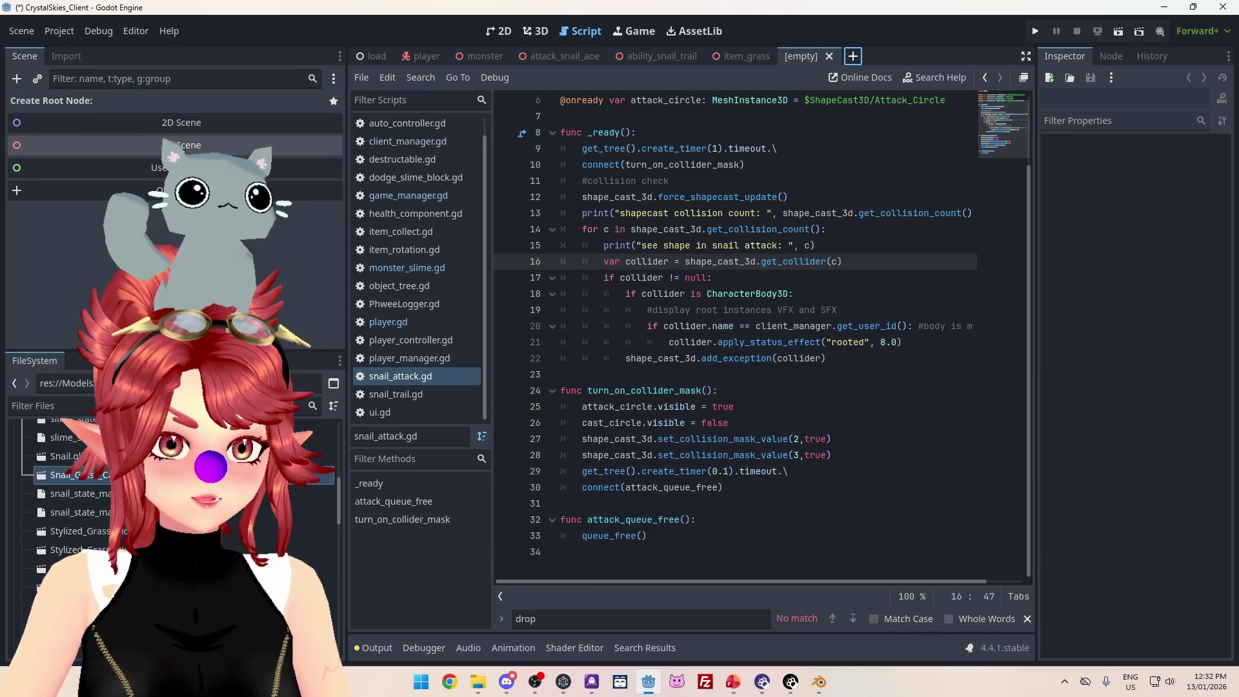
click(113, 145)
double_click(108, 105)
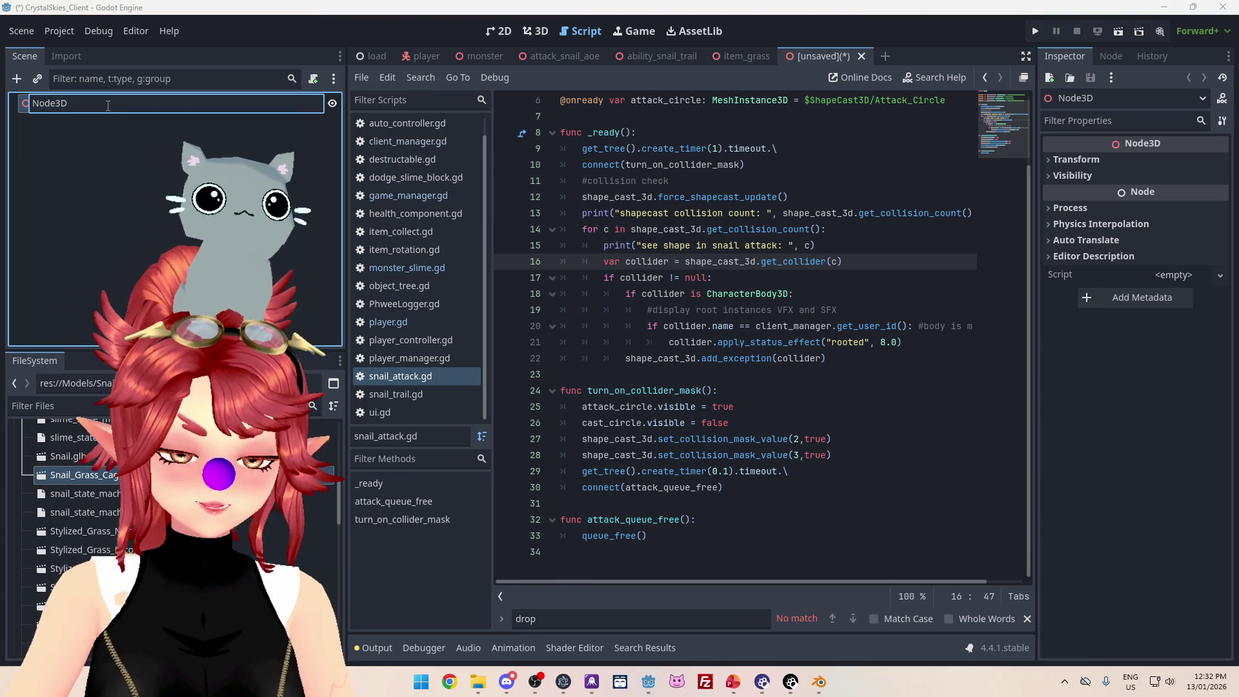
drag(108, 106, 1, 78)
text(Snail_Root)
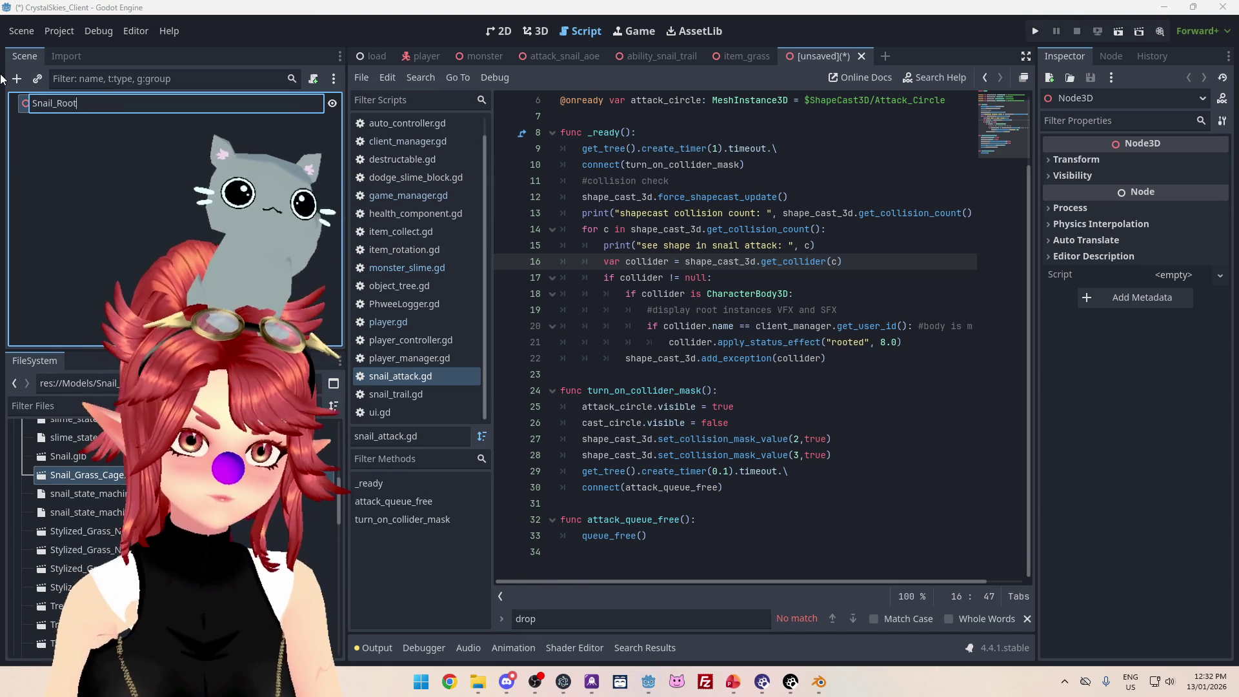
key(Return)
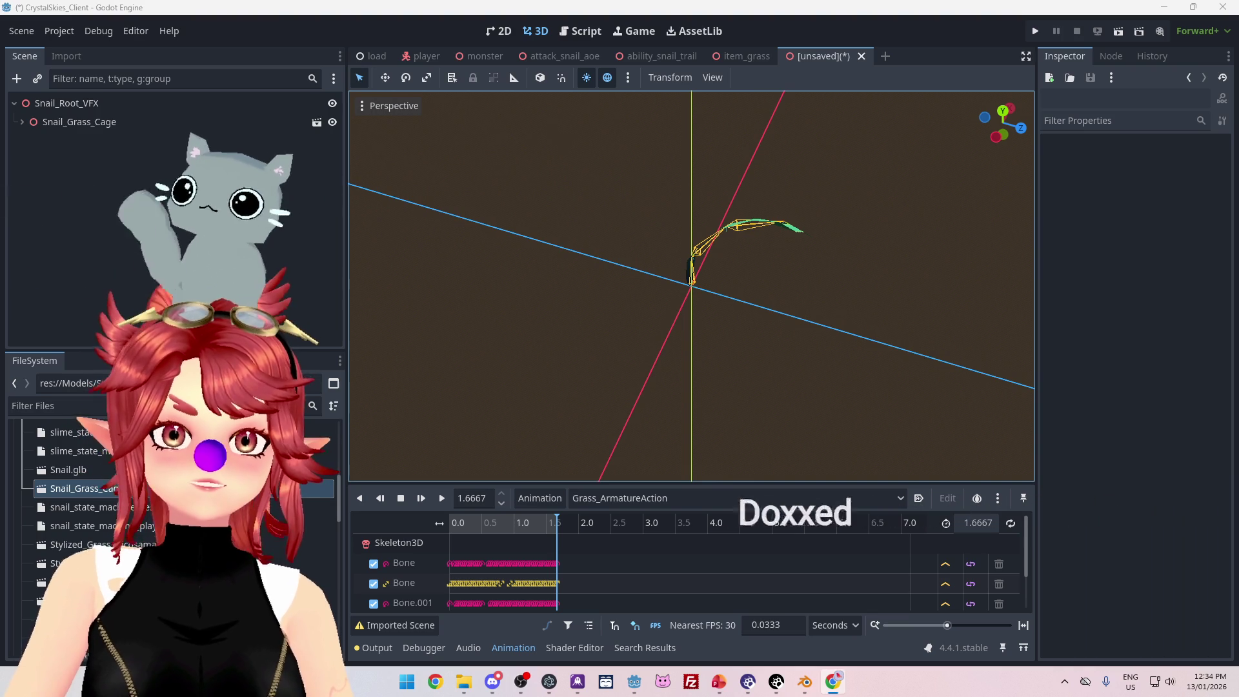
key(alt+Tab)
- Ask ChatGPT whether Godot has a node that builds an array of a node tree
drag(782, 19, 821, 90)
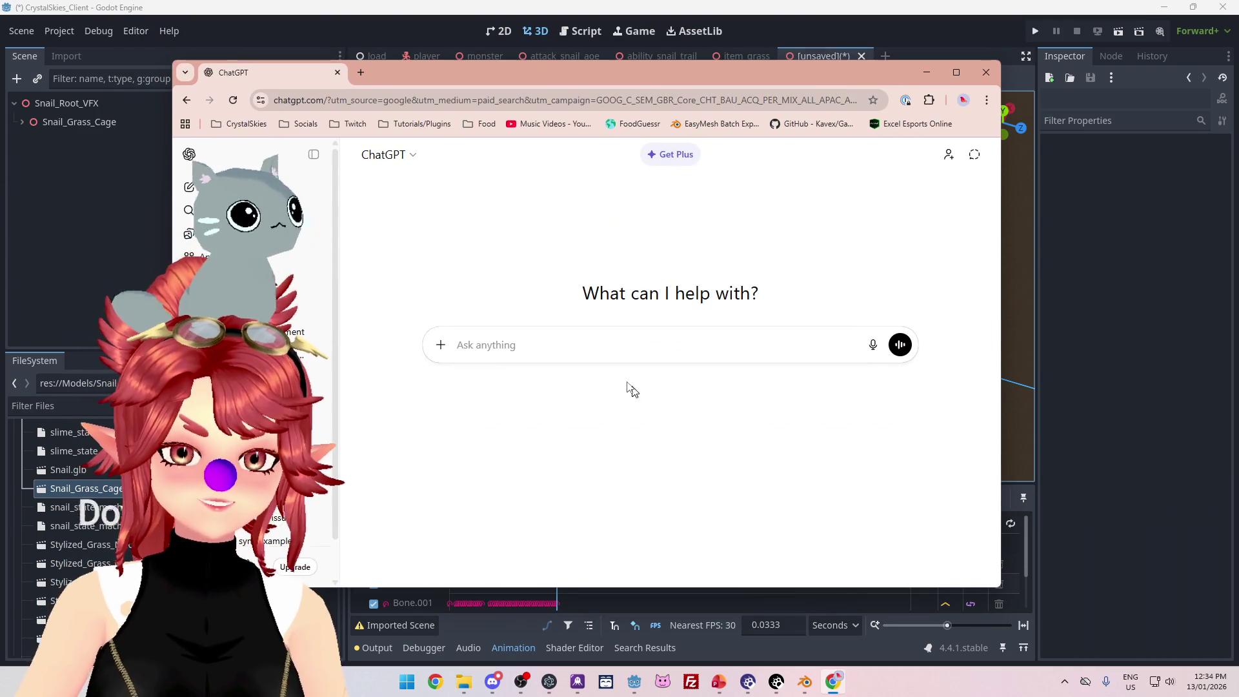
text(does got)
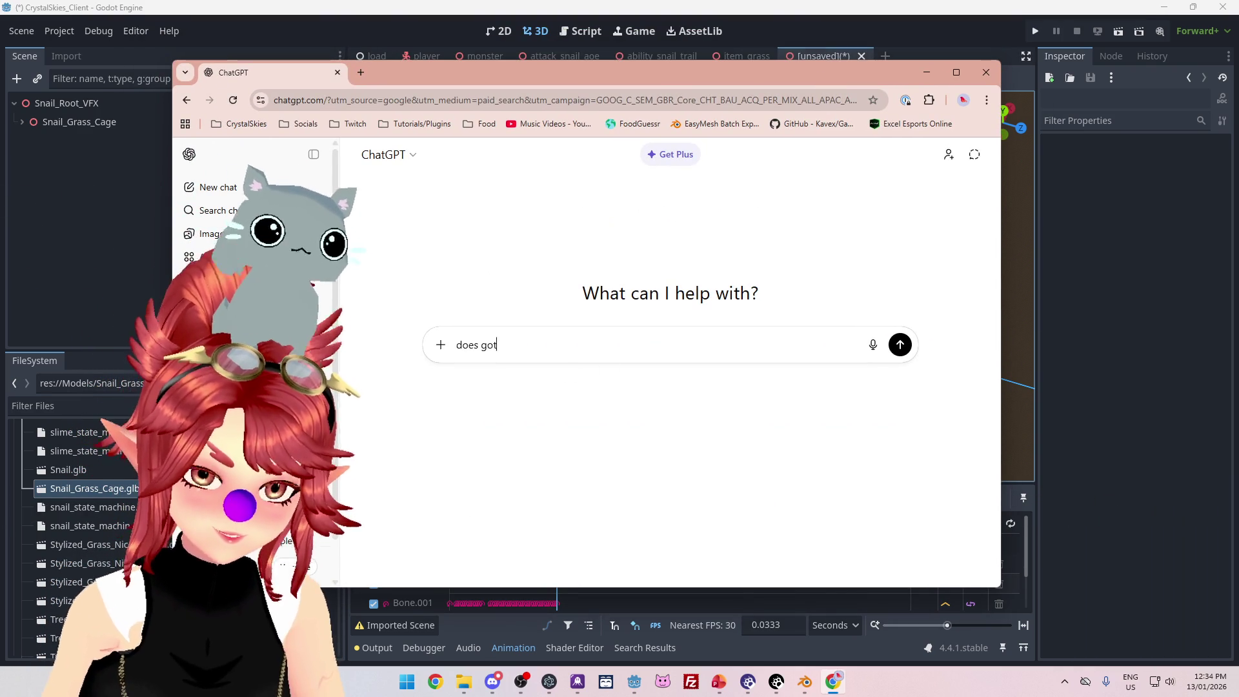
text(ot have )
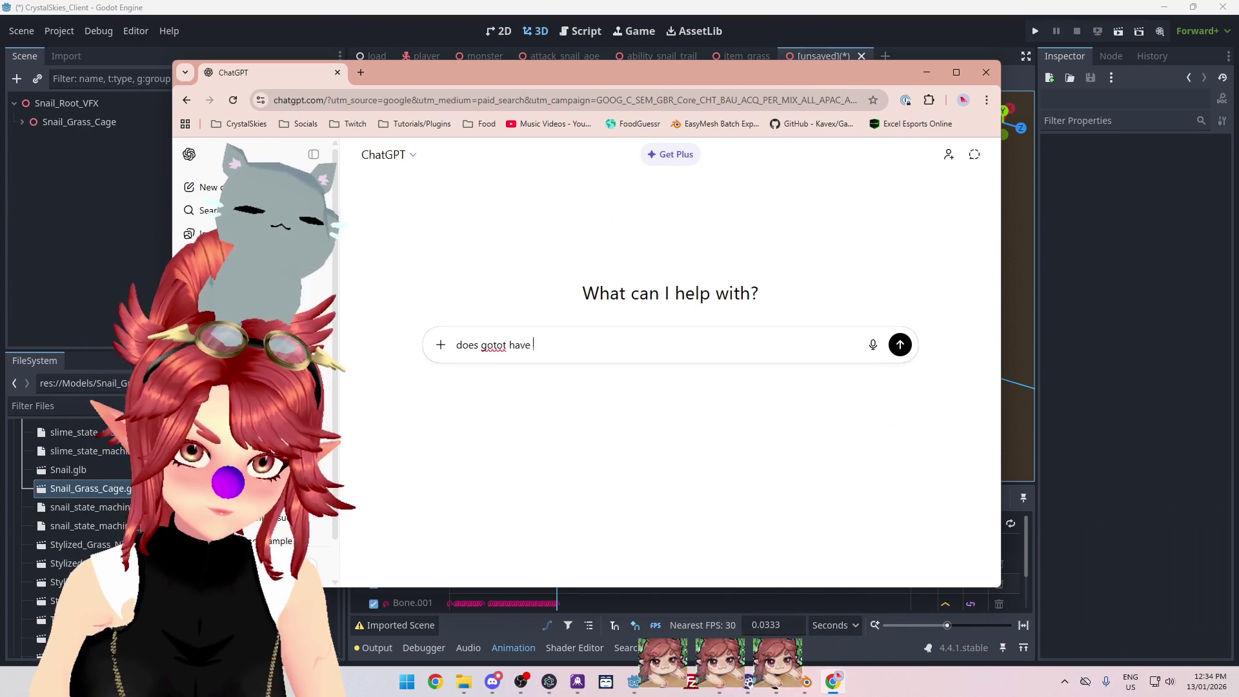
text(a node which will create an array of)
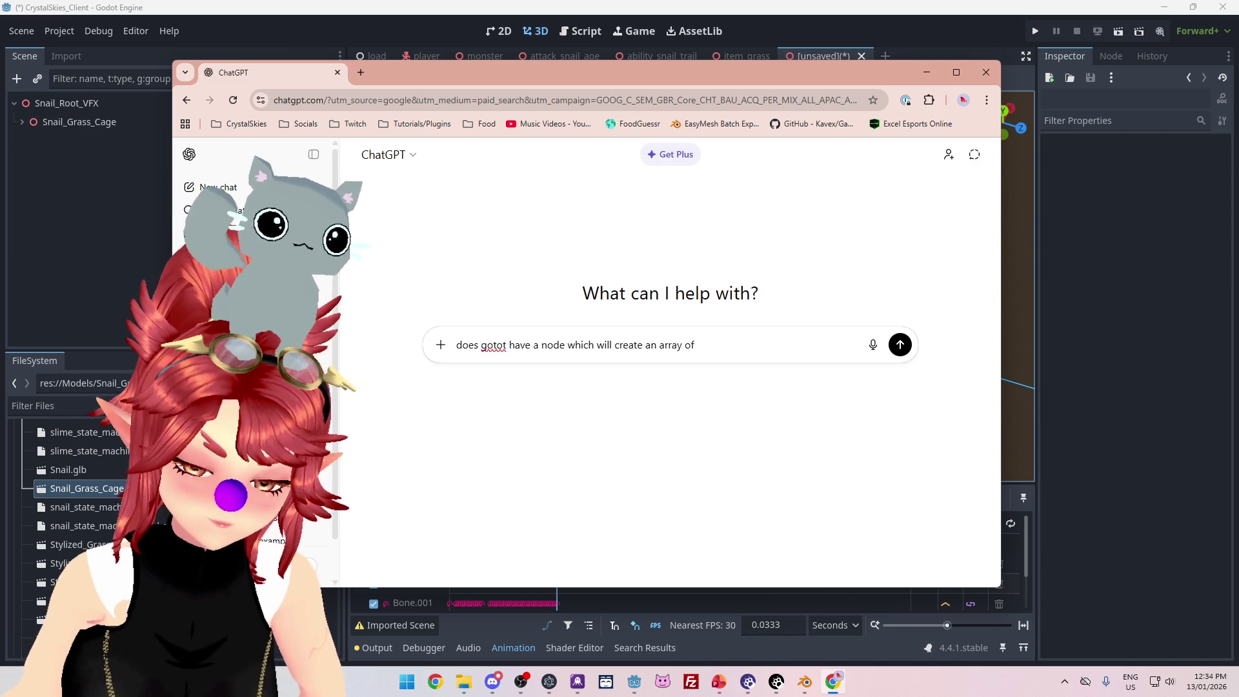
key(BackSpace)
key(BackSpace)
key(BackSpace)
text(a node tree)
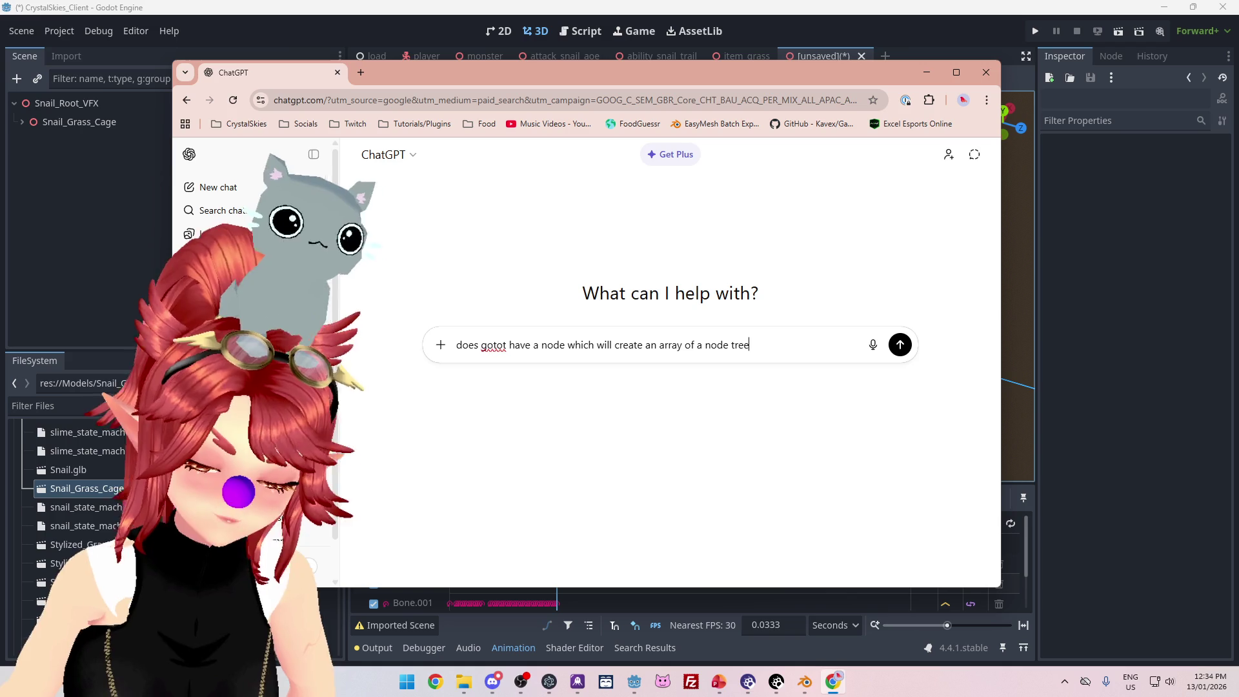
key(Return)
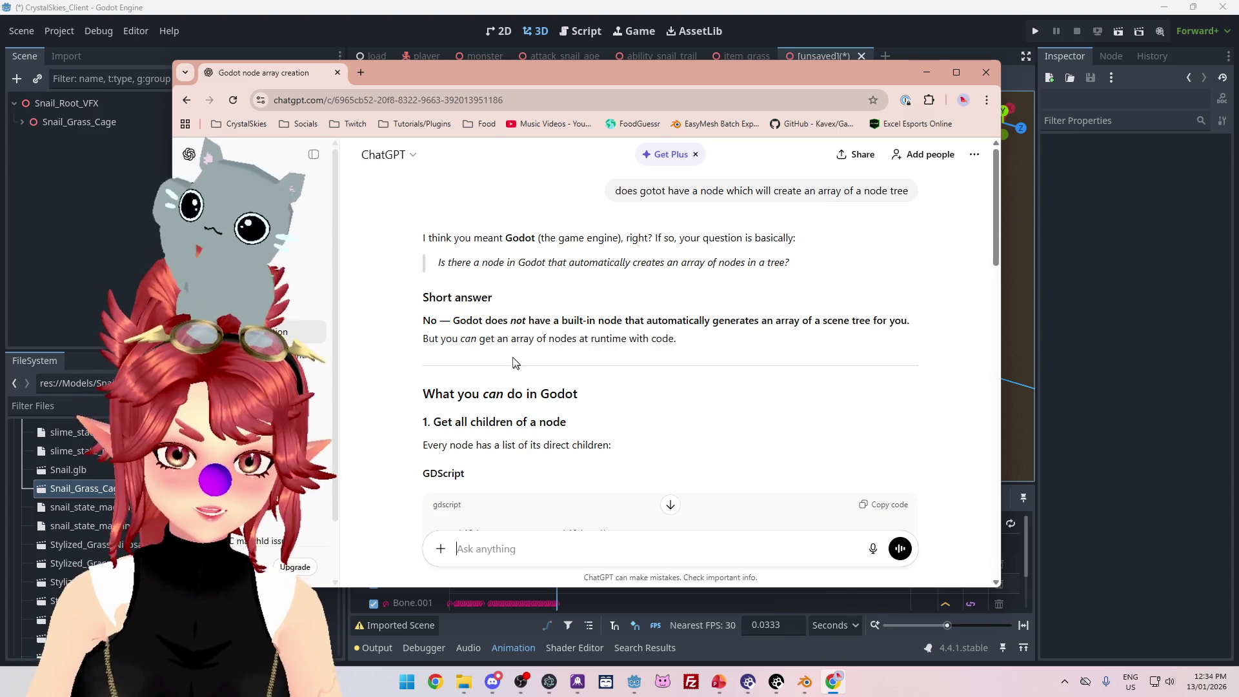
- Read the reply about get_children(), recursion and groups, then close the browser
drag(502, 339, 639, 340)
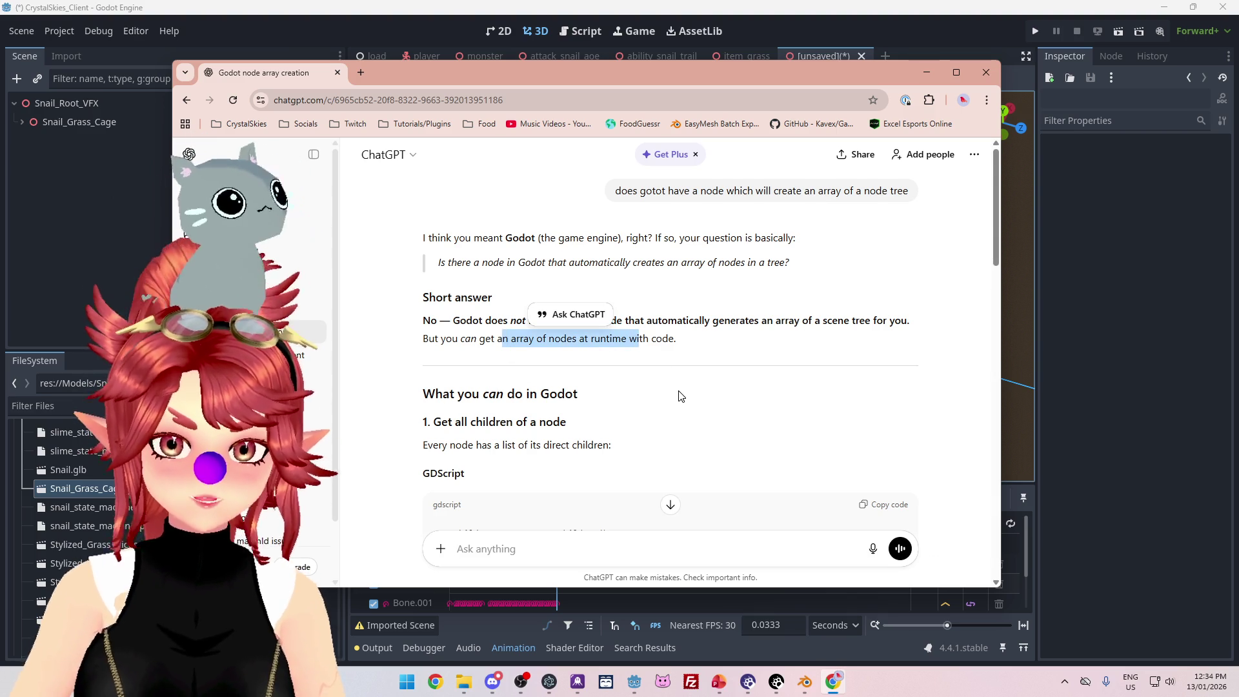
scroll(679, 395, down, 3)
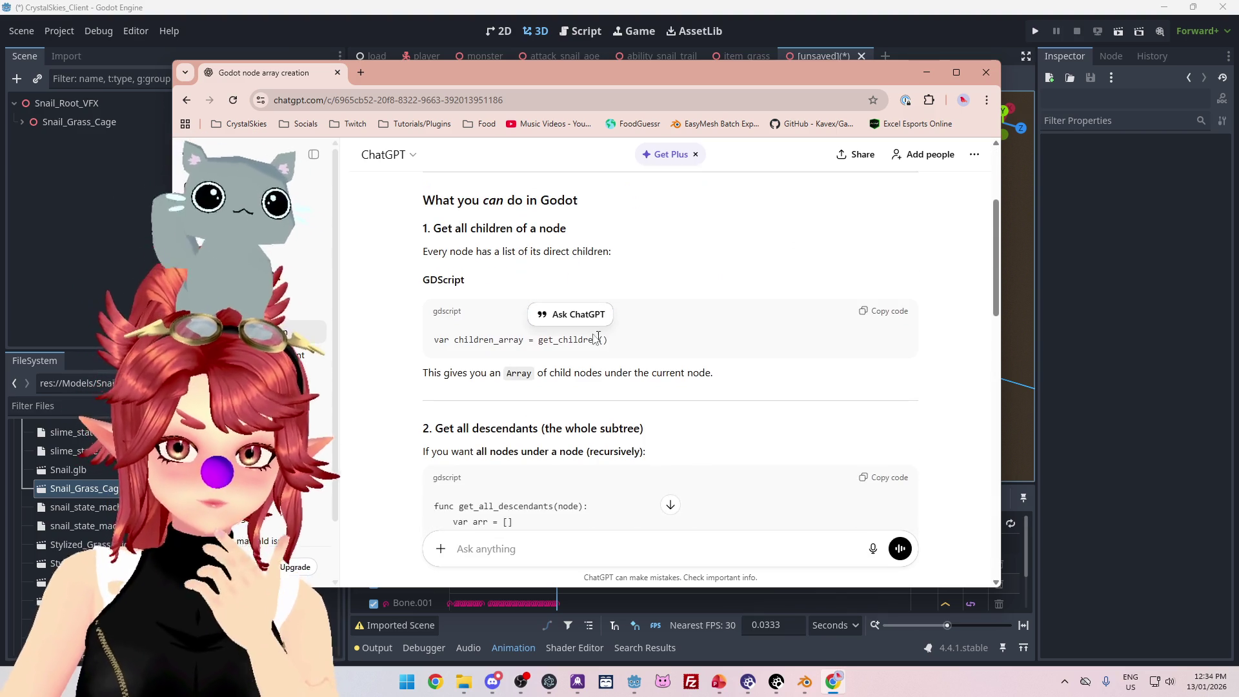
scroll(597, 338, up, 1)
scroll(598, 338, down, 1)
drag(599, 354, 498, 354)
scroll(706, 415, down, 2)
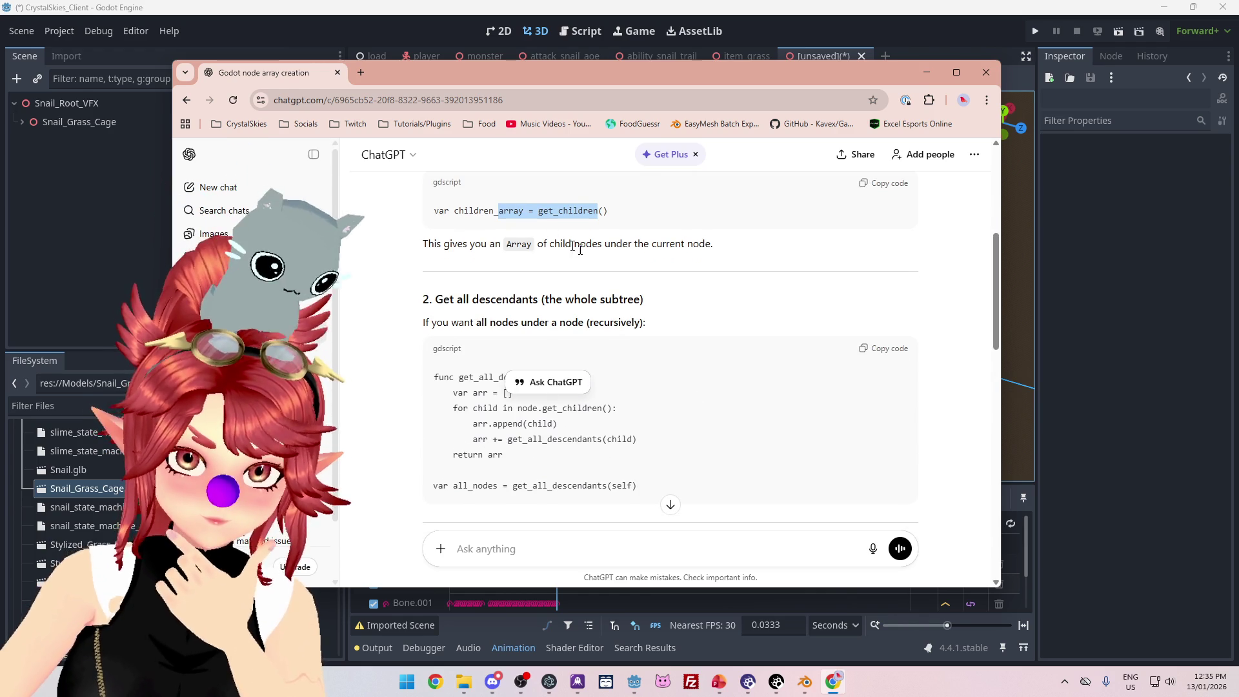
scroll(579, 247, up, 1)
scroll(626, 269, down, 5)
scroll(626, 270, down, 7)
scroll(626, 270, down, 2)
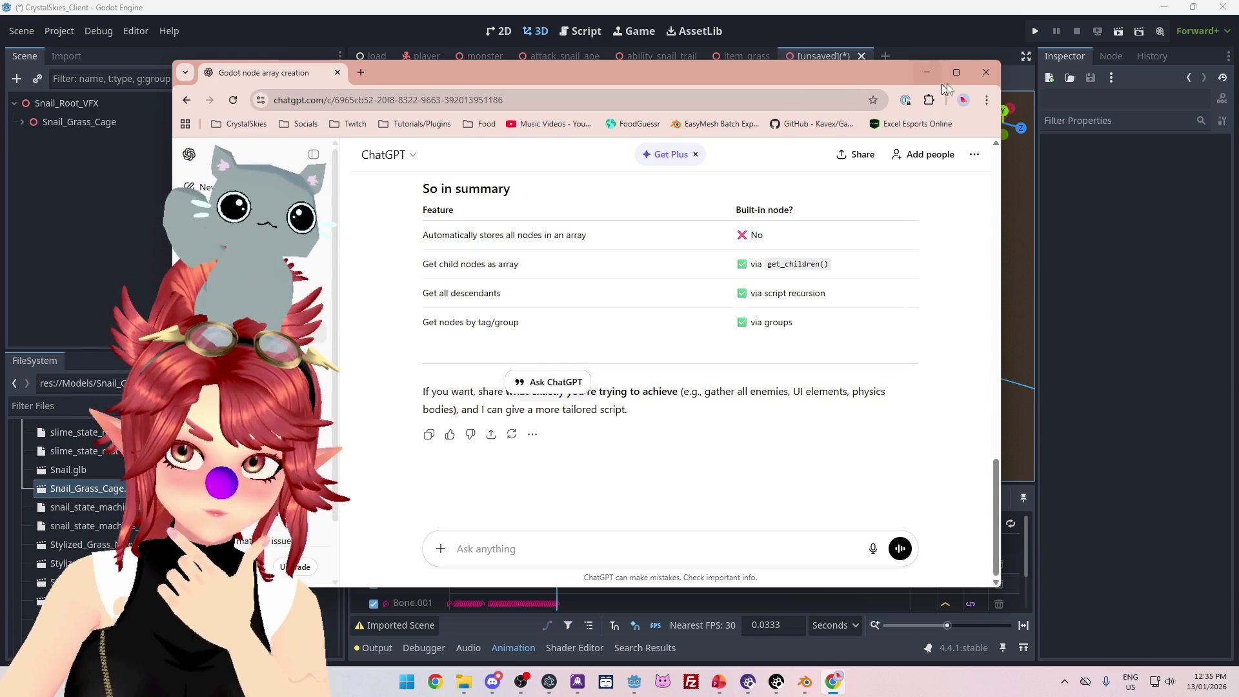
click(986, 72)
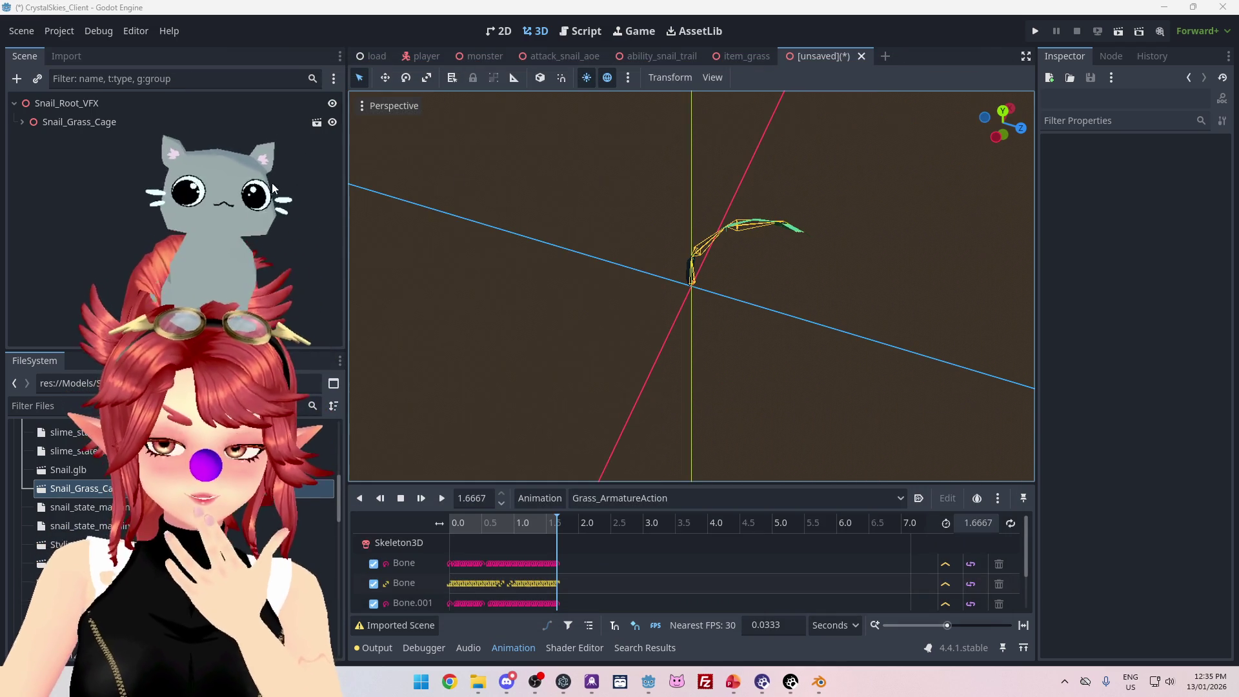
- Orbit the Godot viewport to inspect the grass blade, then switch back to Snail_Grass_Cage.blend
mouse_move(757, 352)
mouse_down()
mouse_move(775, 268)
mouse_move(793, 251)
mouse_move(797, 326)
mouse_up()
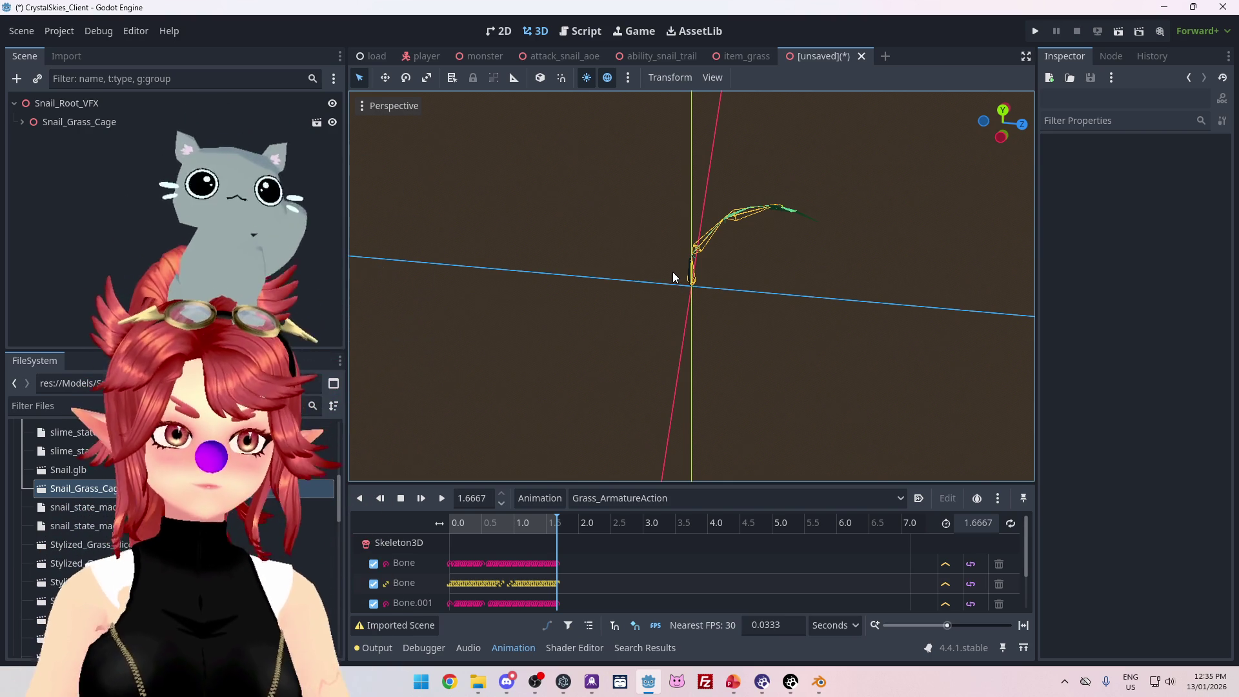
click(819, 681)
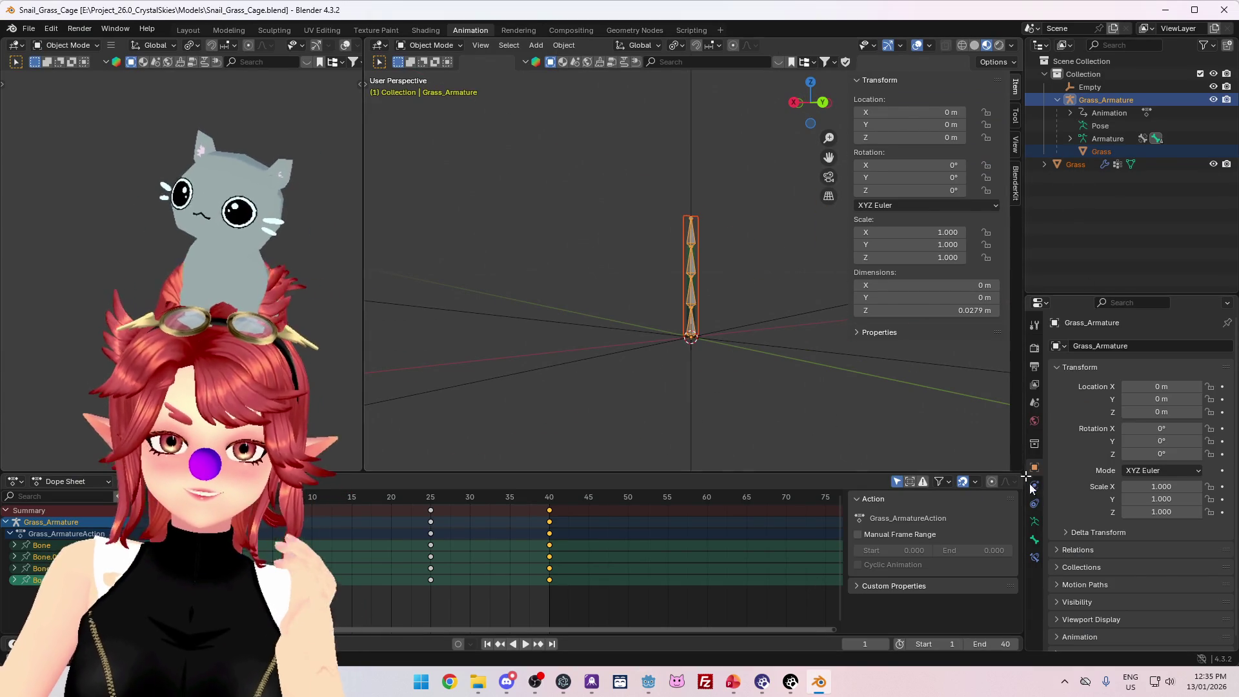
- Select the Grass mesh, add an Array modifier, raise its count, then undo it
click(1100, 151)
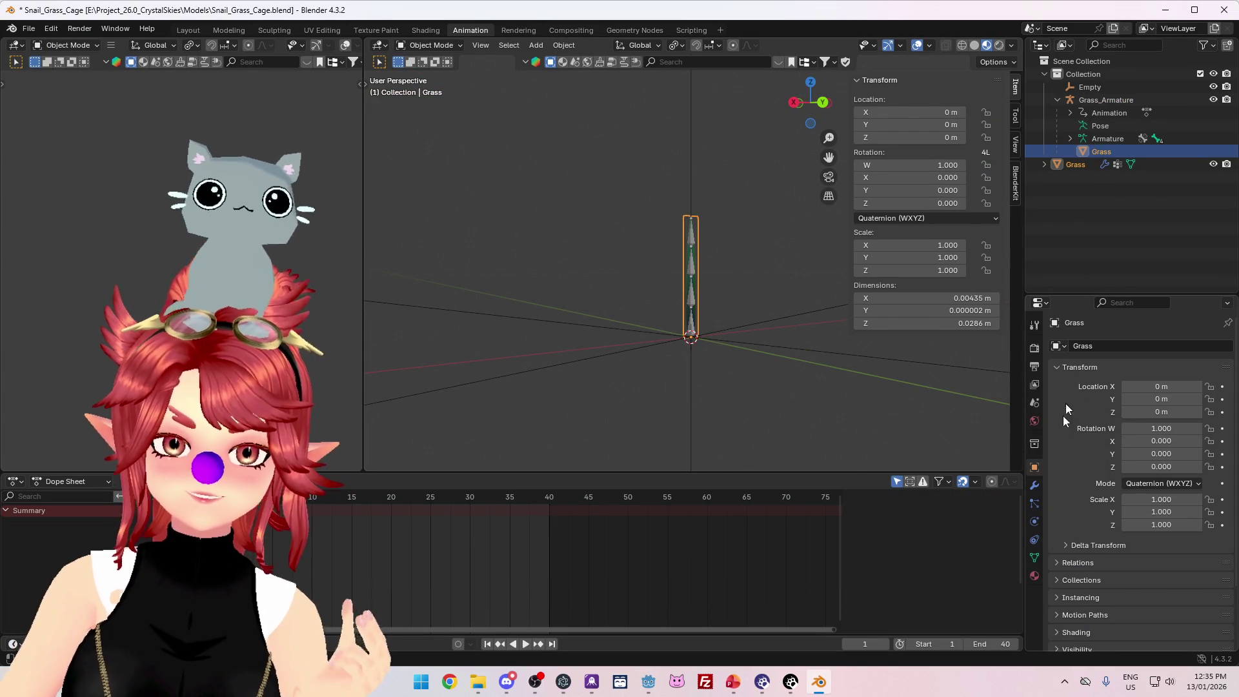
click(1034, 485)
click(1136, 346)
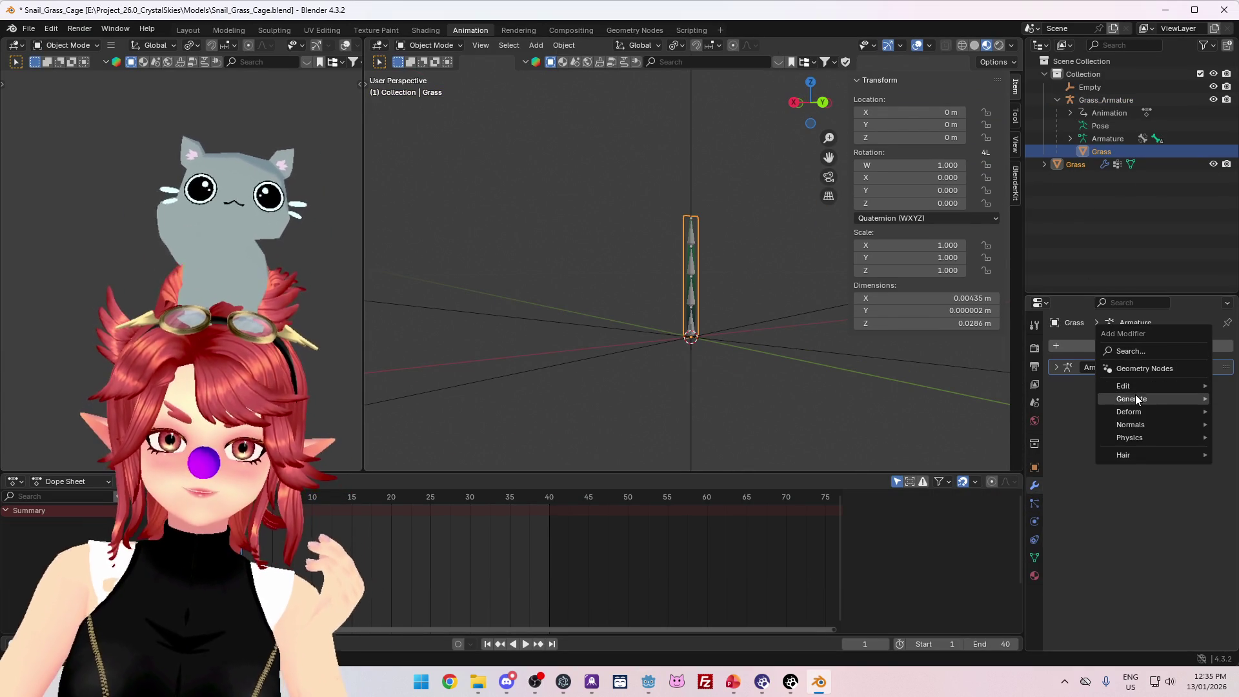
mouse_move(1133, 397)
click(1011, 400)
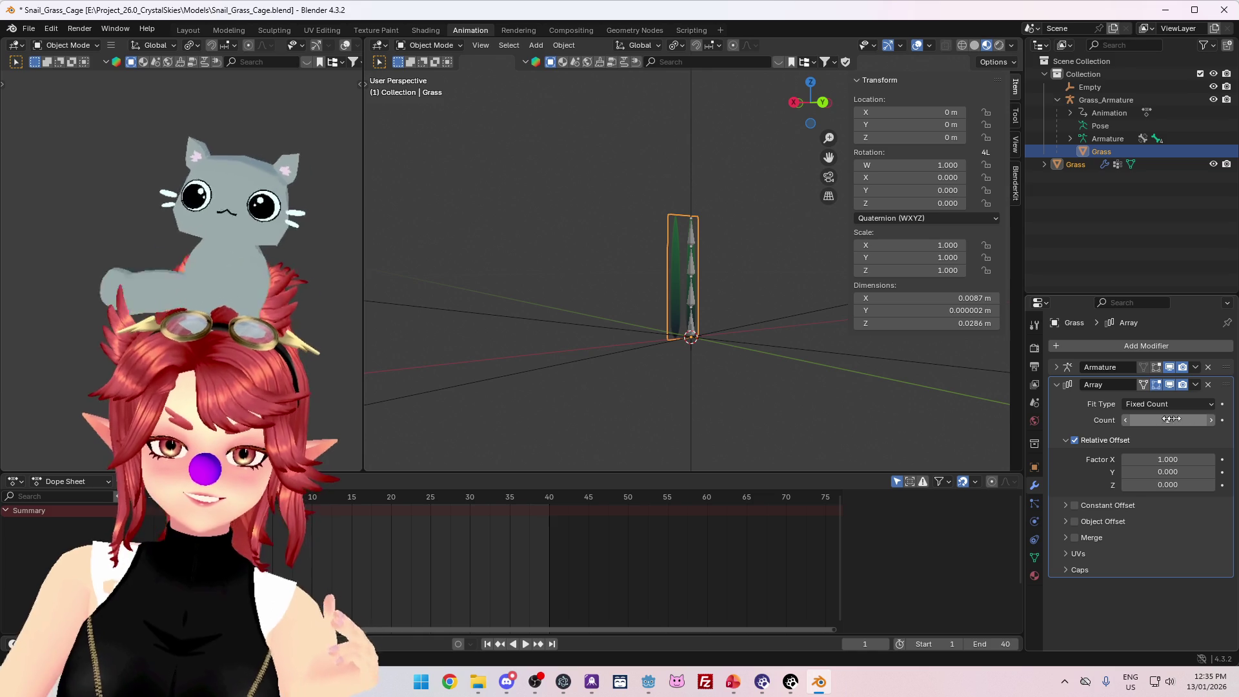
click(1211, 420)
click(1211, 420)
key(ctrl+z)
key(ctrl+z)
key(ctrl+z)
click(1034, 467)
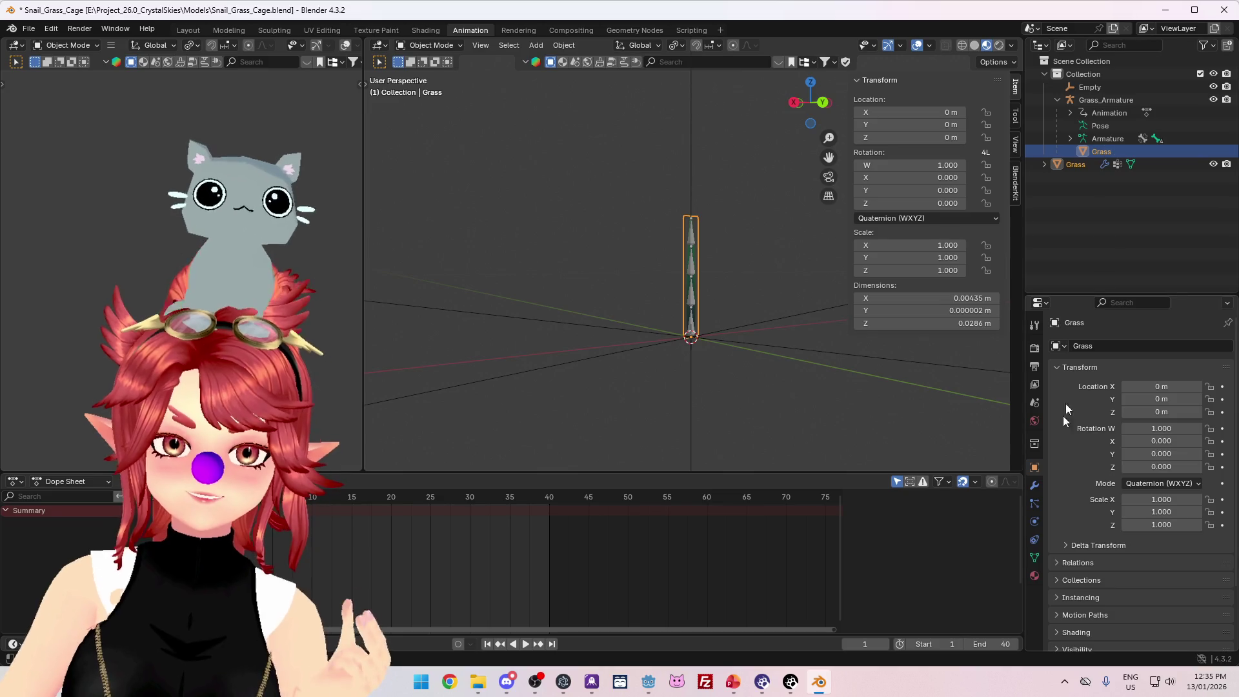
- Retry adding an Array modifier to Grass, raising the count to 5 and disabling Relative Offset
click(1034, 486)
click(1155, 347)
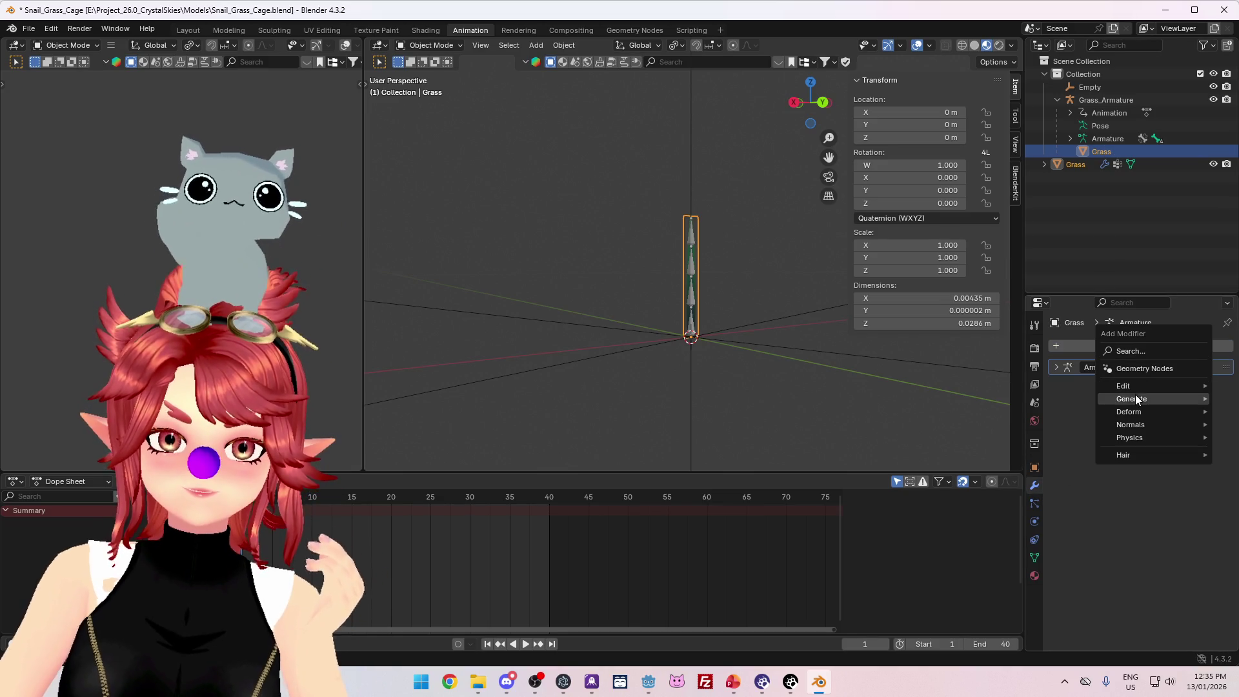
mouse_move(1133, 395)
click(1012, 401)
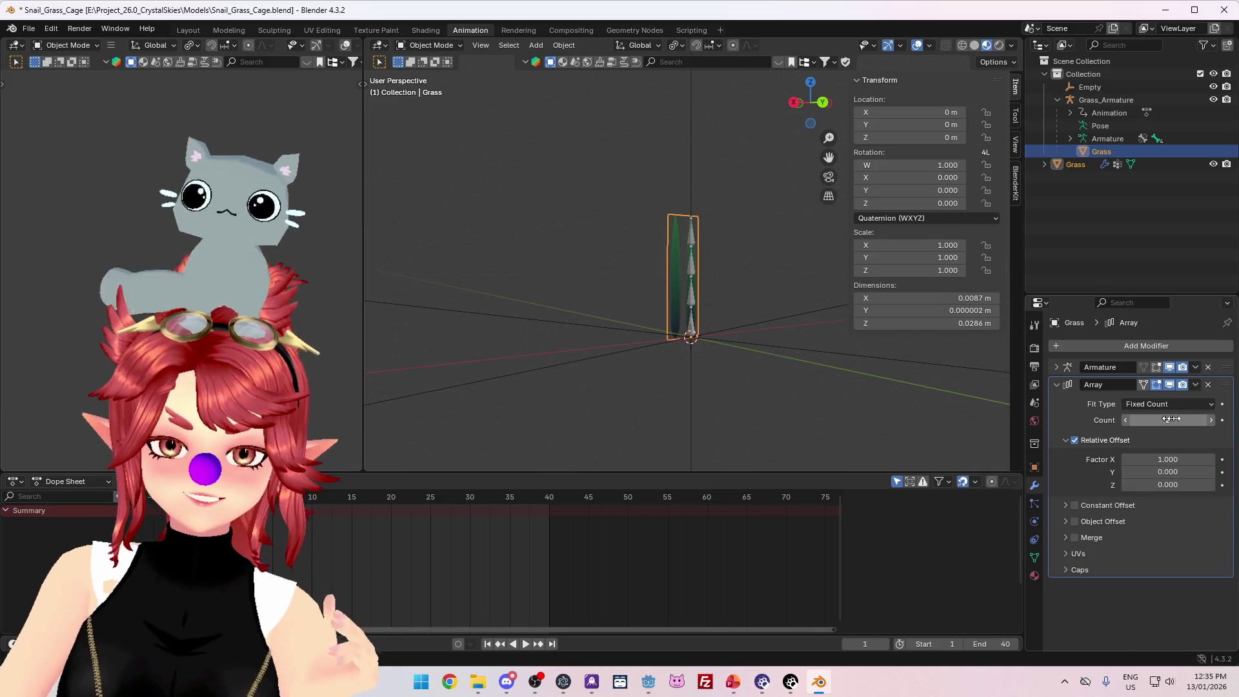
click(1211, 420)
click(1211, 420)
click(1211, 420)
click(1208, 385)
click(1152, 346)
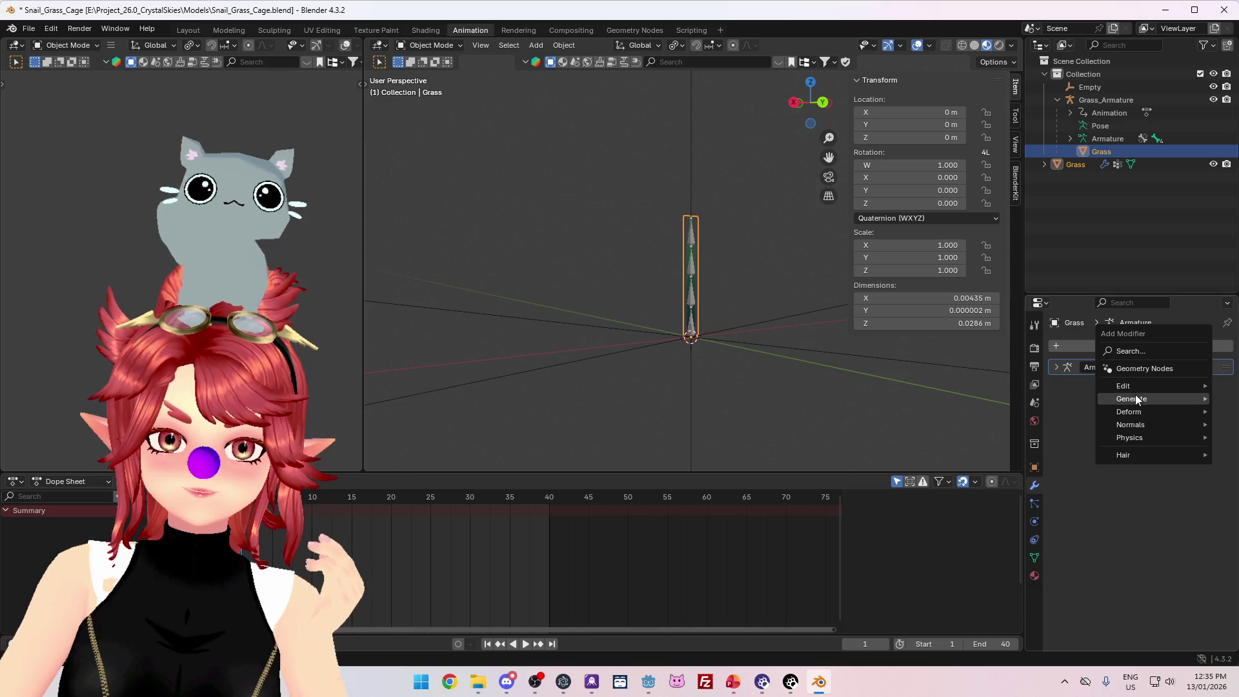
mouse_move(1133, 395)
click(1012, 400)
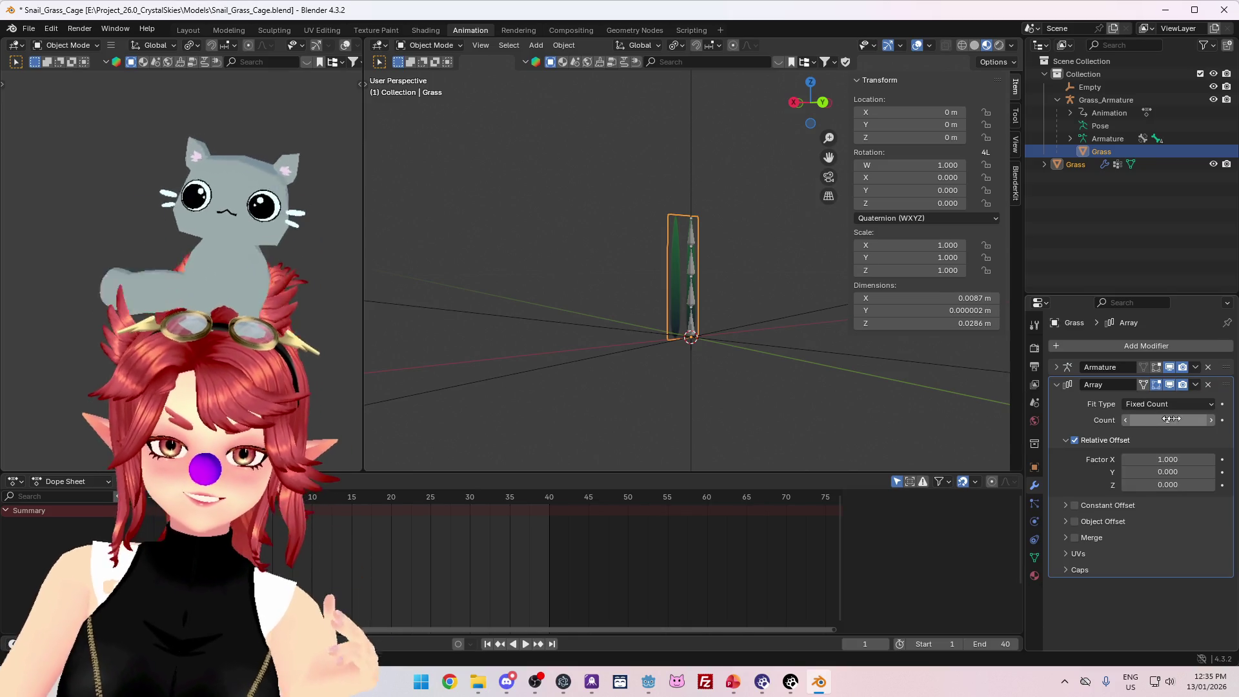
click(1211, 420)
click(1211, 420)
click(1211, 420)
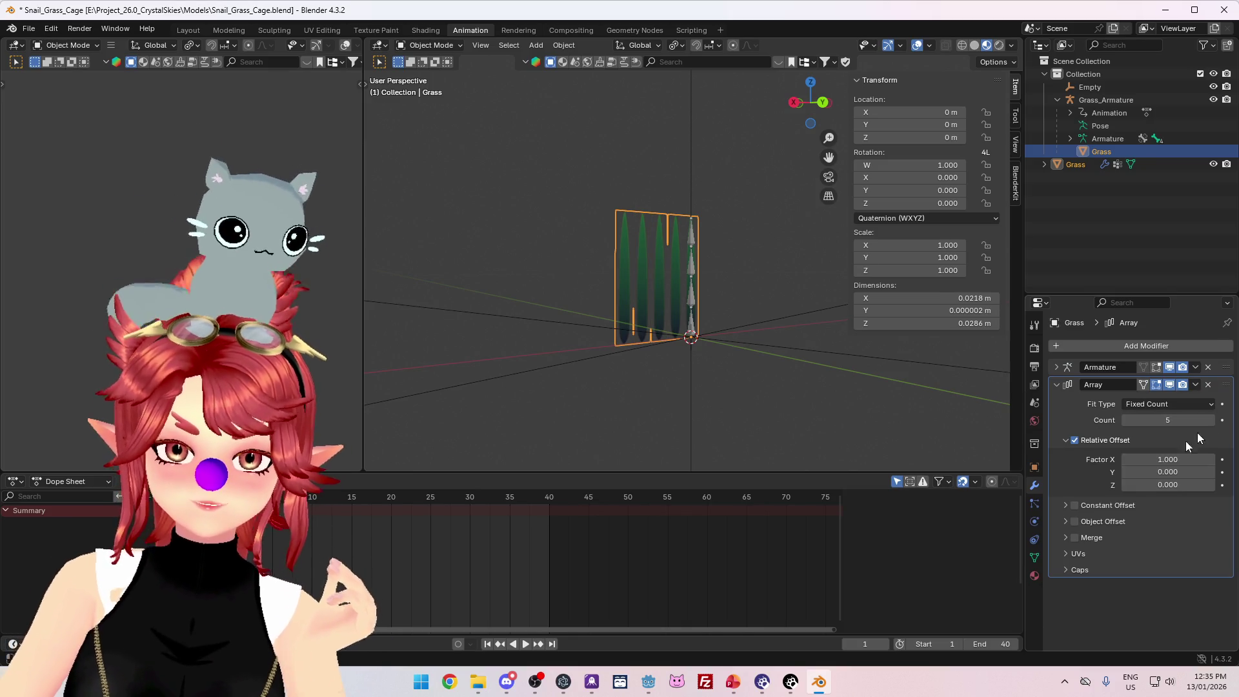
click(1075, 440)
- Redo the Array modifier on Grass with 5 copies and Relative Offset unchecked
key(ctrl+x)
key(shift+a)
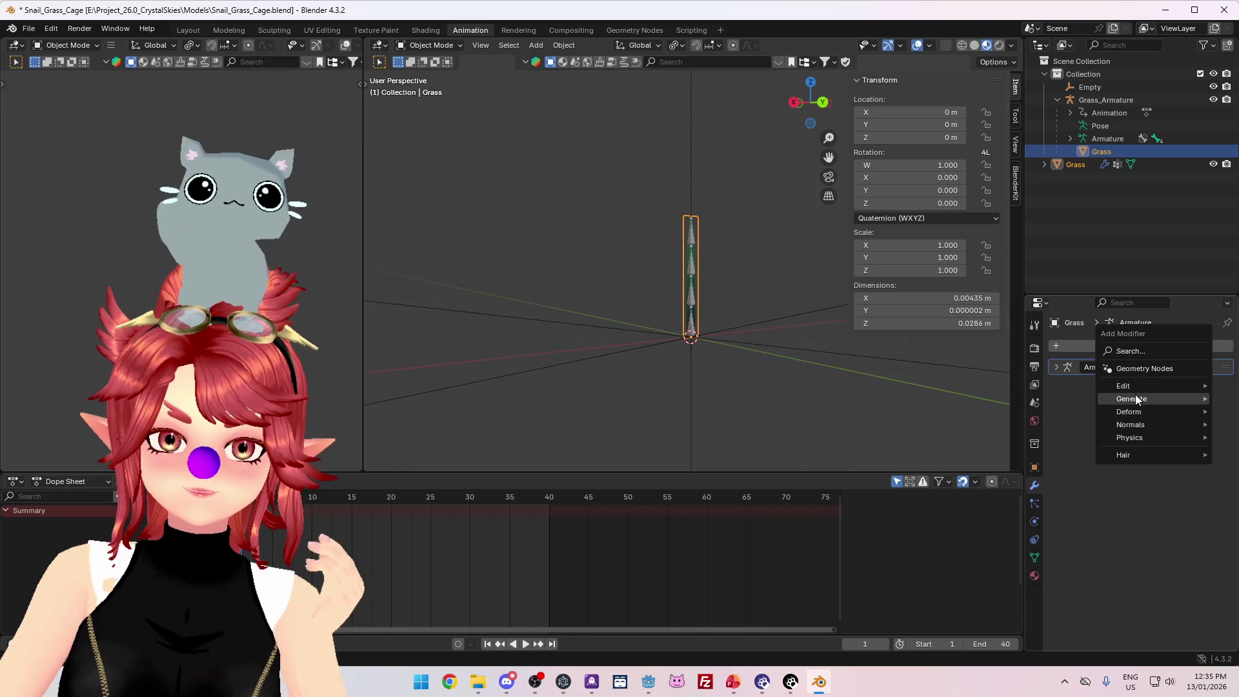
mouse_move(1133, 395)
click(1012, 399)
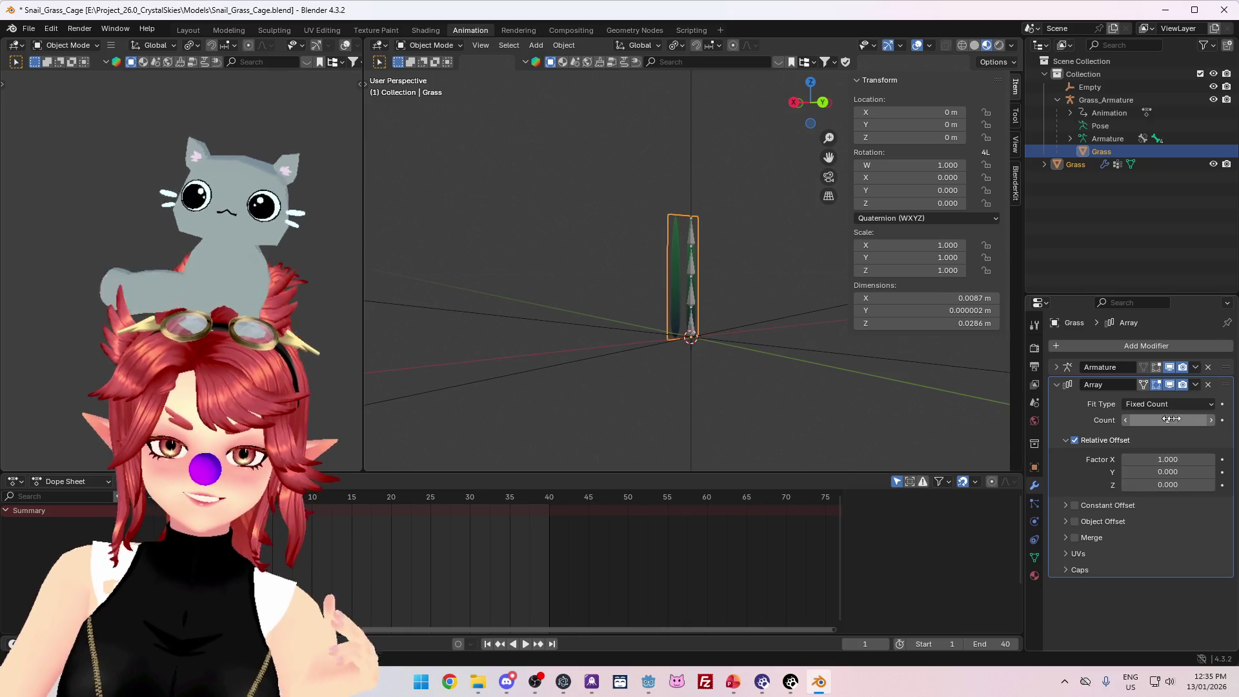
click(1211, 421)
click(1211, 420)
click(1211, 420)
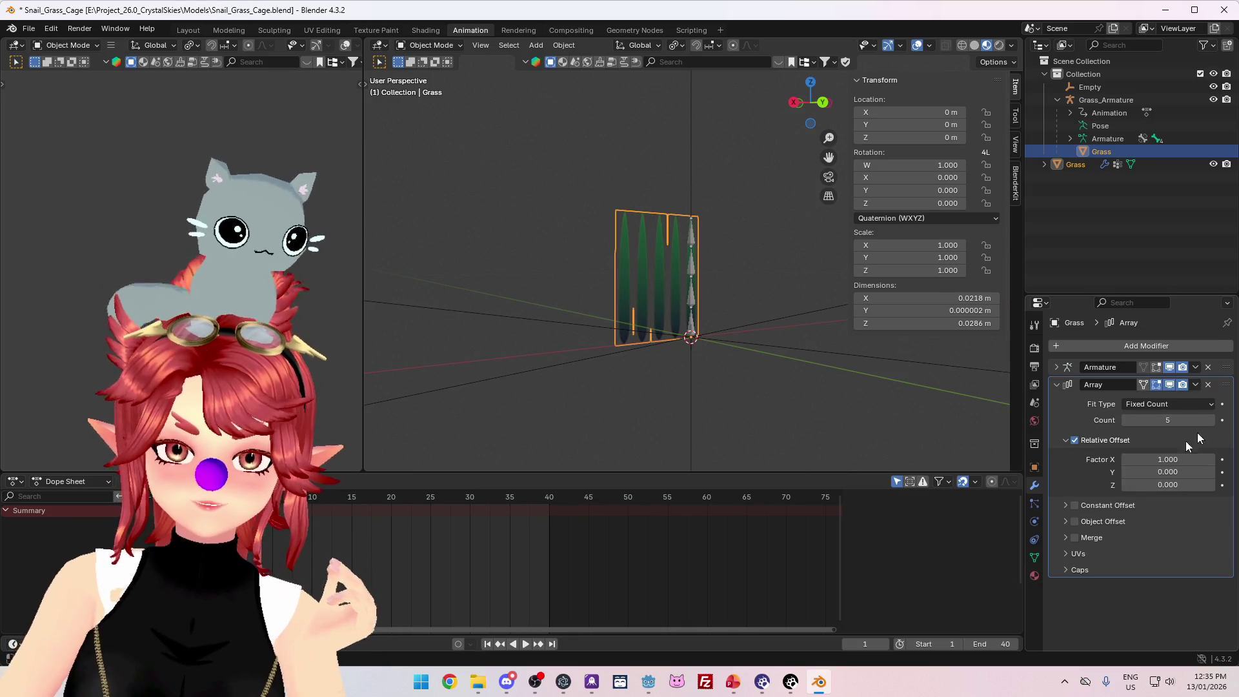
click(1075, 440)
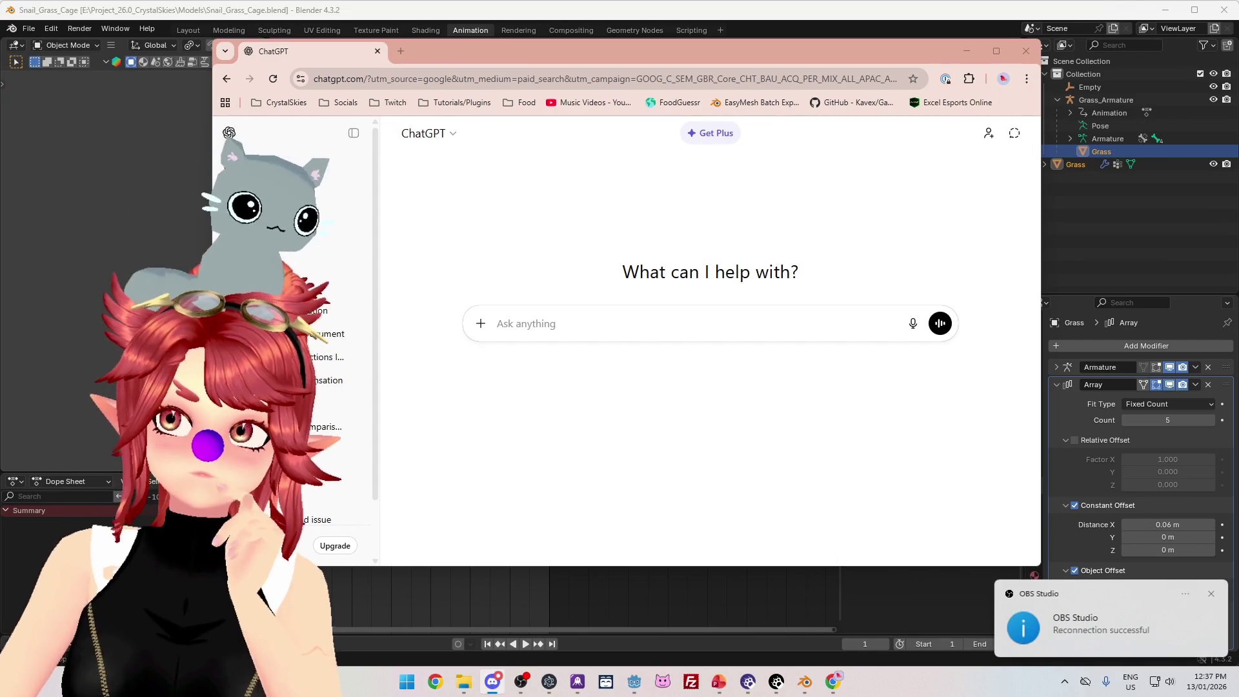
click(496, 323)
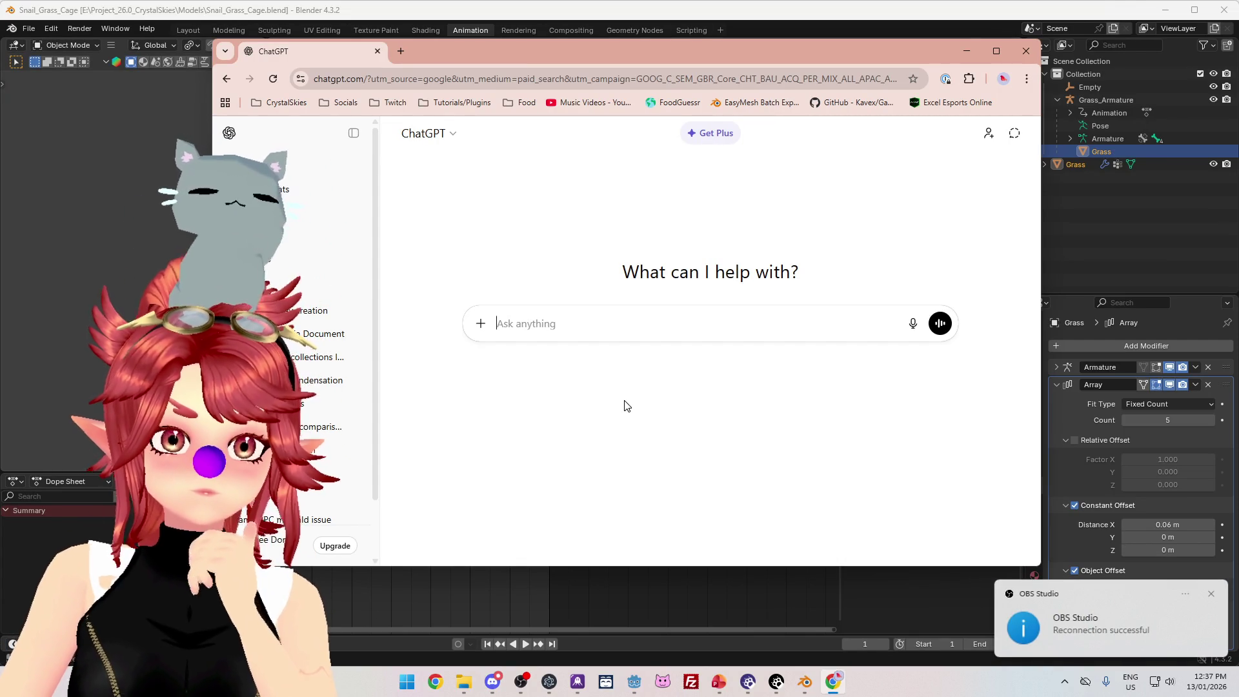
- Start the ChatGPT question describing a Blender mesh animated with an armature modifier
text(I)
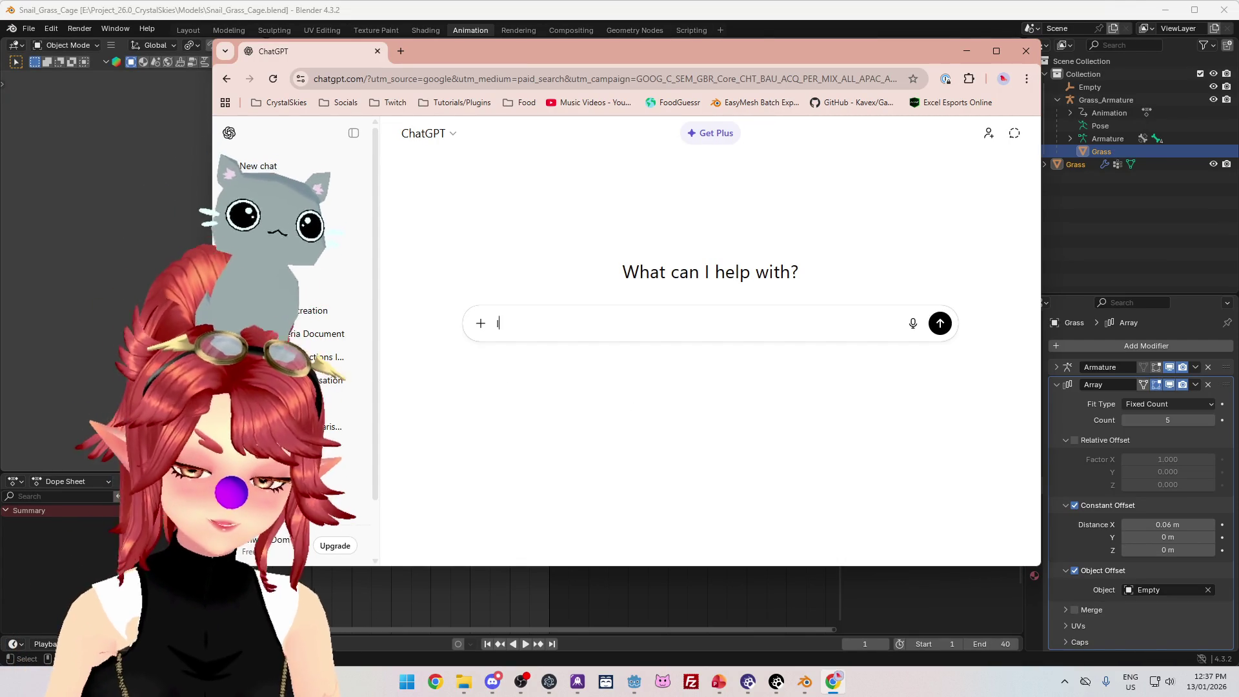
text(lender 4.3)
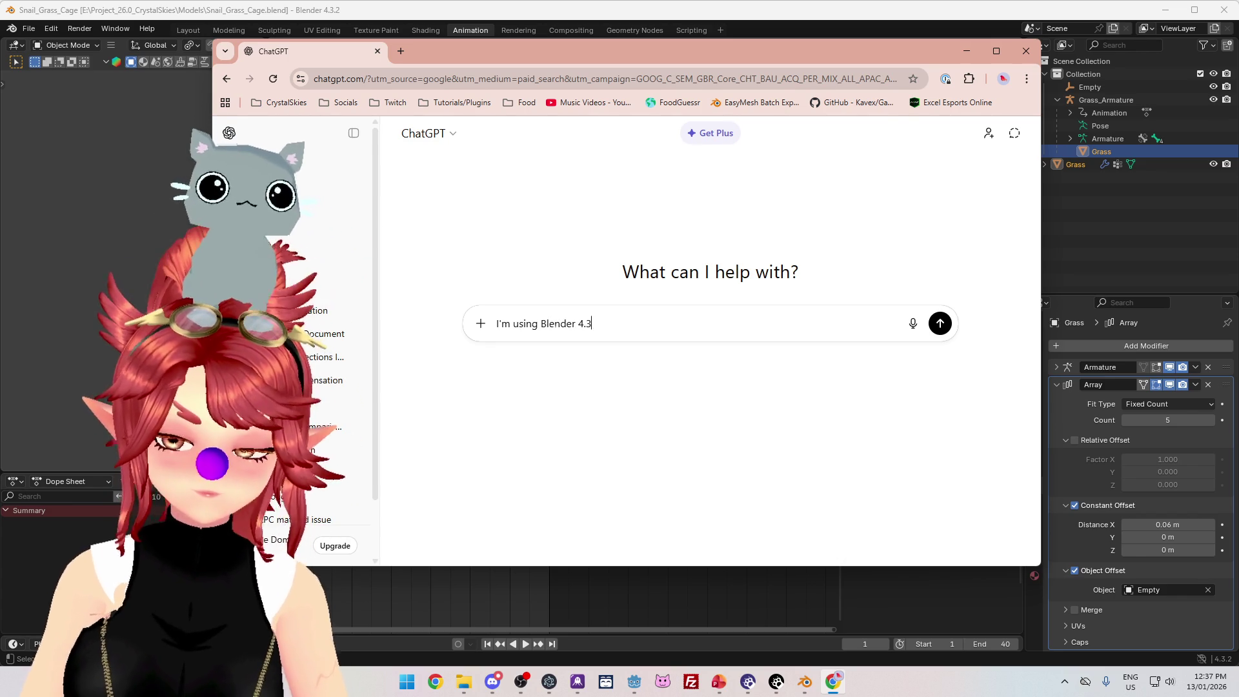
text( and I figu)
key(BackSpace)
key(BackSpace)
key(BackSpace)
text(have a mese)
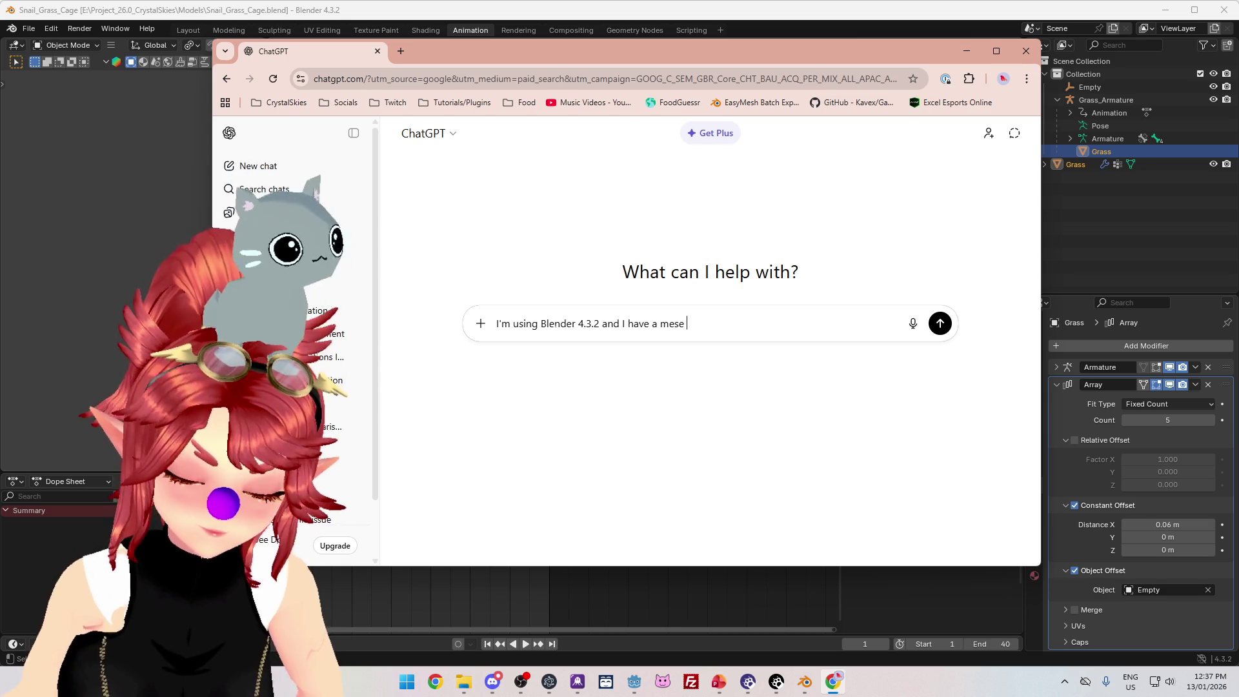
text( wit)
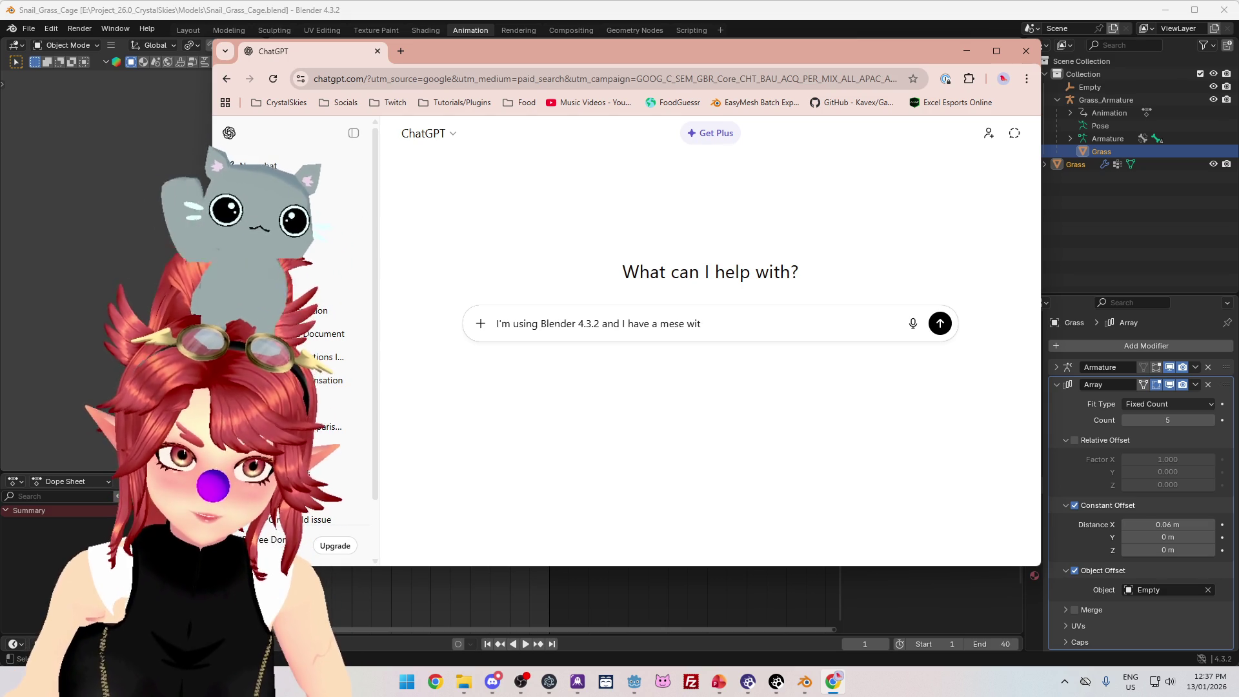
text(which )
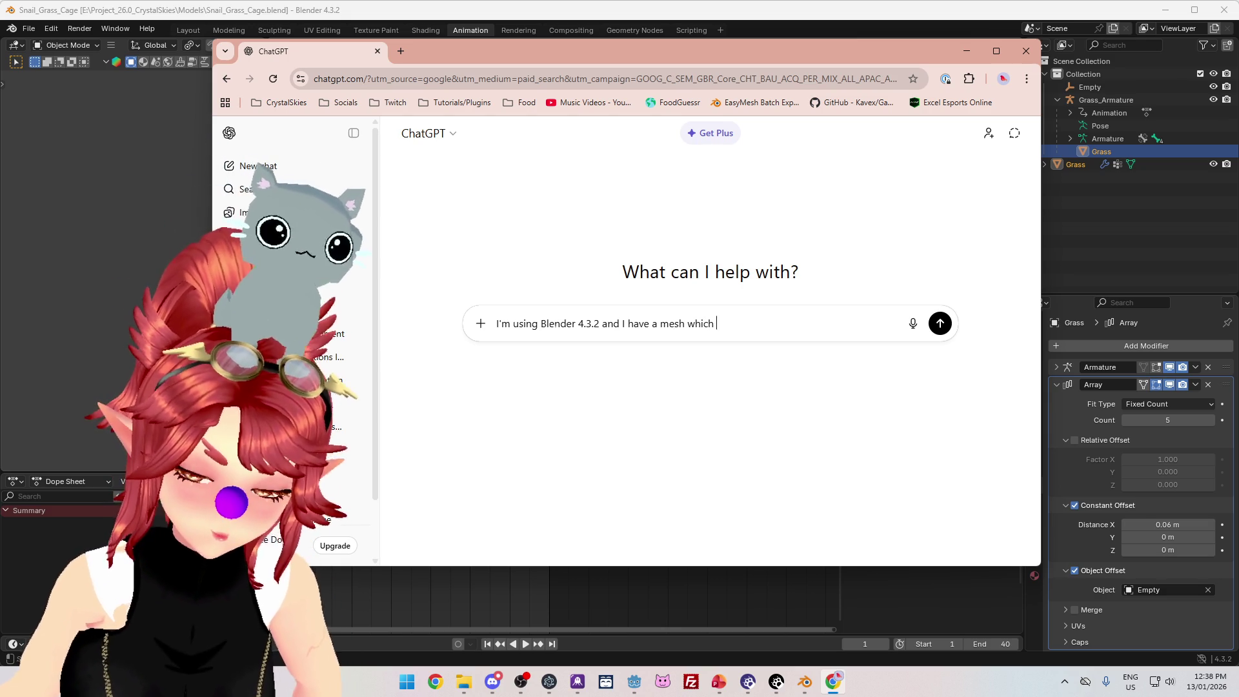
text(is aniamte)
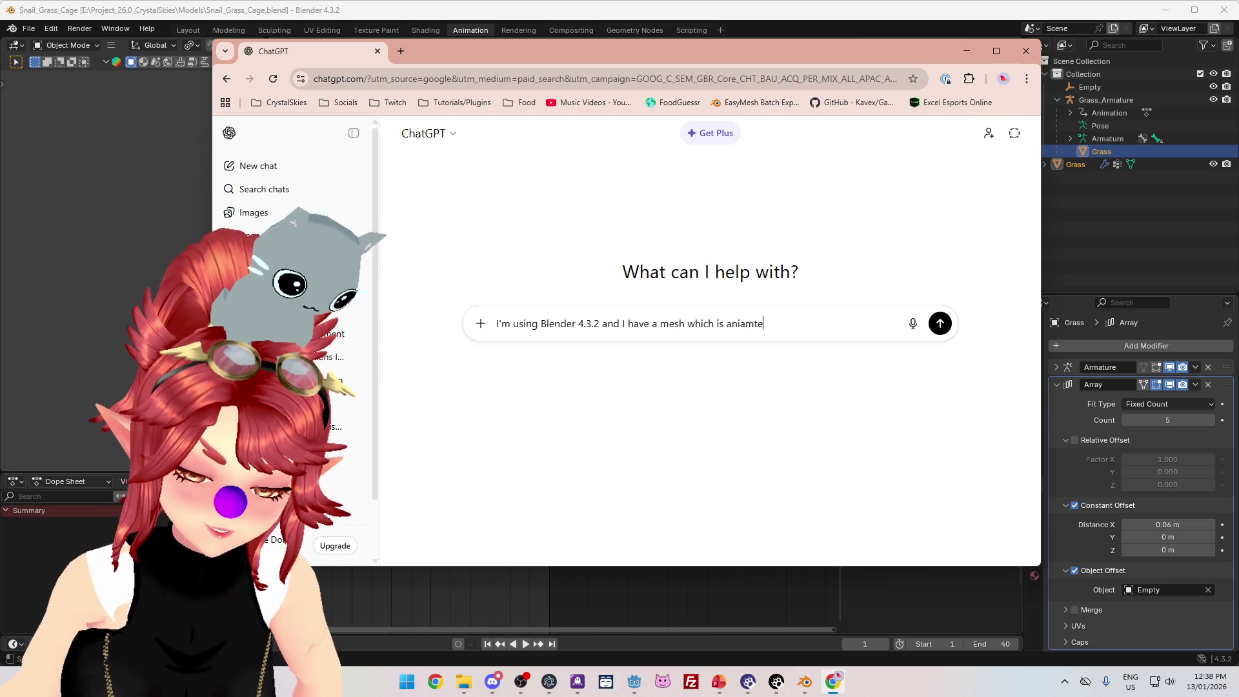
text(d withmatu)
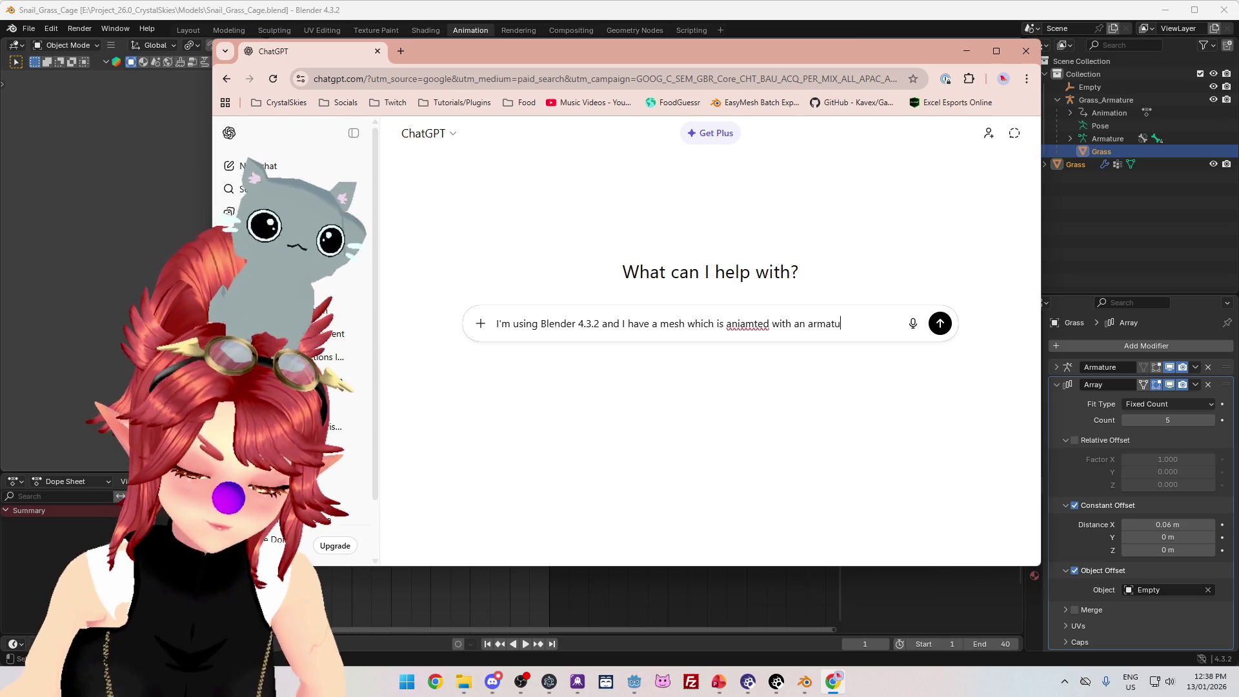
text(re modier,)
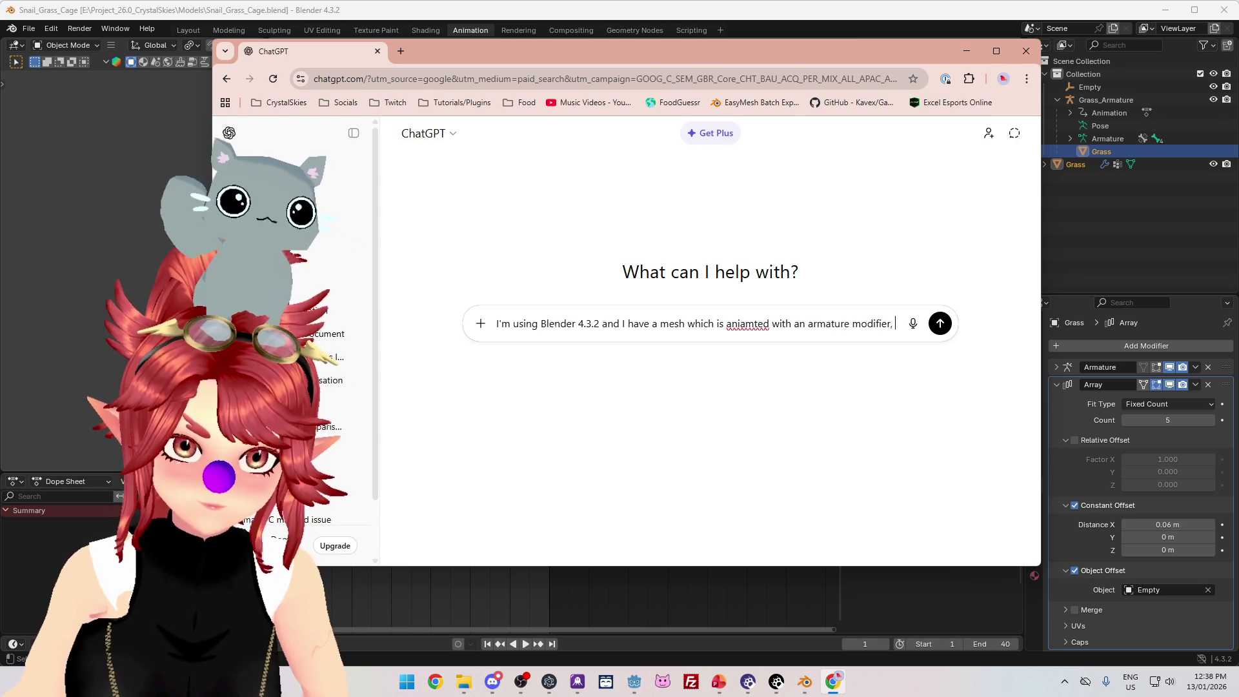
right_click(739, 329)
click(788, 344)
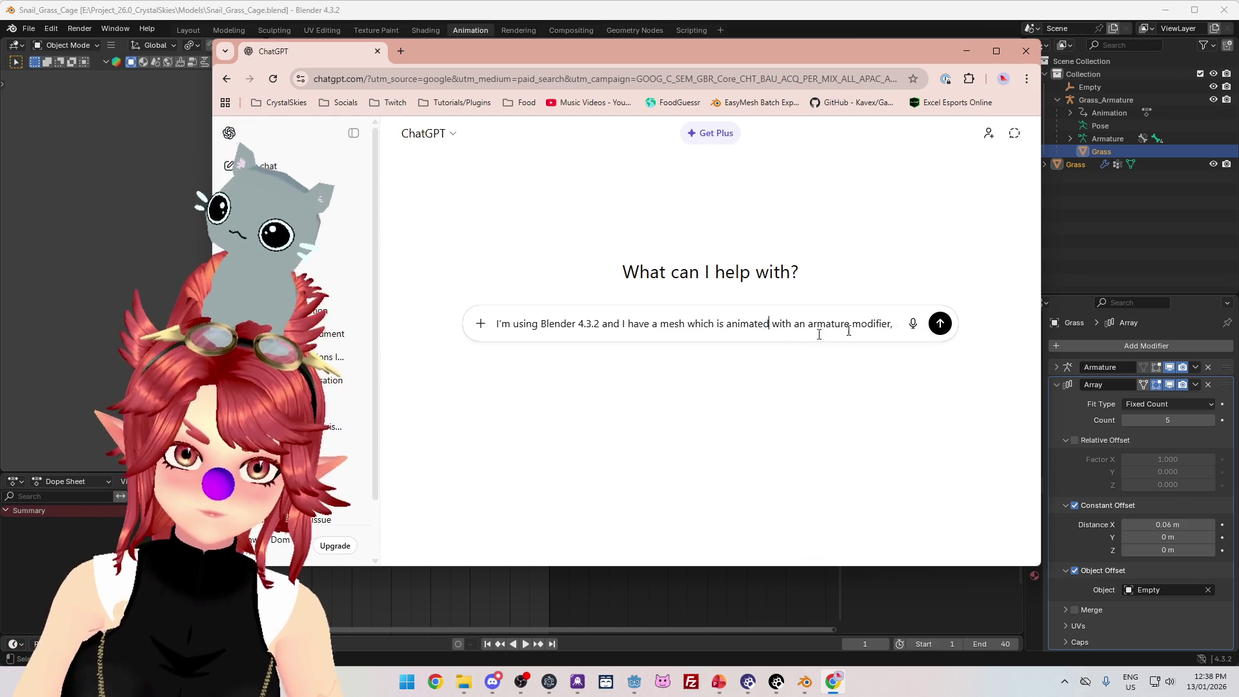
- Add that an array modifier makes 5 empty-offset copies, ask how to export to GLB, and send
text( and)
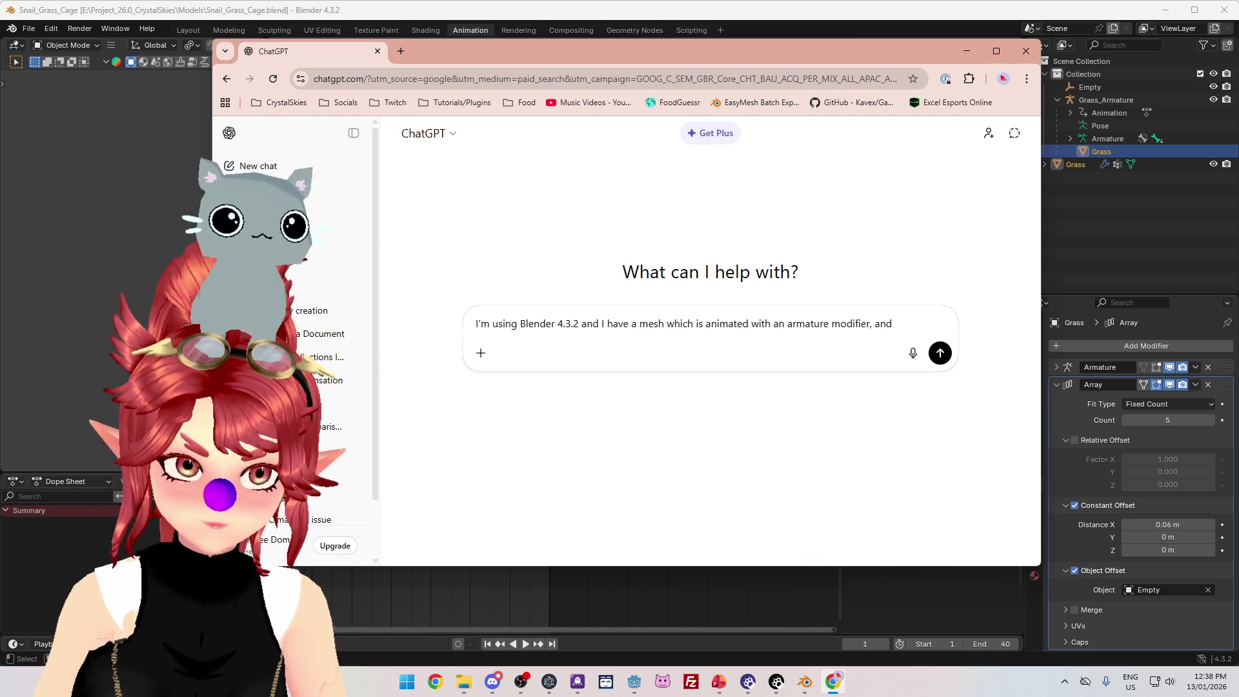
text( an erray)
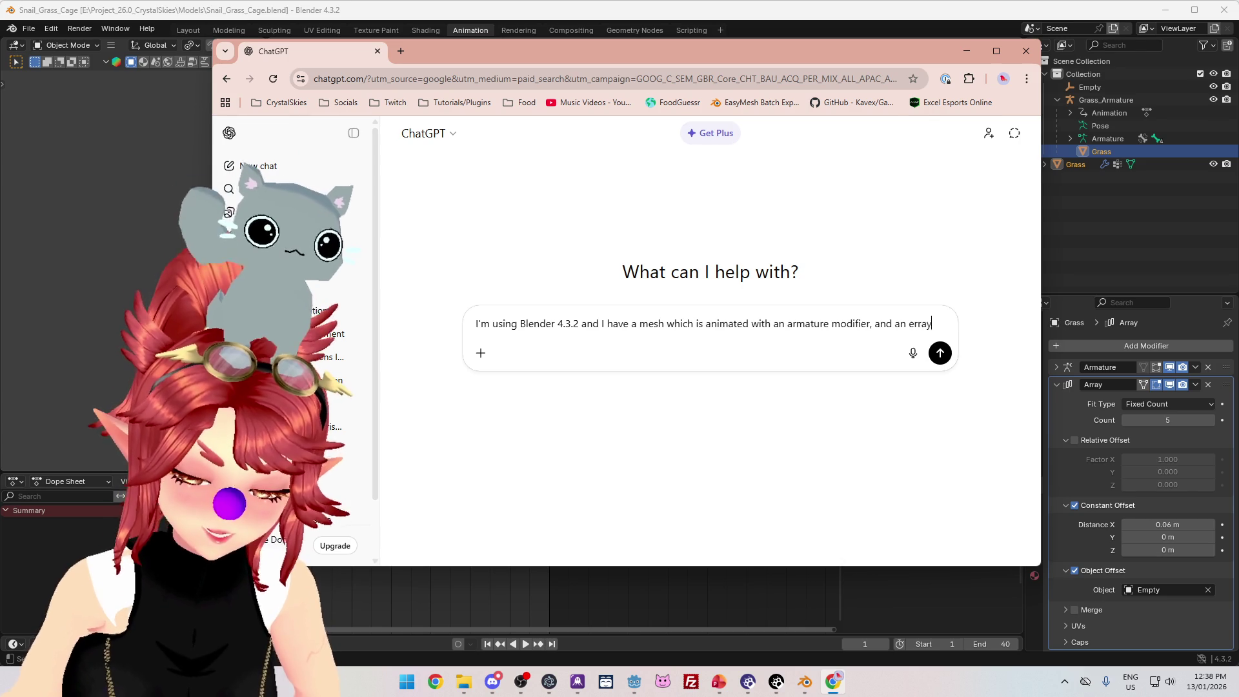
text( modifier which th)
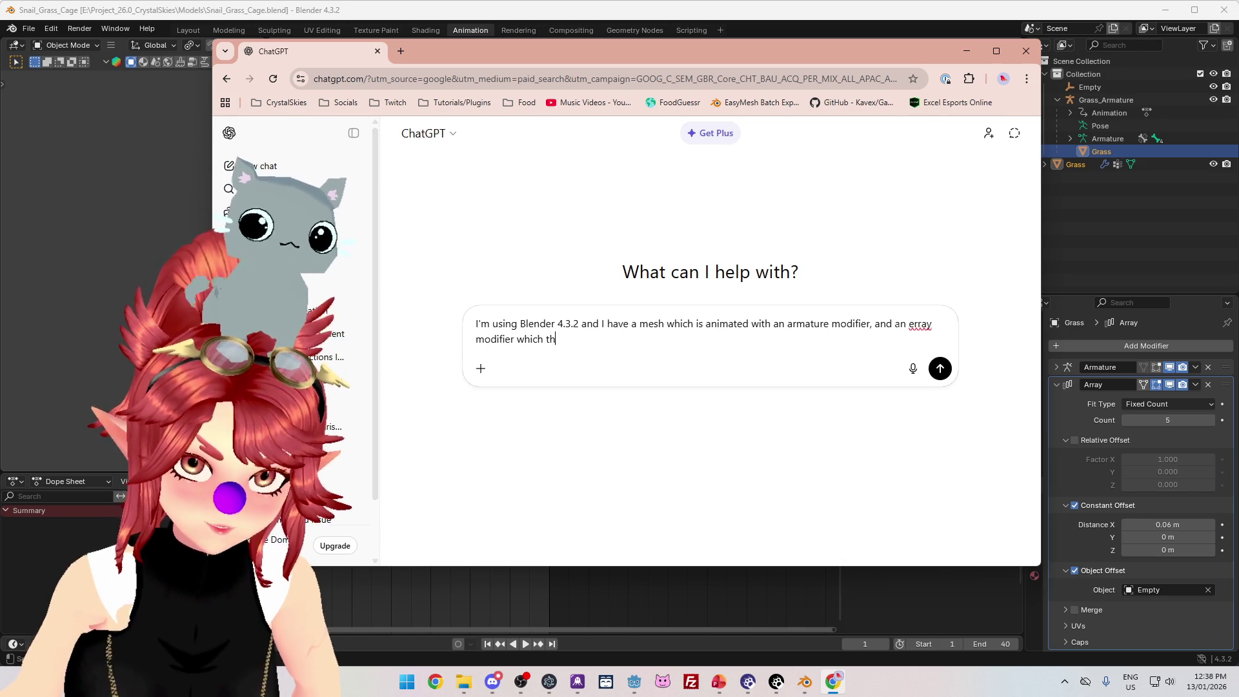
text(en creates 5 )
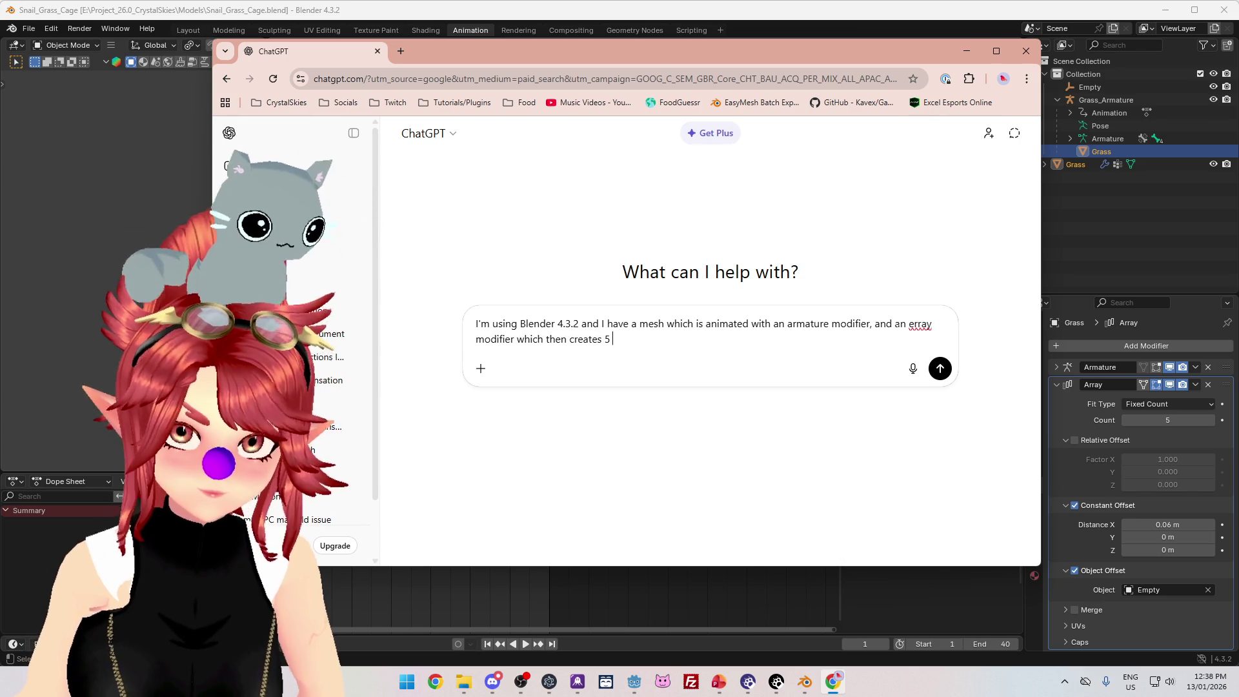
text(copies of th)
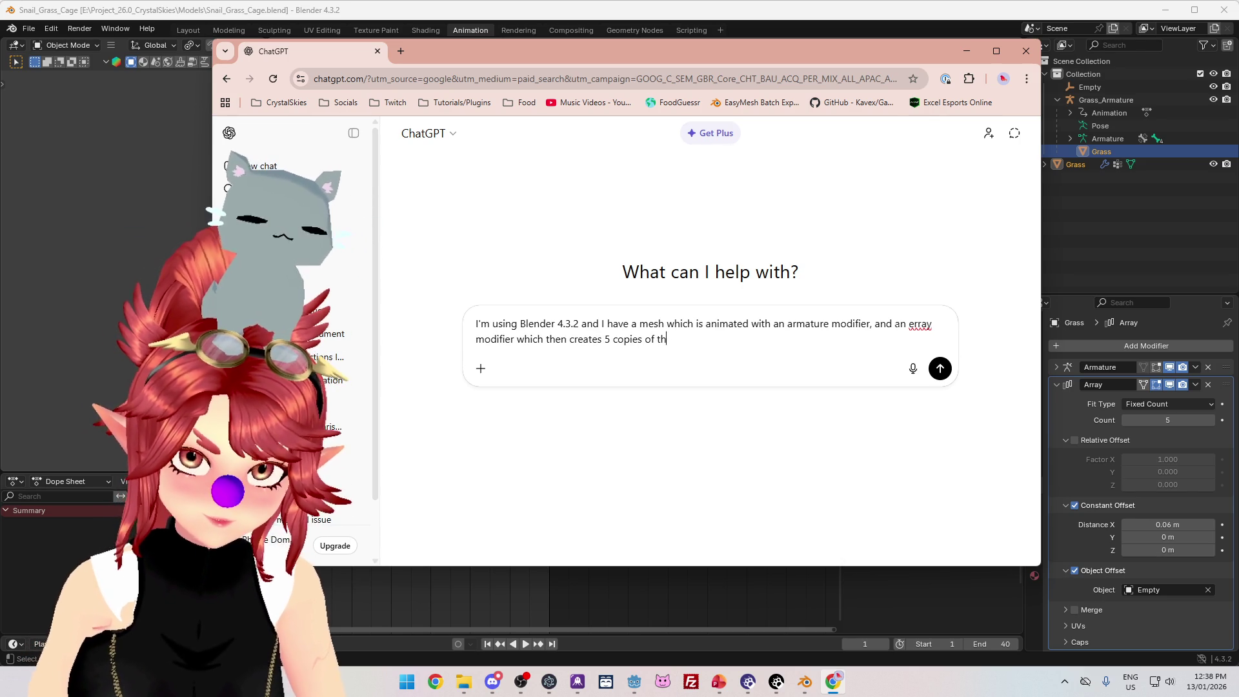
text(at mesh,)
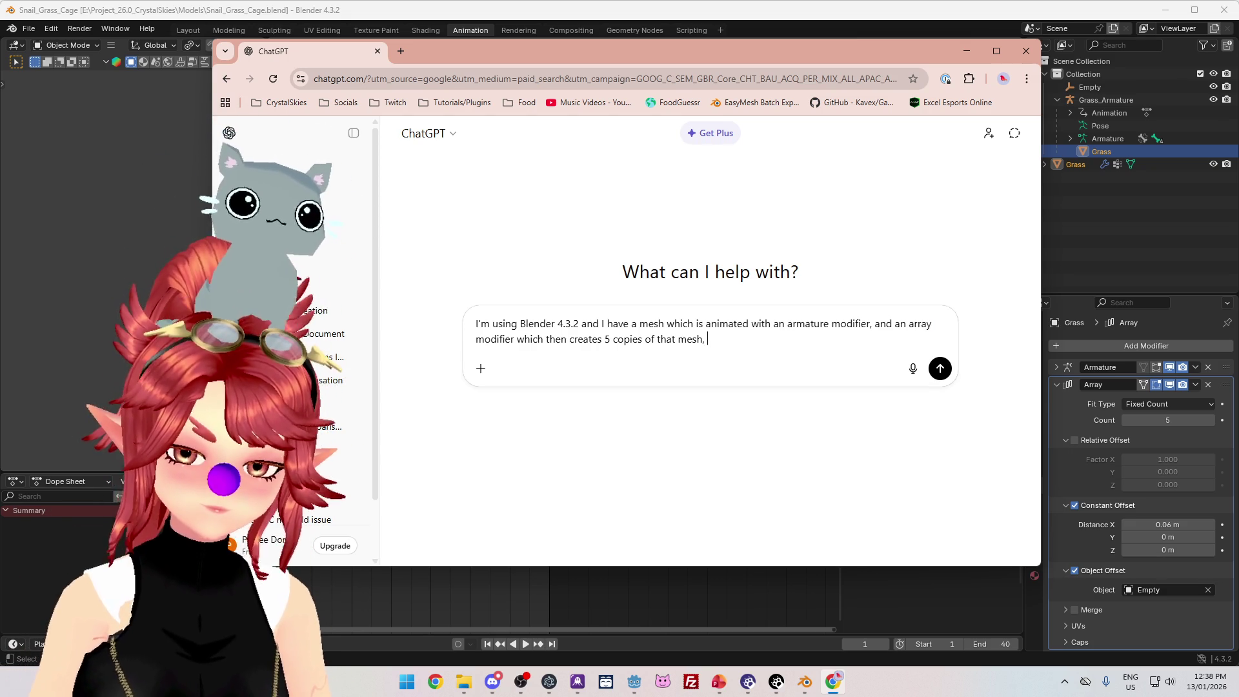
text(offse)
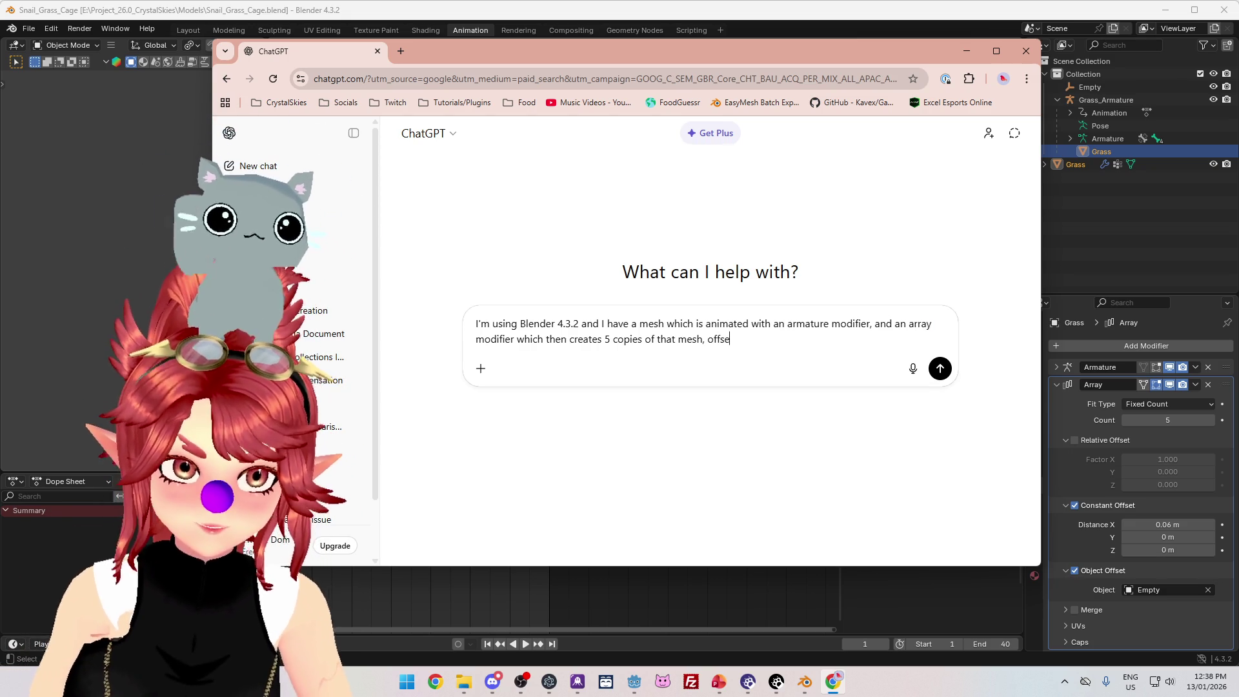
text(t wutg)
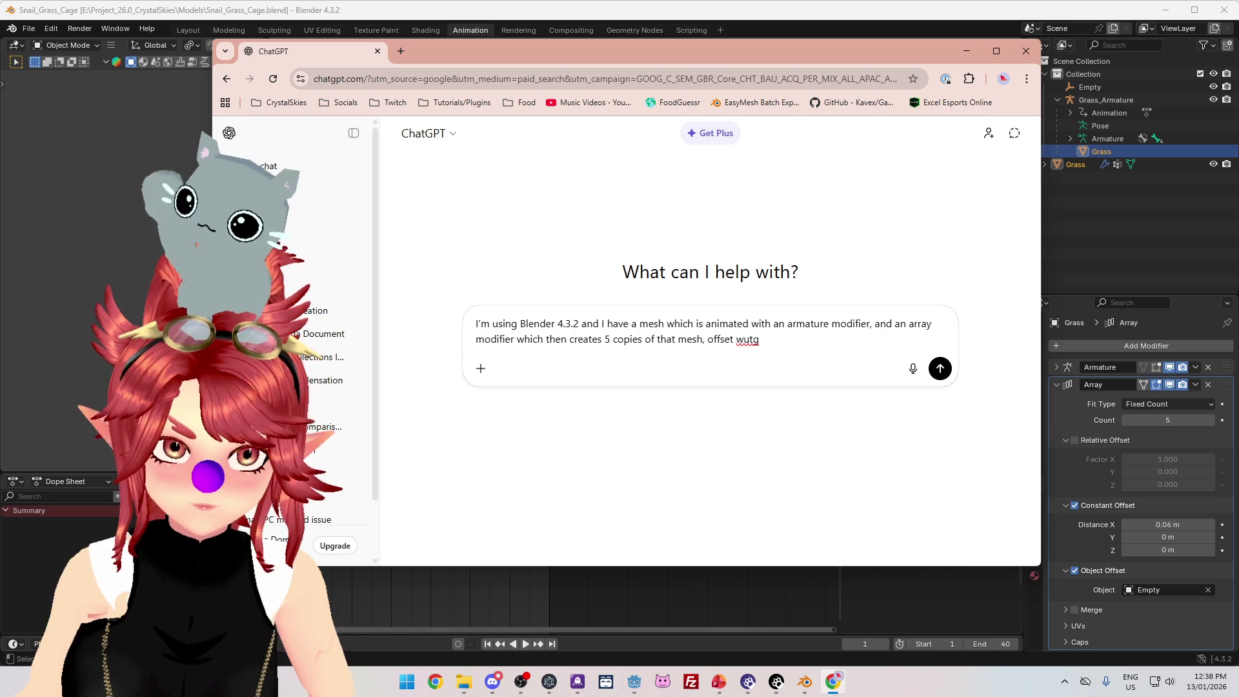
key(BackSpace)
key(BackSpace)
key(BackSpace)
text(ith an e)
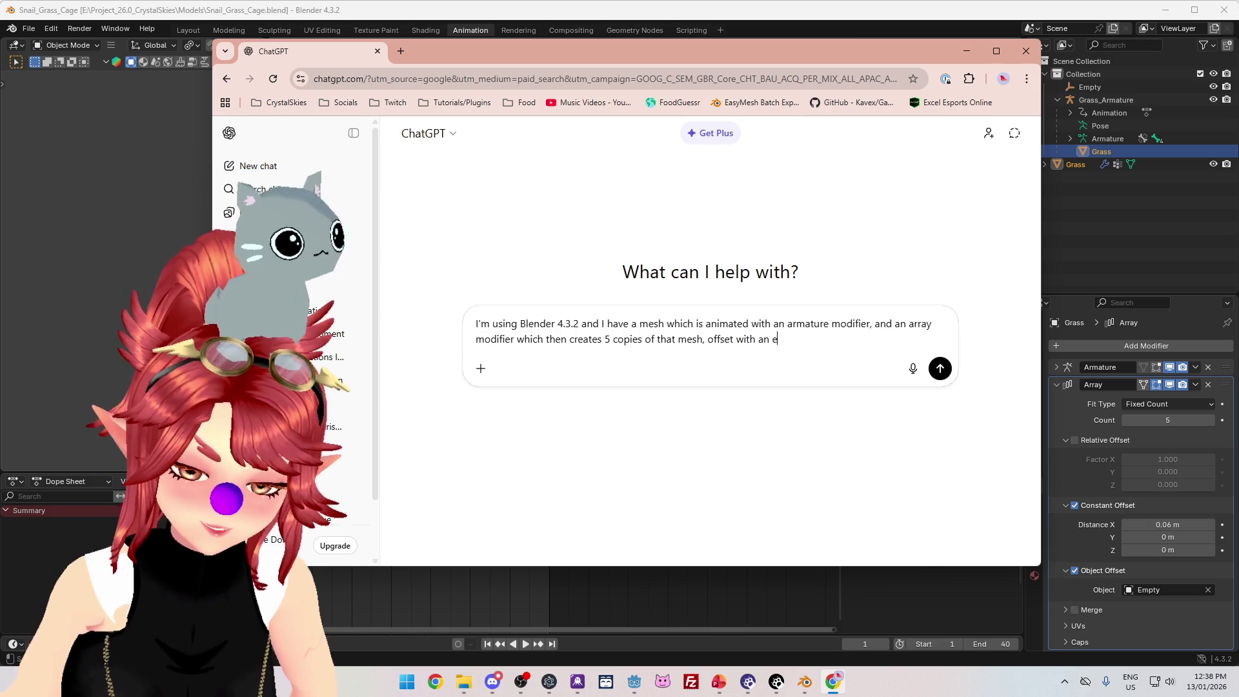
text(mpty.)
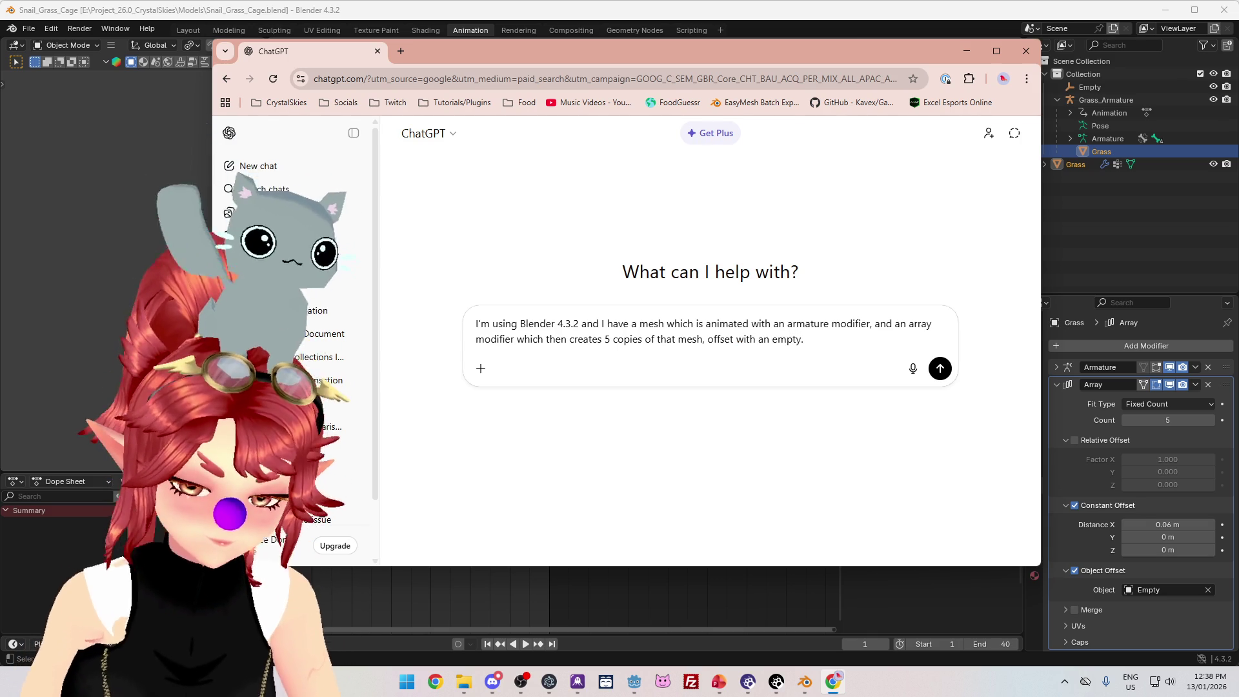
text( Can yo)
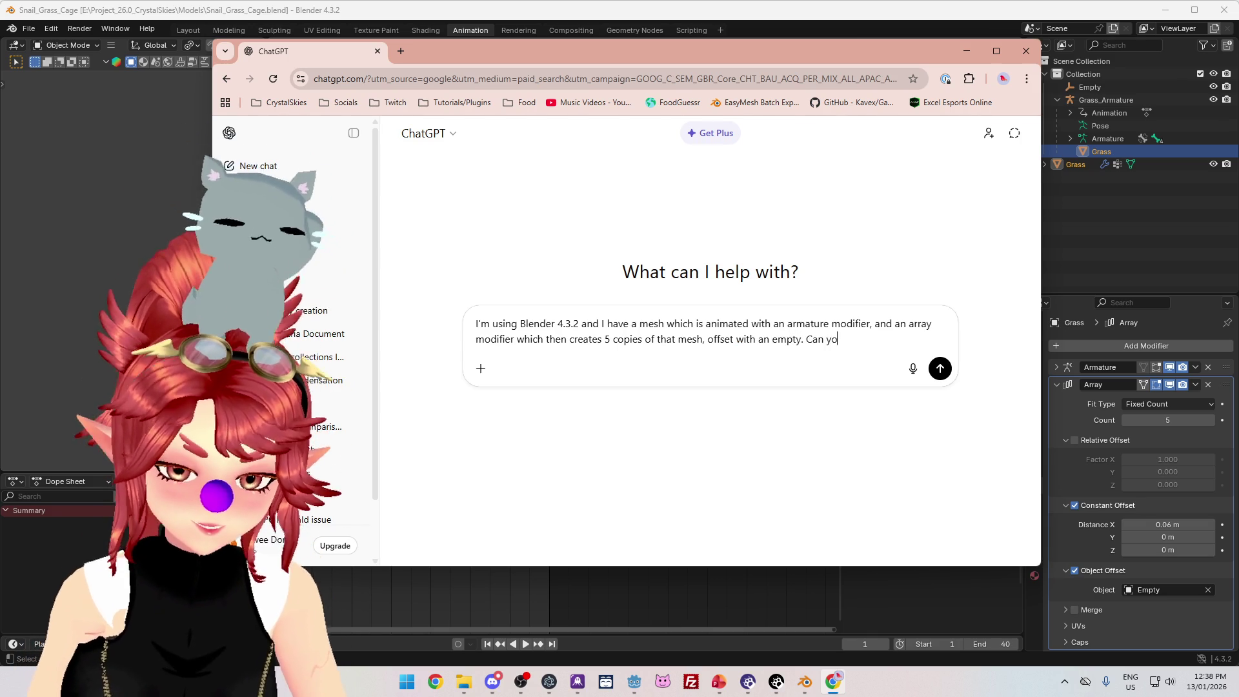
text(u step me through )
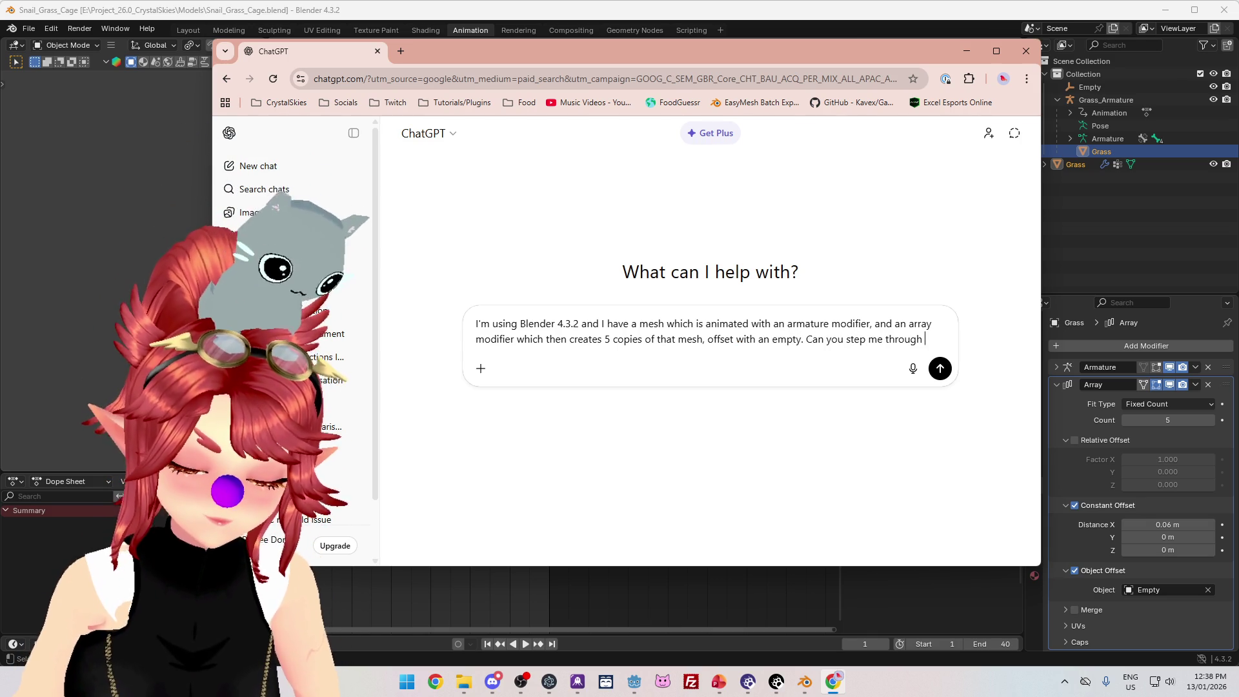
text(how i wou)
text(nvert this to a v)
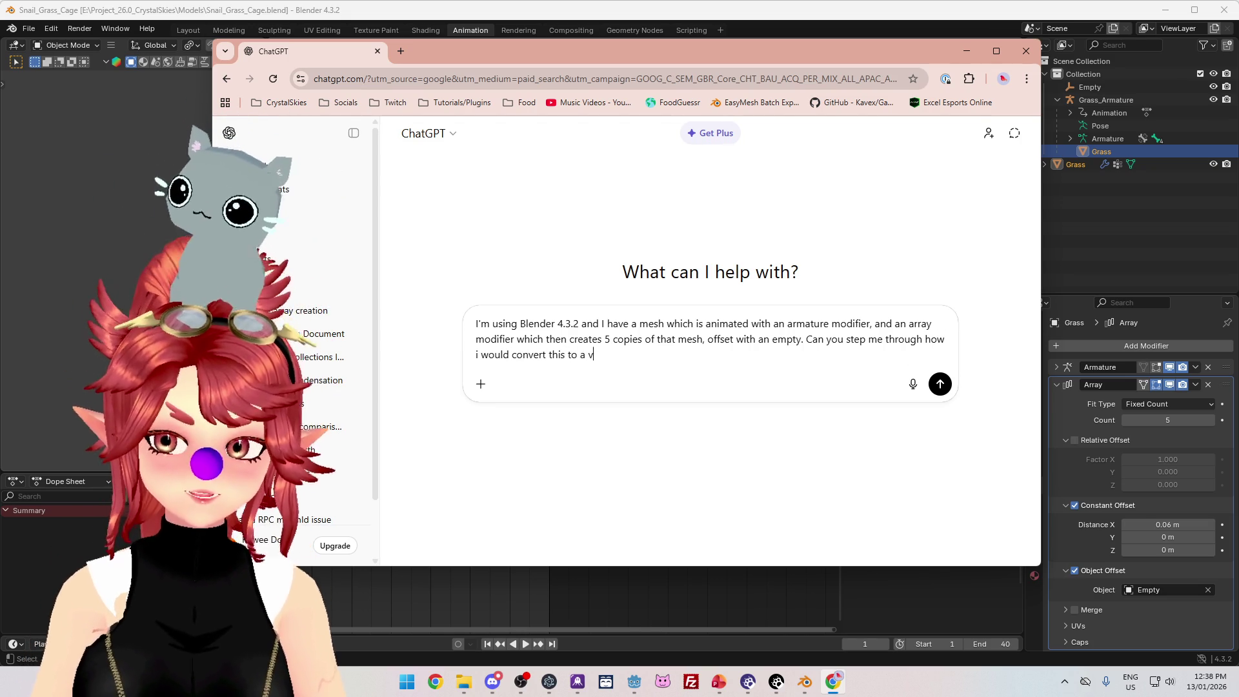
key(BackSpace)
key(BackSpace)
key(BackSpace)
text(port t)
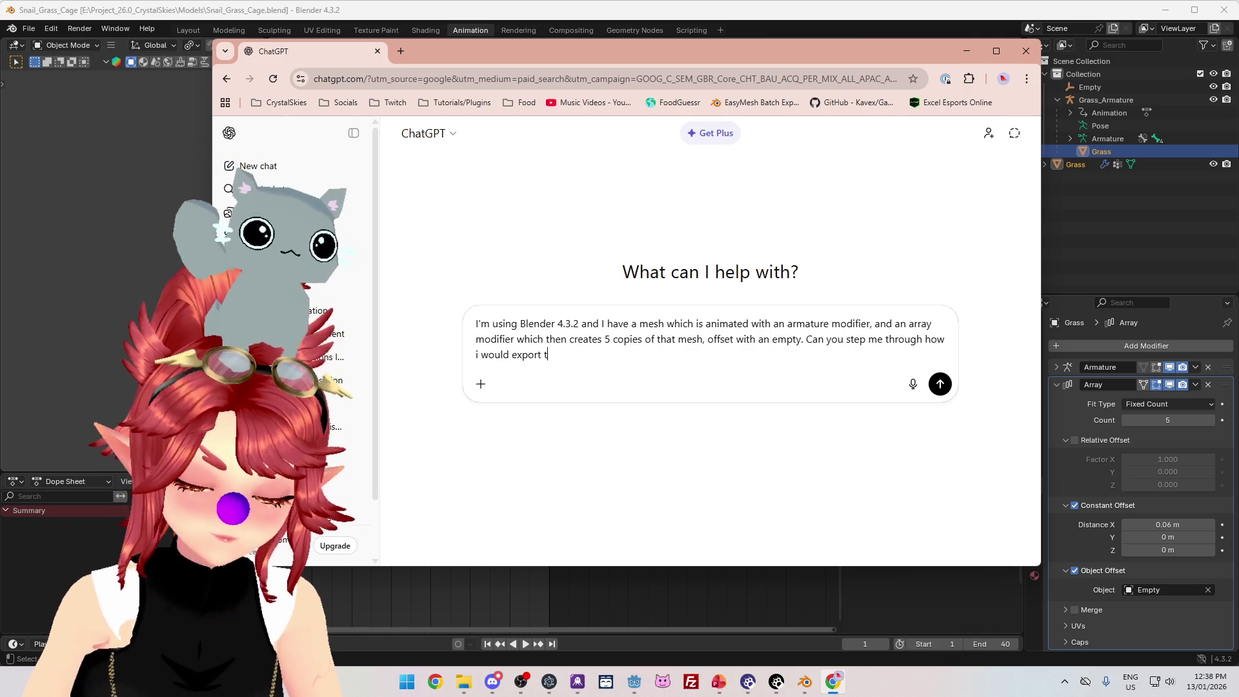
text(his to glb)
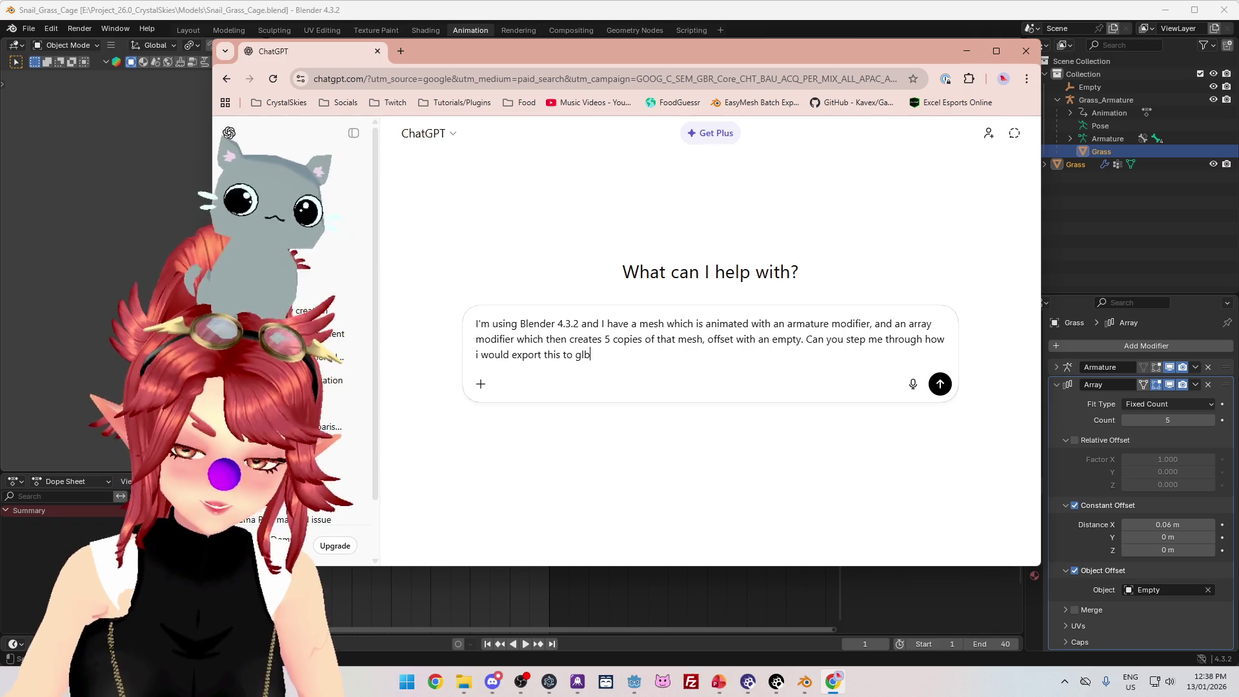
text( without l)
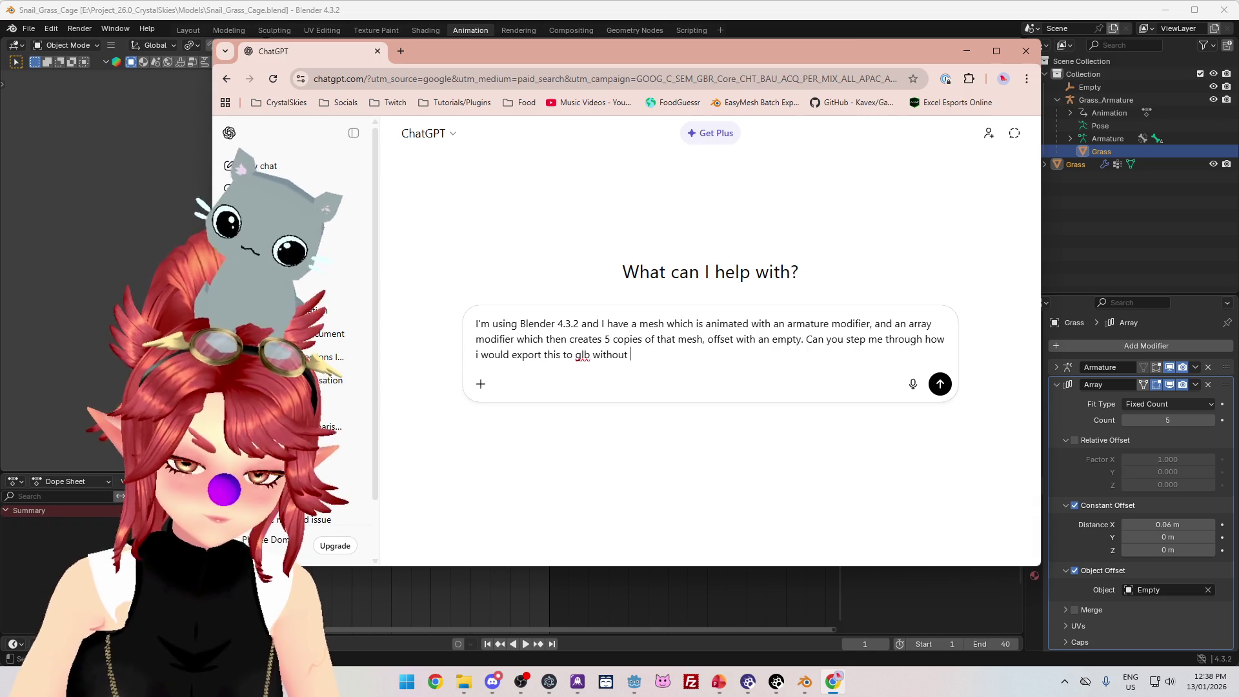
key(BackSpace)
key(BackSpace)
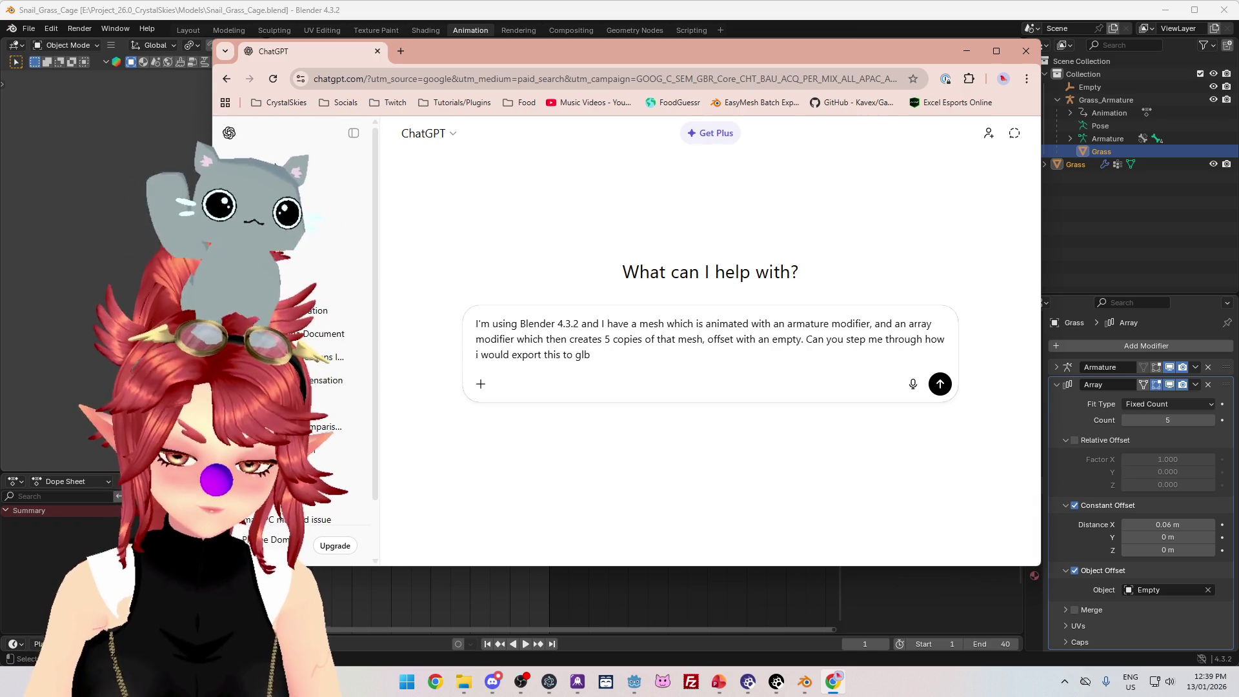
key(Return)
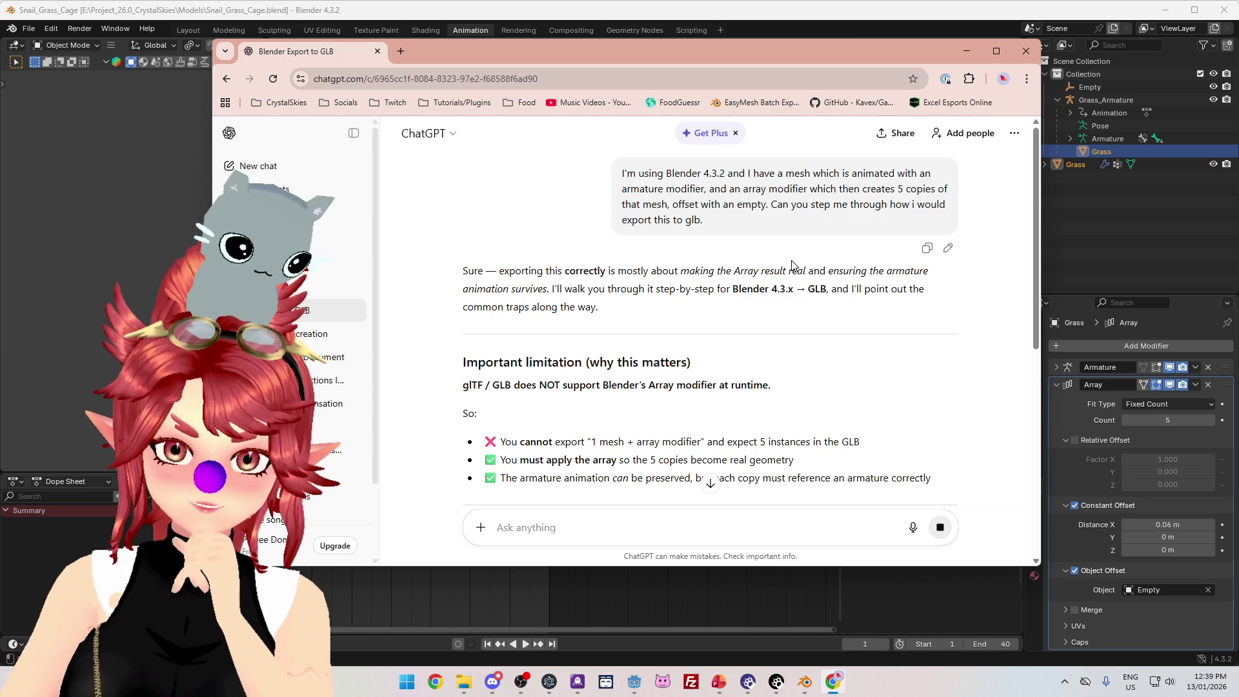
- Read ChatGPT's step-by-step GLB export reply and move the browser aside to reveal Blender
mouse_move(680, 272)
mouse_down()
mouse_move(548, 289)
mouse_move(731, 288)
mouse_up()
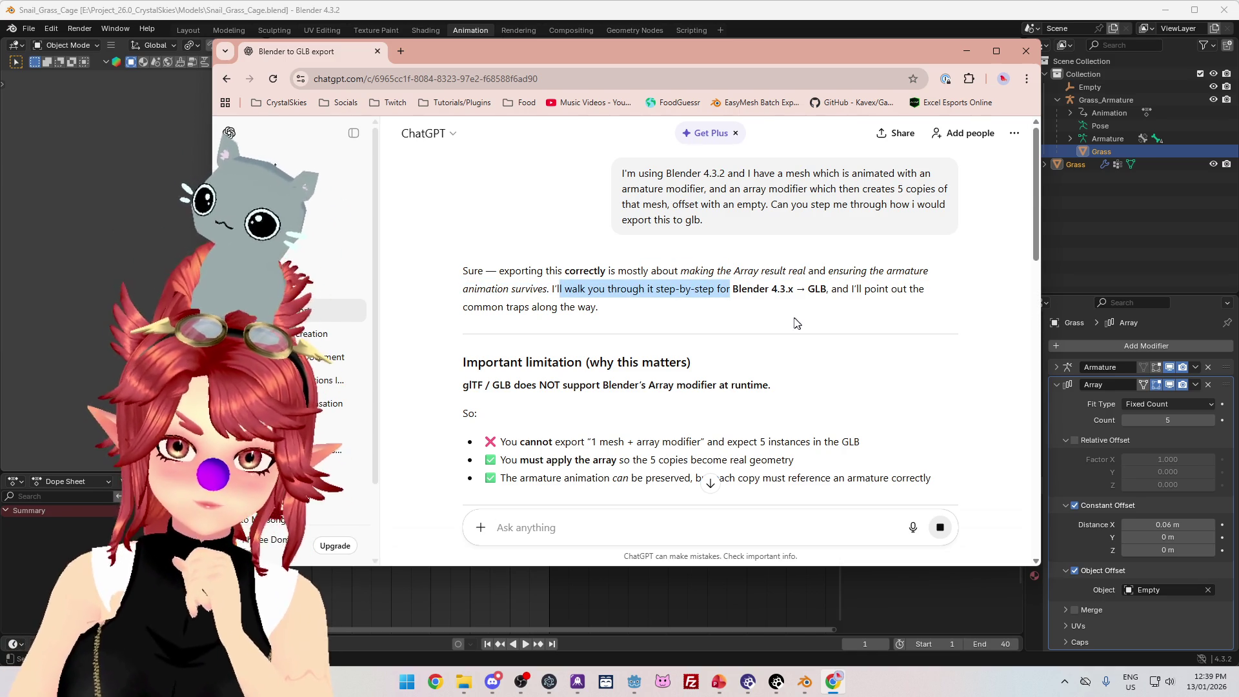
scroll(566, 323, down, 1)
scroll(574, 297, down, 2)
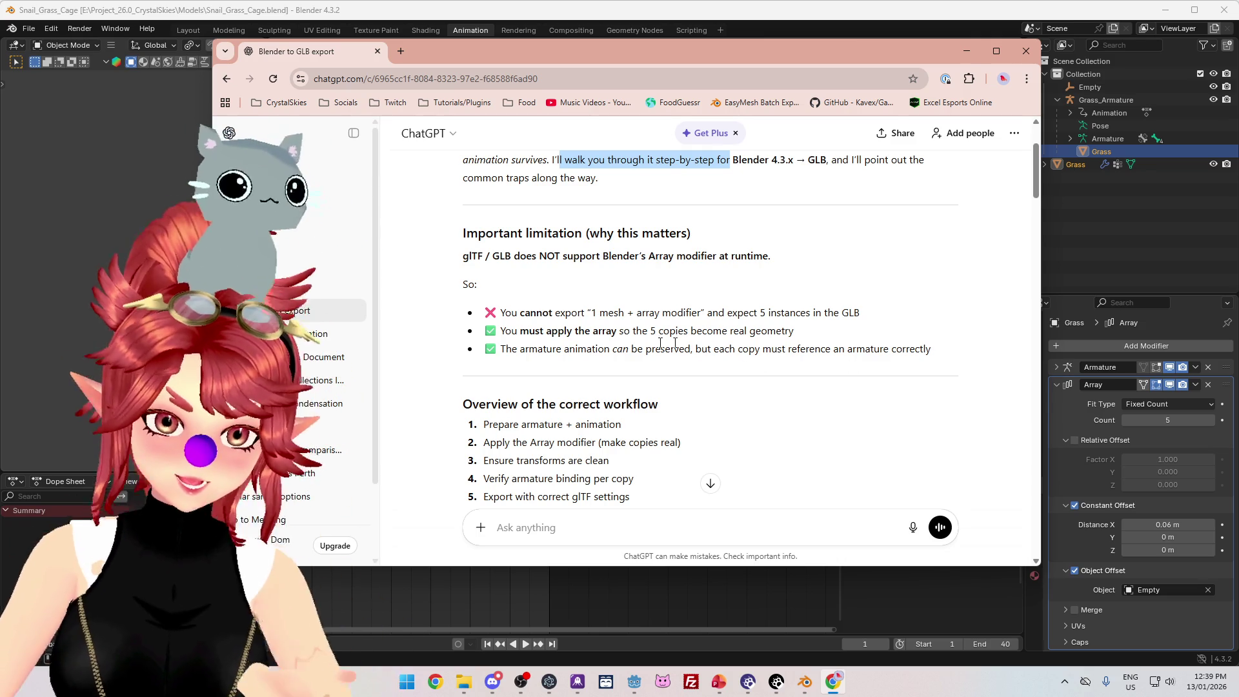
scroll(573, 325, down, 2)
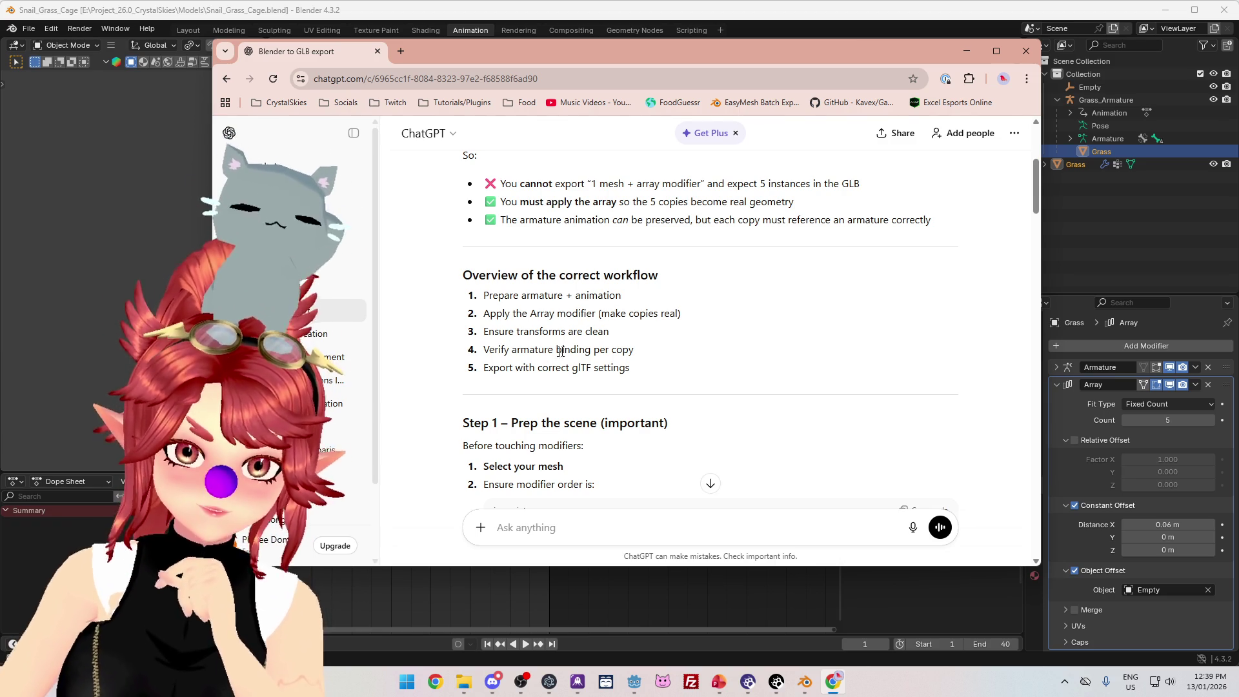
scroll(561, 348, down, 3)
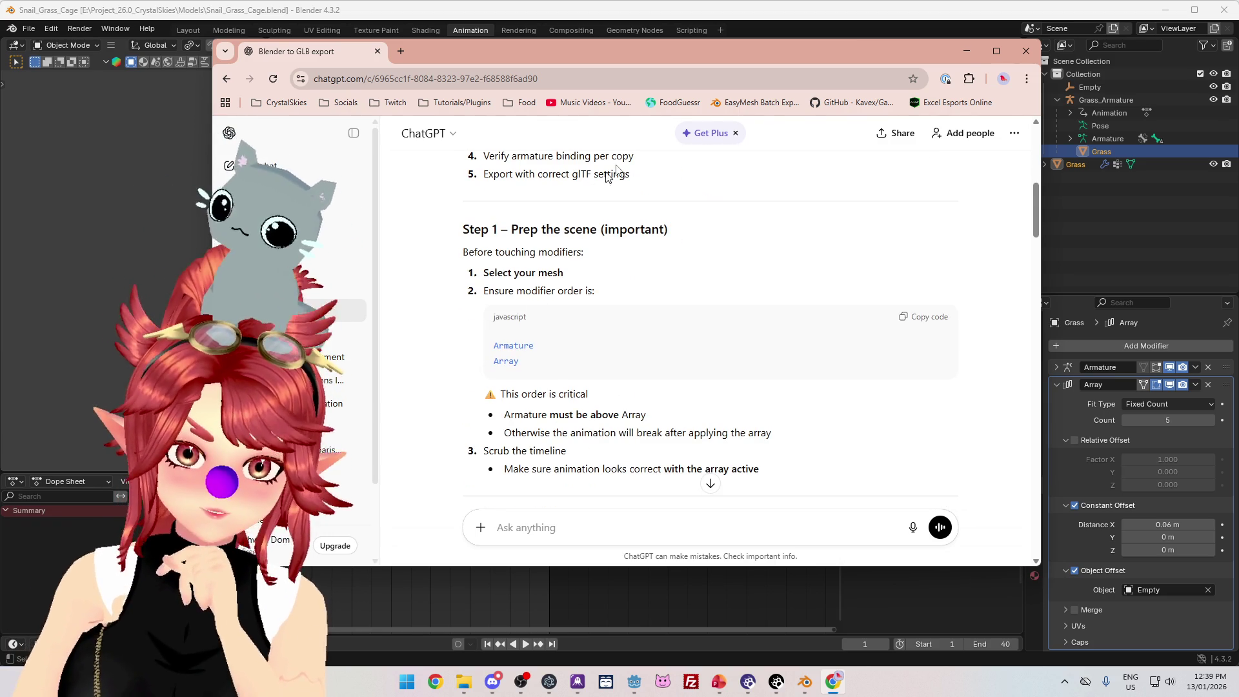
drag(744, 56, 652, 68)
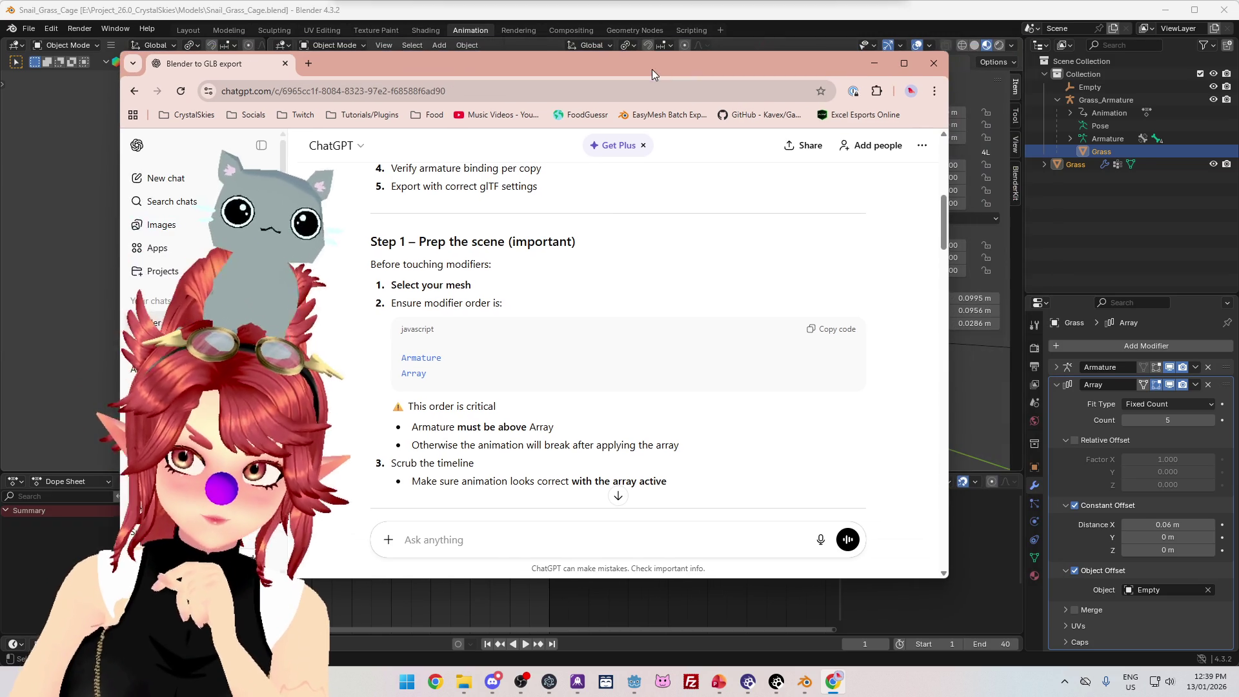
scroll(495, 381, down, 1)
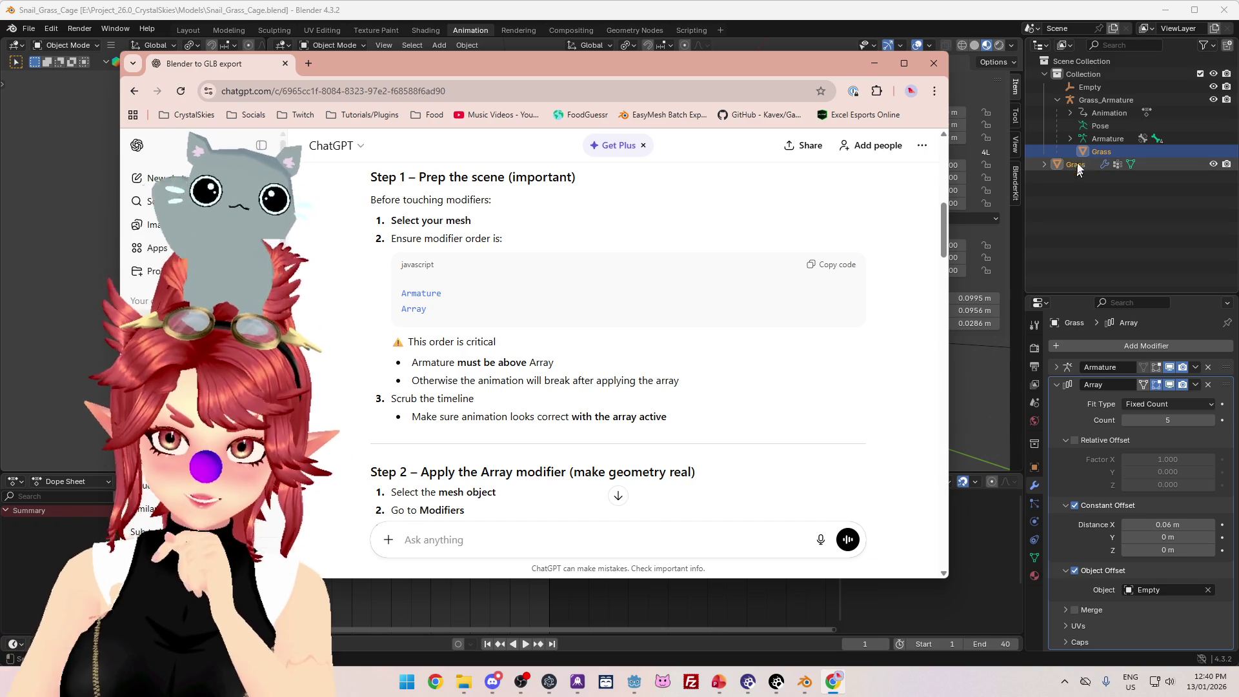
click(1076, 167)
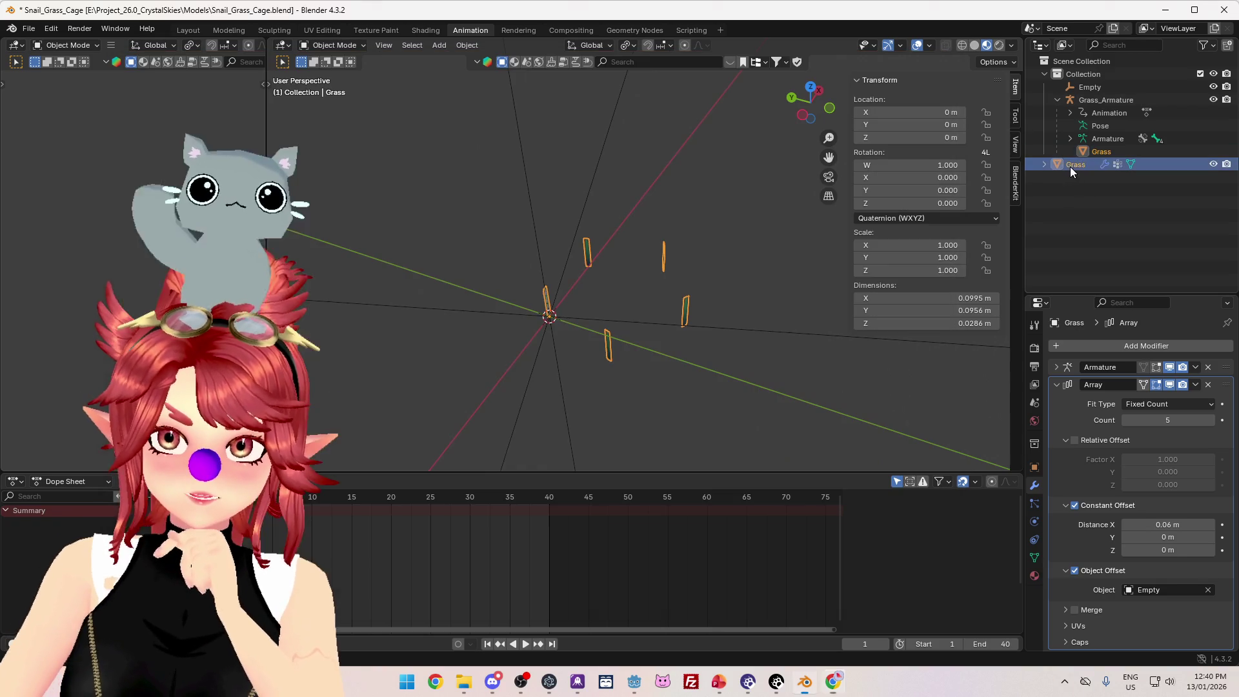
- Link Grass to the 'Collection' collection and remove it from the Scene Collection
click(1035, 467)
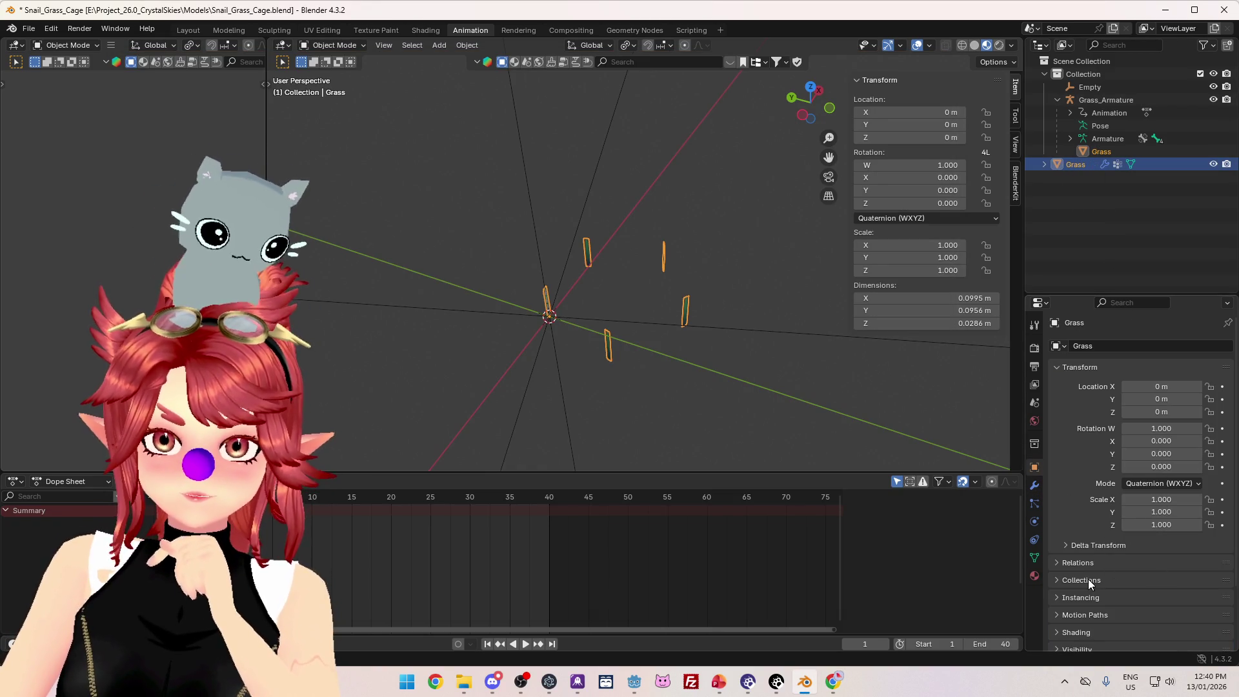
scroll(1090, 579, down, 4)
click(1082, 477)
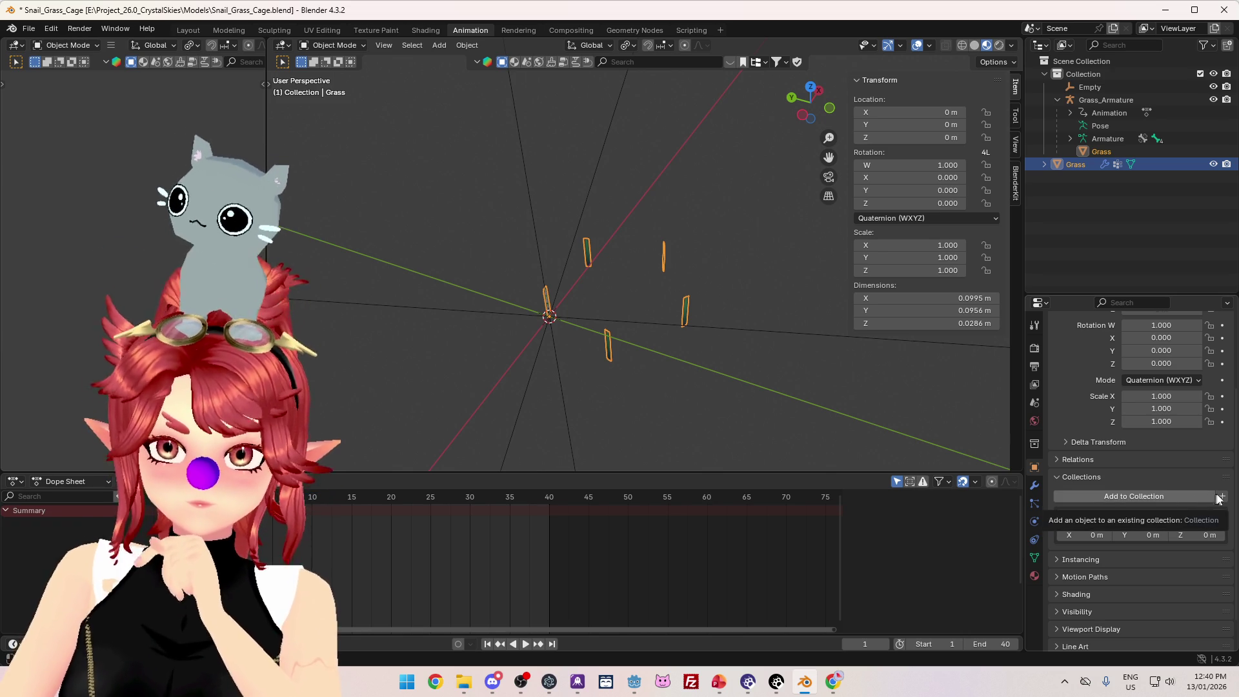
click(1180, 496)
click(1121, 525)
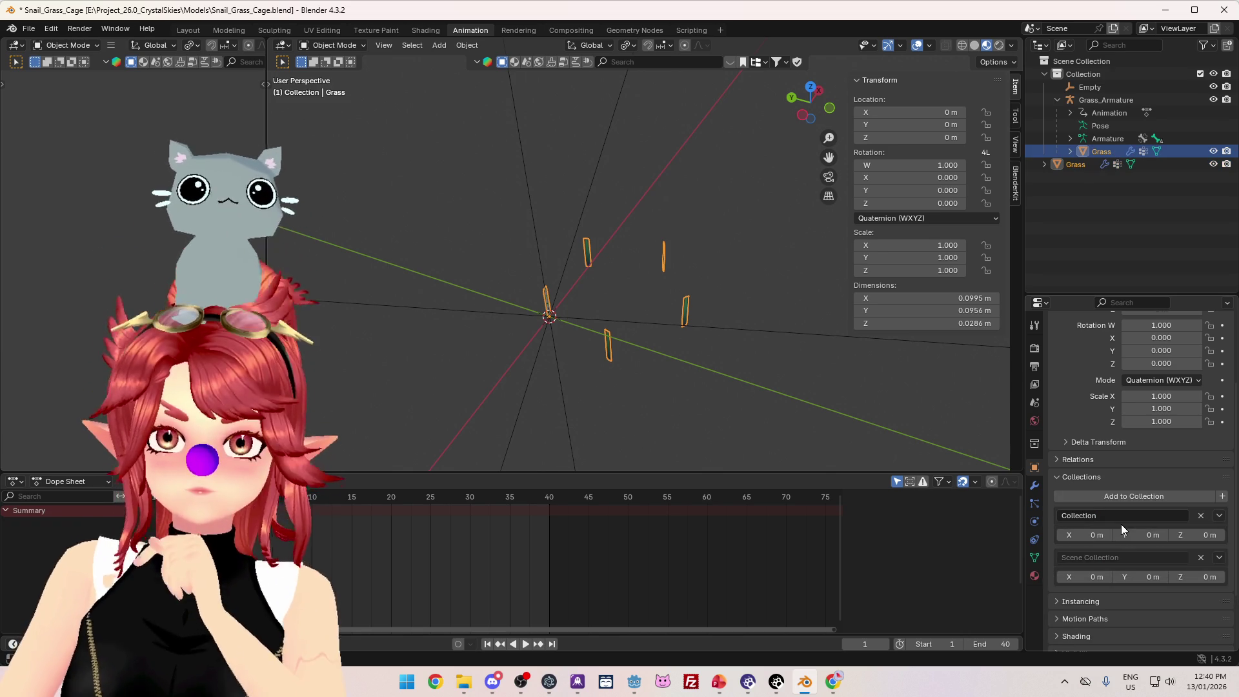
click(1201, 558)
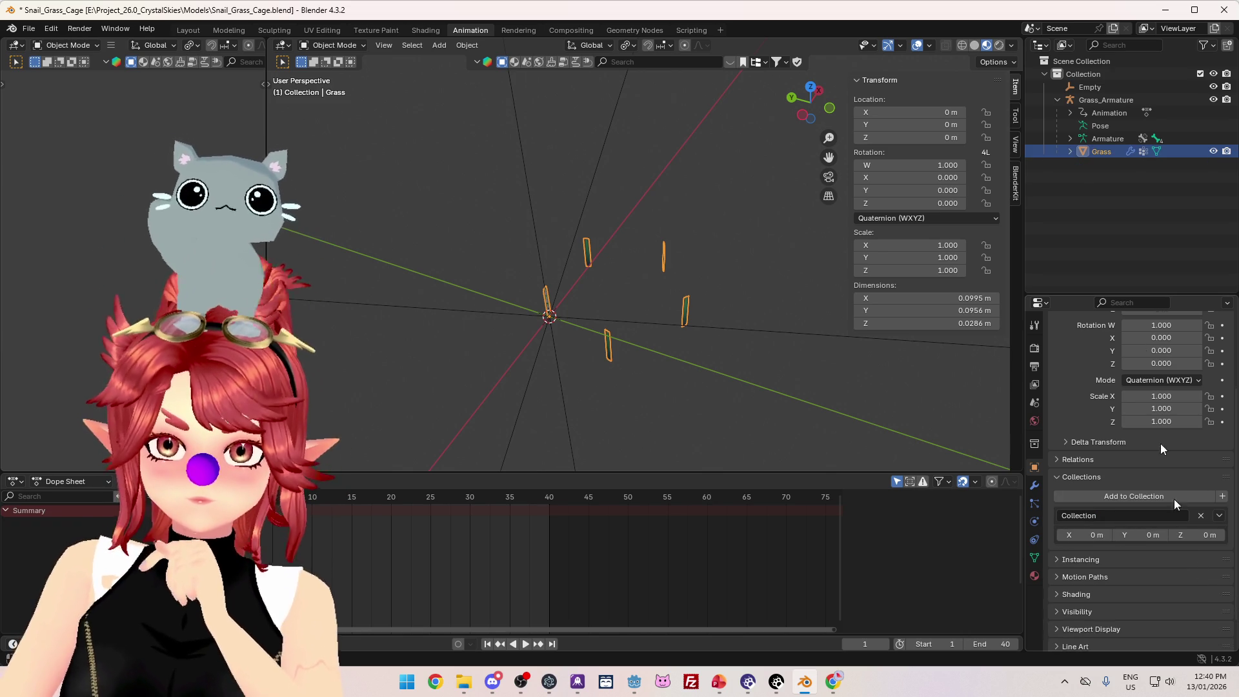
click(832, 681)
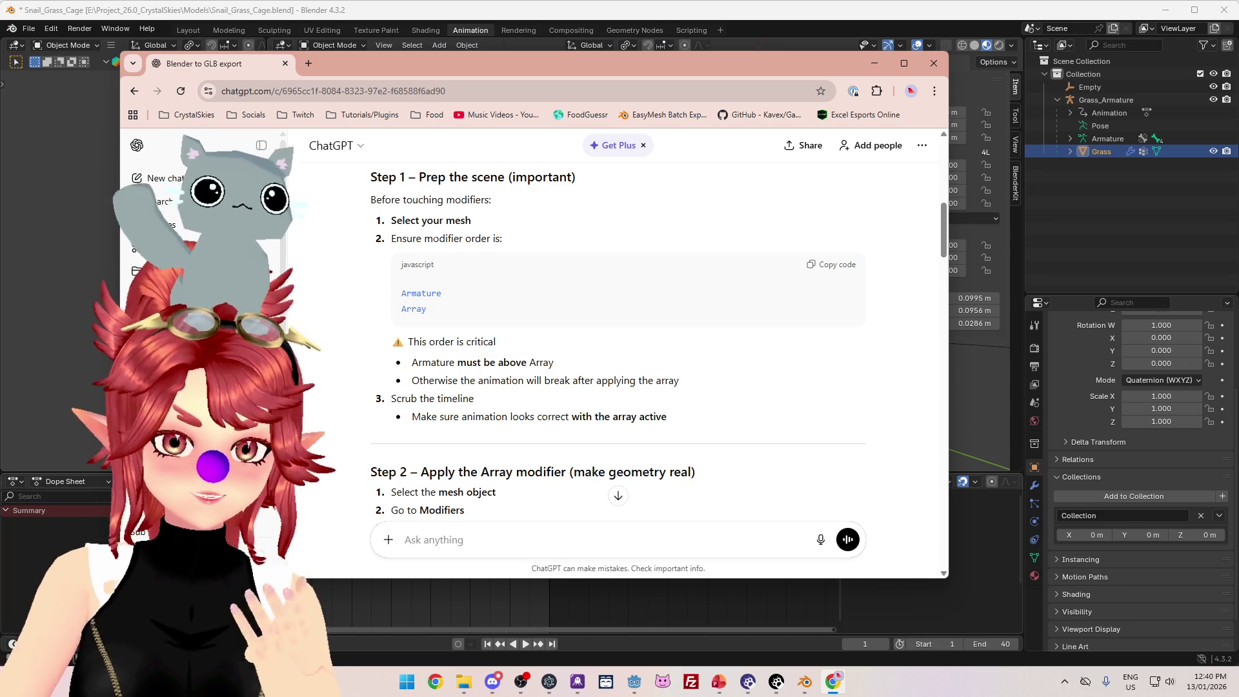
- Collapse the Array modifier panel and play the grass animation to check it
click(1034, 489)
click(1057, 385)
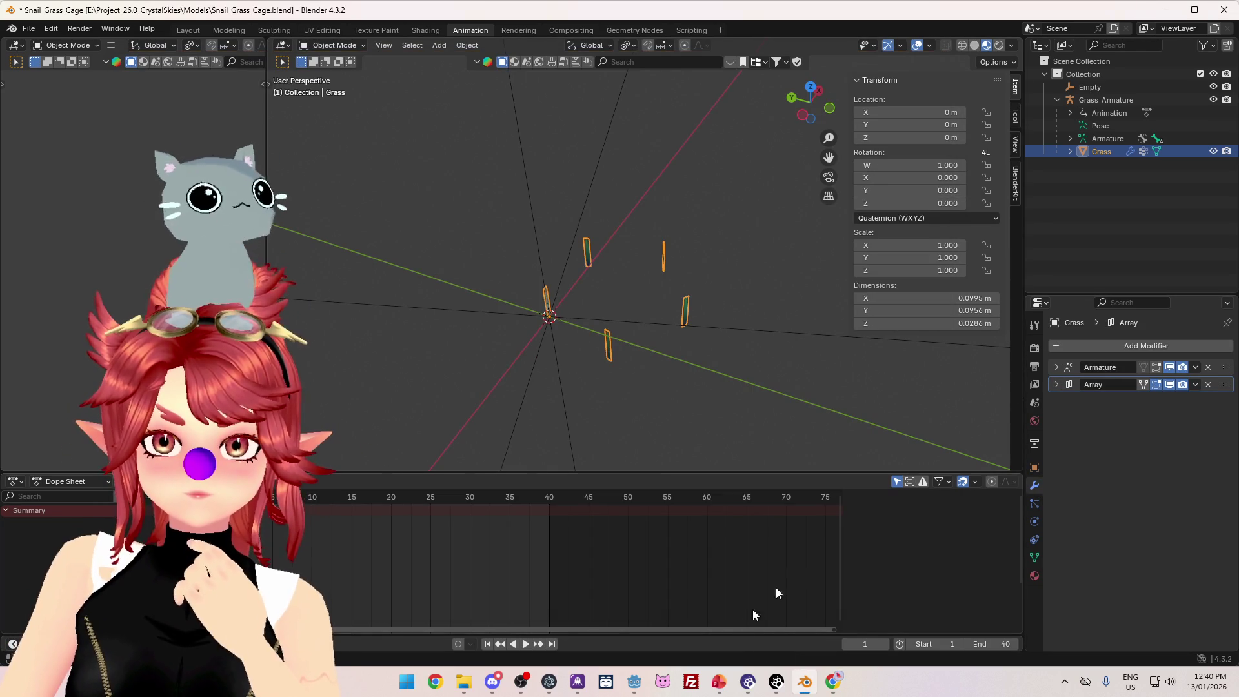
click(833, 682)
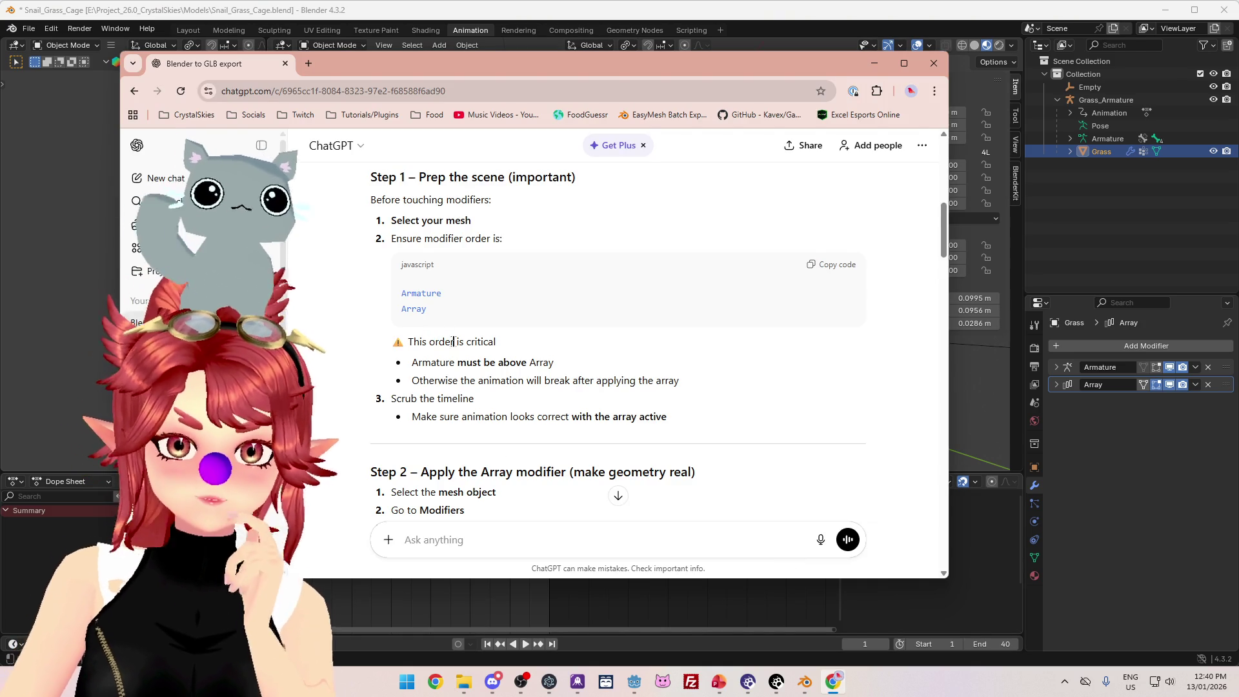
scroll(459, 347, down, 1)
scroll(459, 347, down, 1)
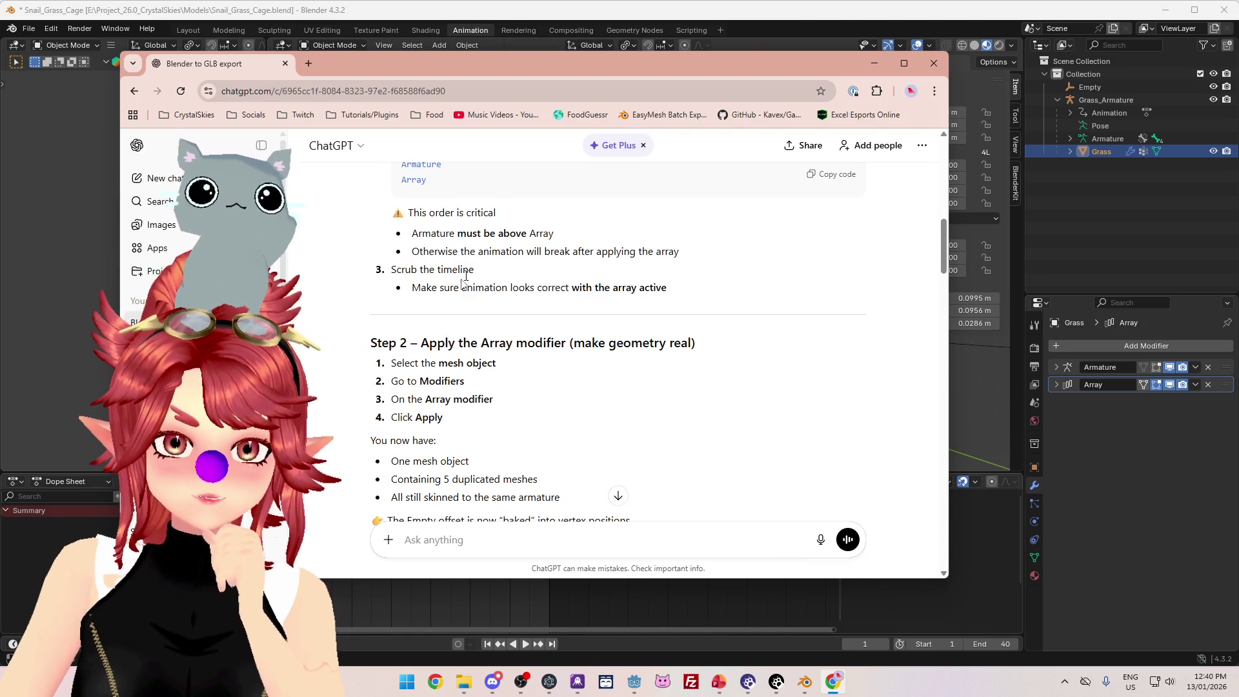
drag(412, 288, 667, 289)
click(759, 10)
key(space)
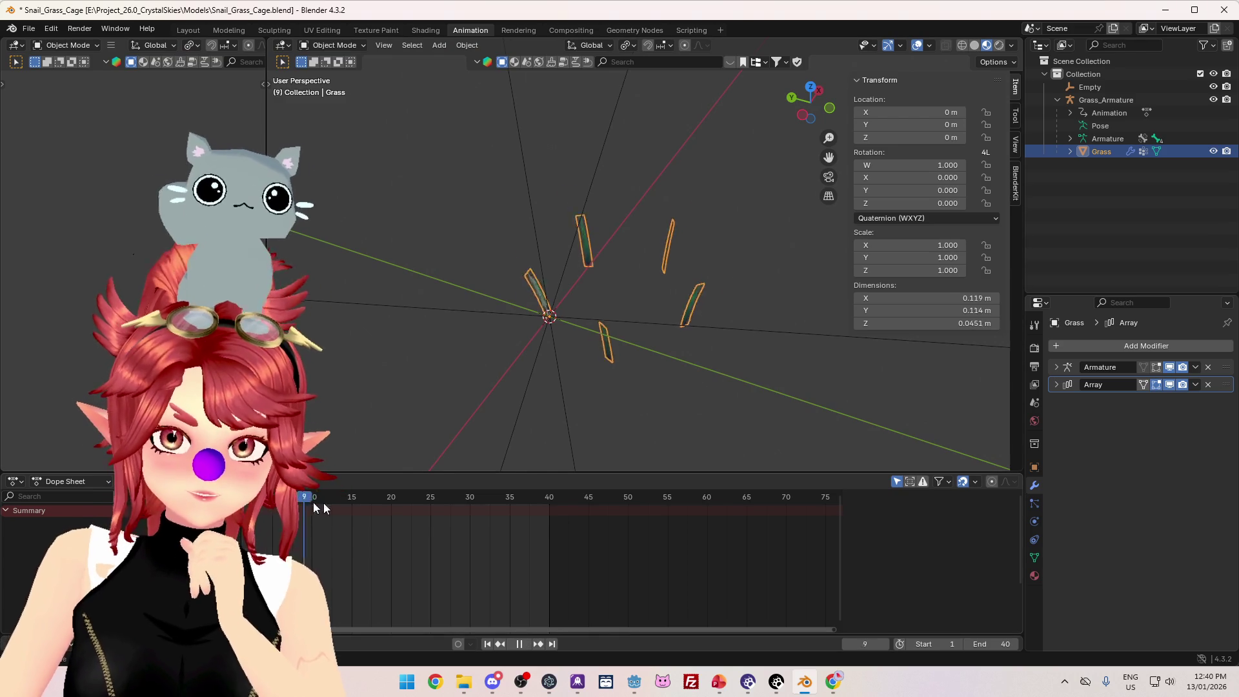
key(space)
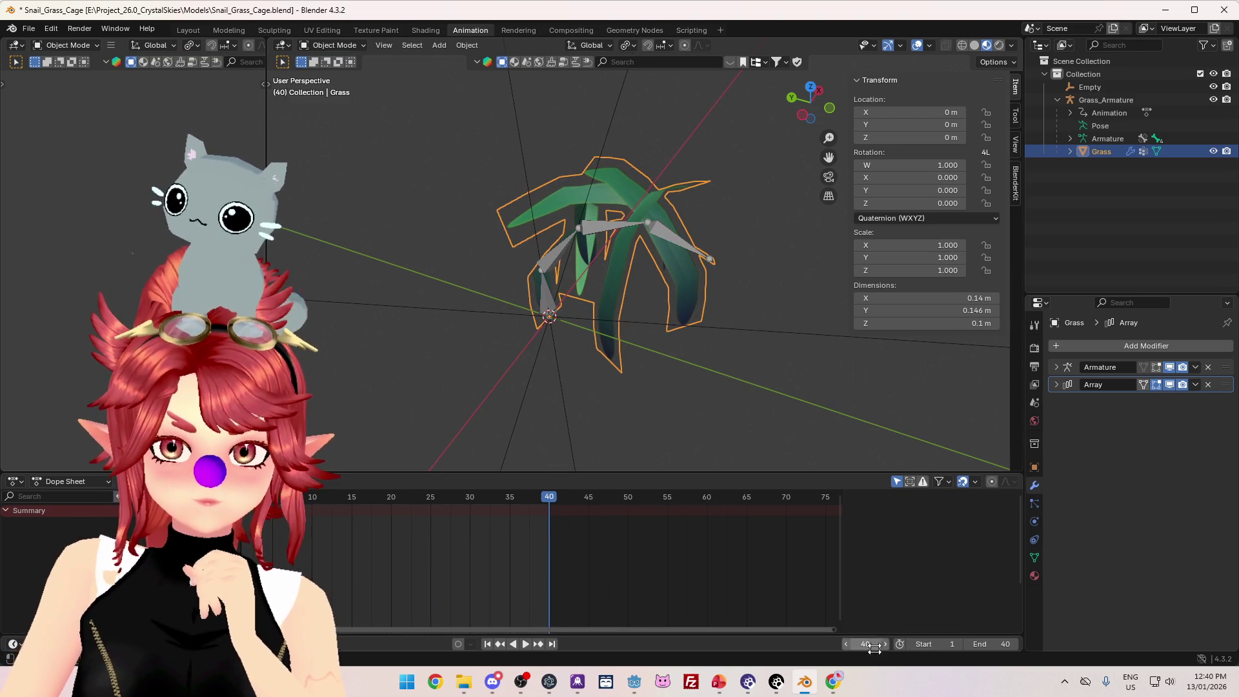
click(833, 681)
- Following ChatGPT's steps, apply the Array modifier on the Grass mesh
scroll(507, 237, down, 2)
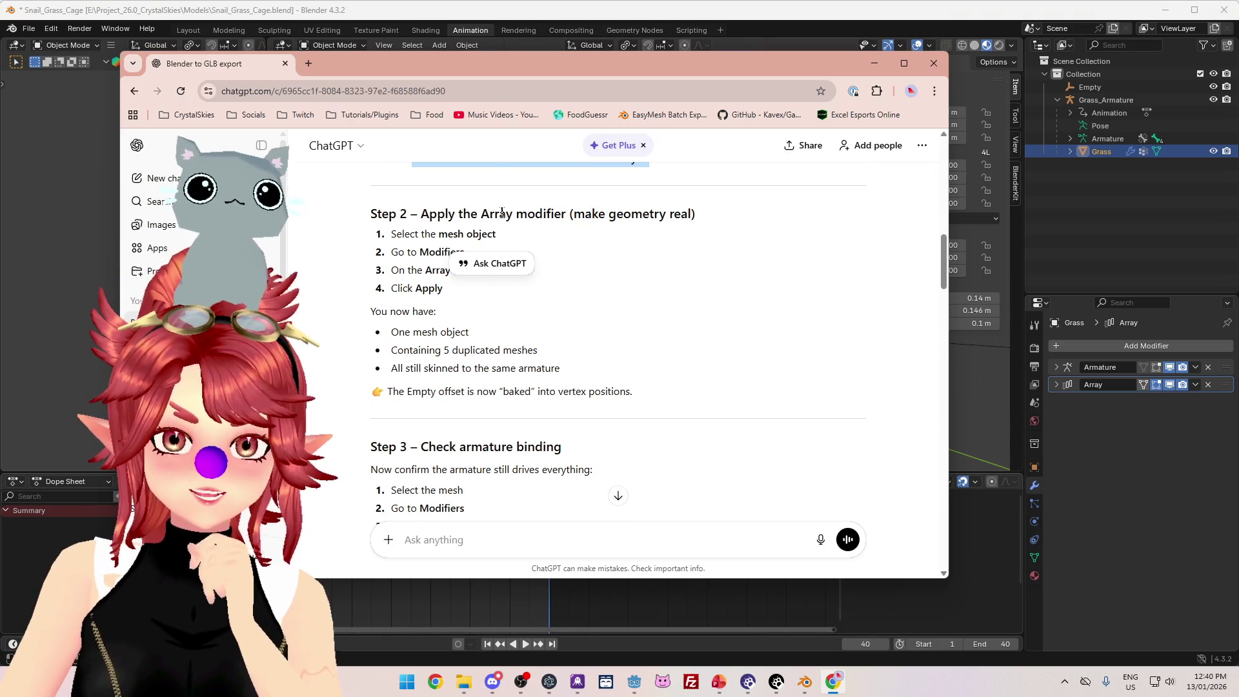
scroll(581, 262, down, 1)
scroll(600, 234, up, 1)
scroll(576, 322, down, 1)
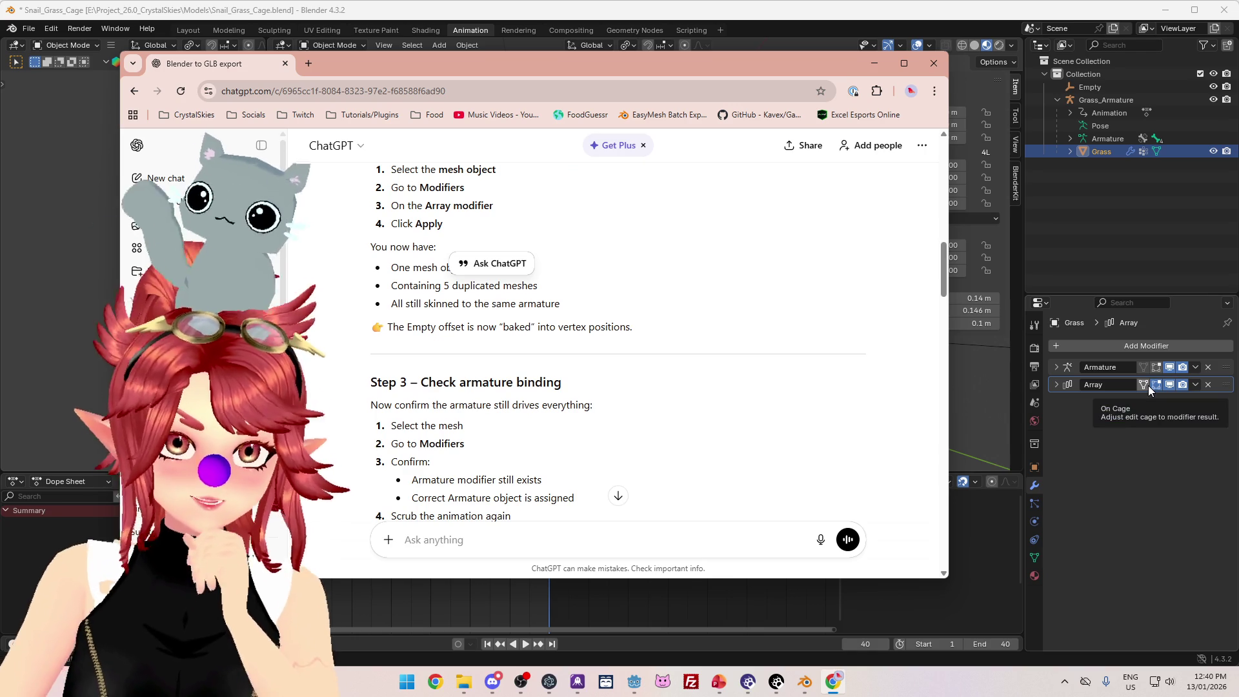
scroll(718, 384, down, 1)
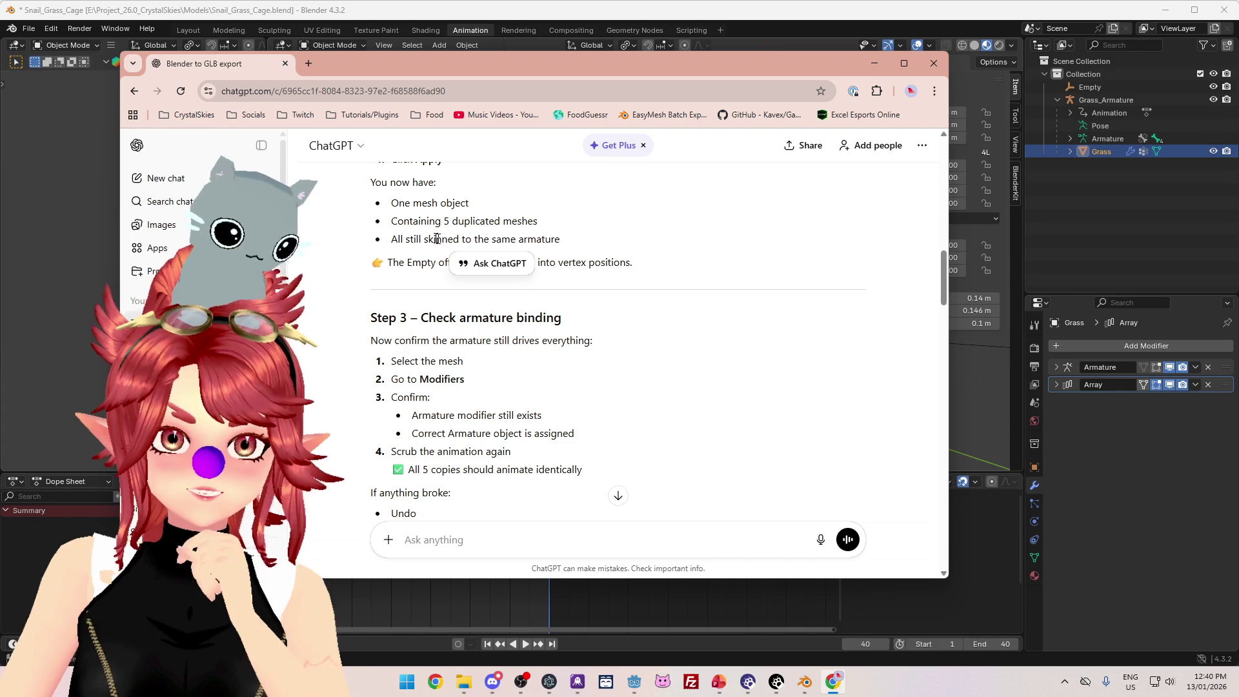
scroll(481, 239, down, 1)
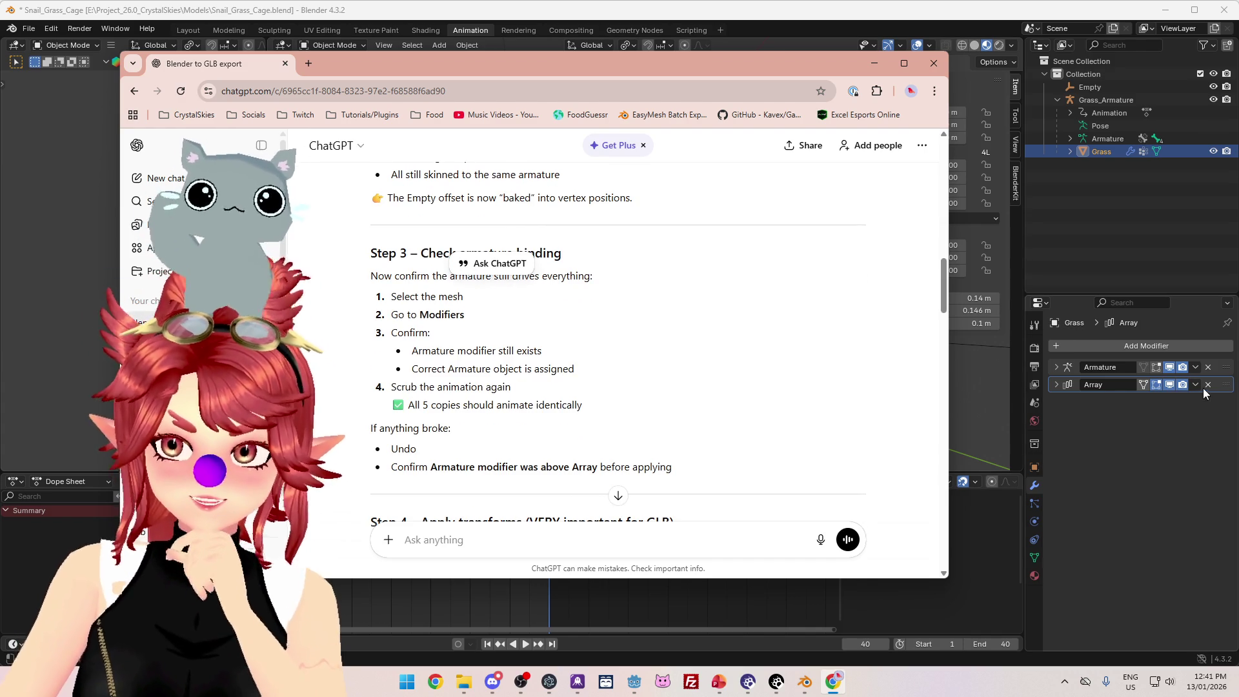
scroll(717, 355, up, 1)
scroll(716, 355, up, 3)
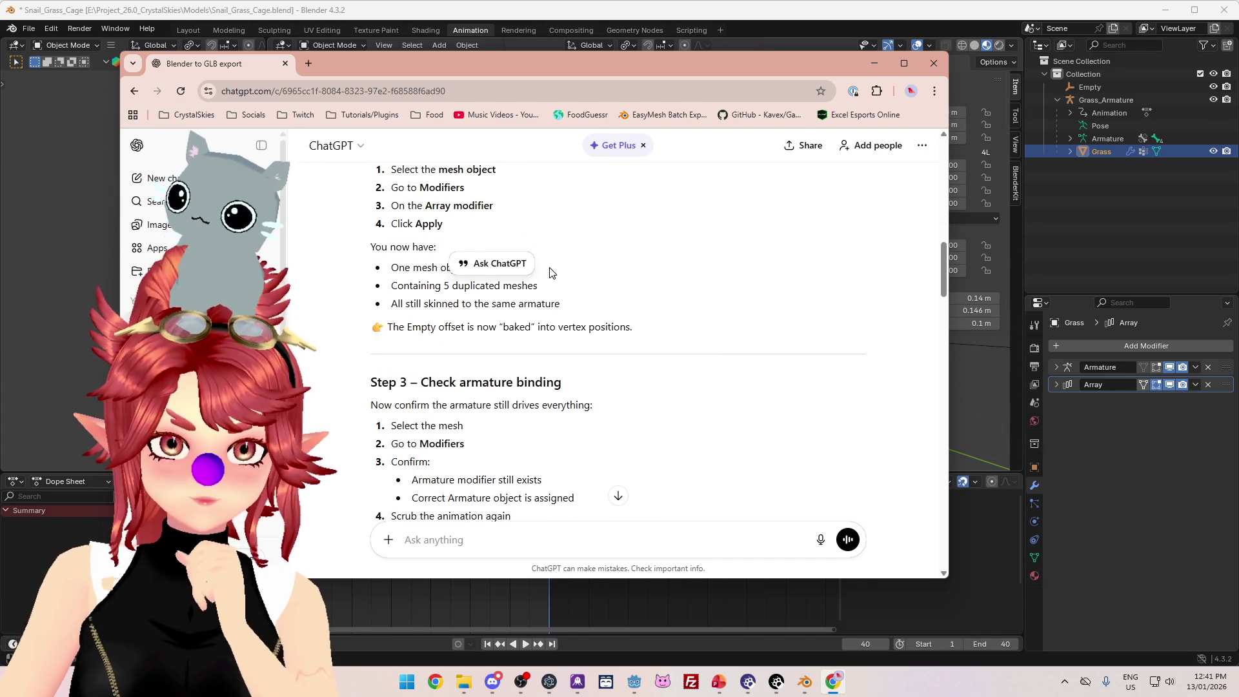
click(1191, 388)
click(1175, 401)
click(832, 682)
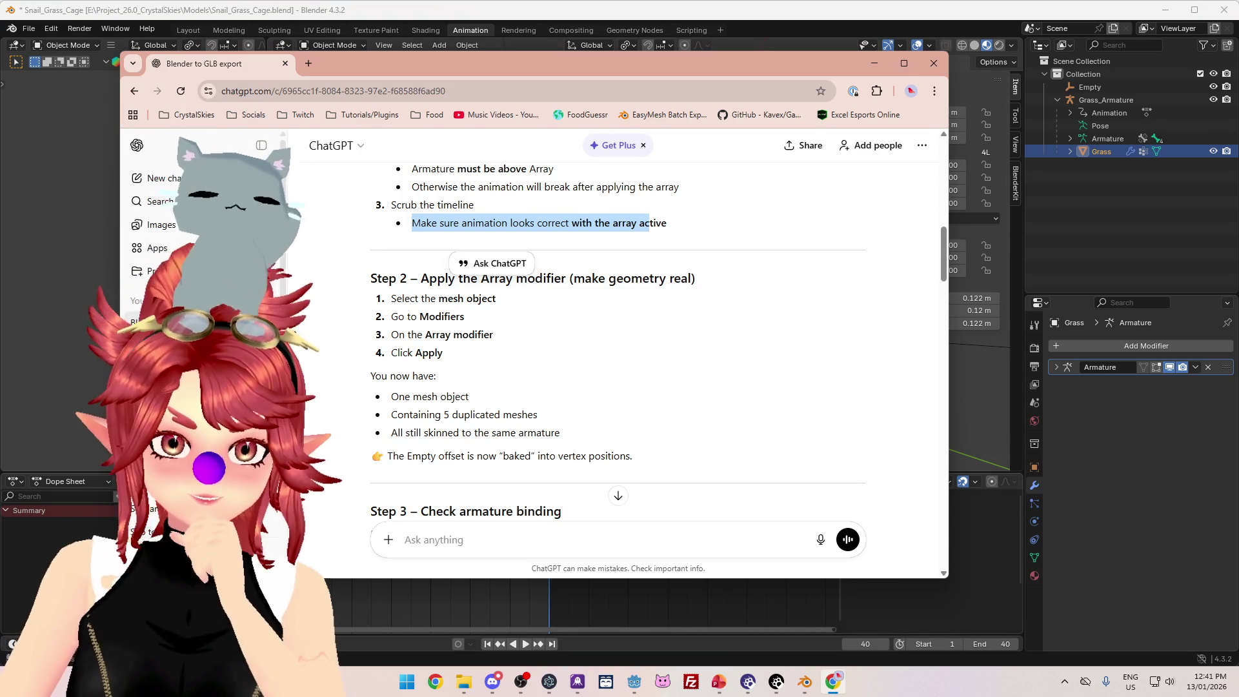
- Read ChatGPT's Step 3 checks, highlighting the Armature modifier, scrubbing and Undo advice lines
scroll(425, 352, down, 3)
scroll(435, 340, down, 1)
scroll(434, 340, up, 1)
drag(406, 340, 575, 343)
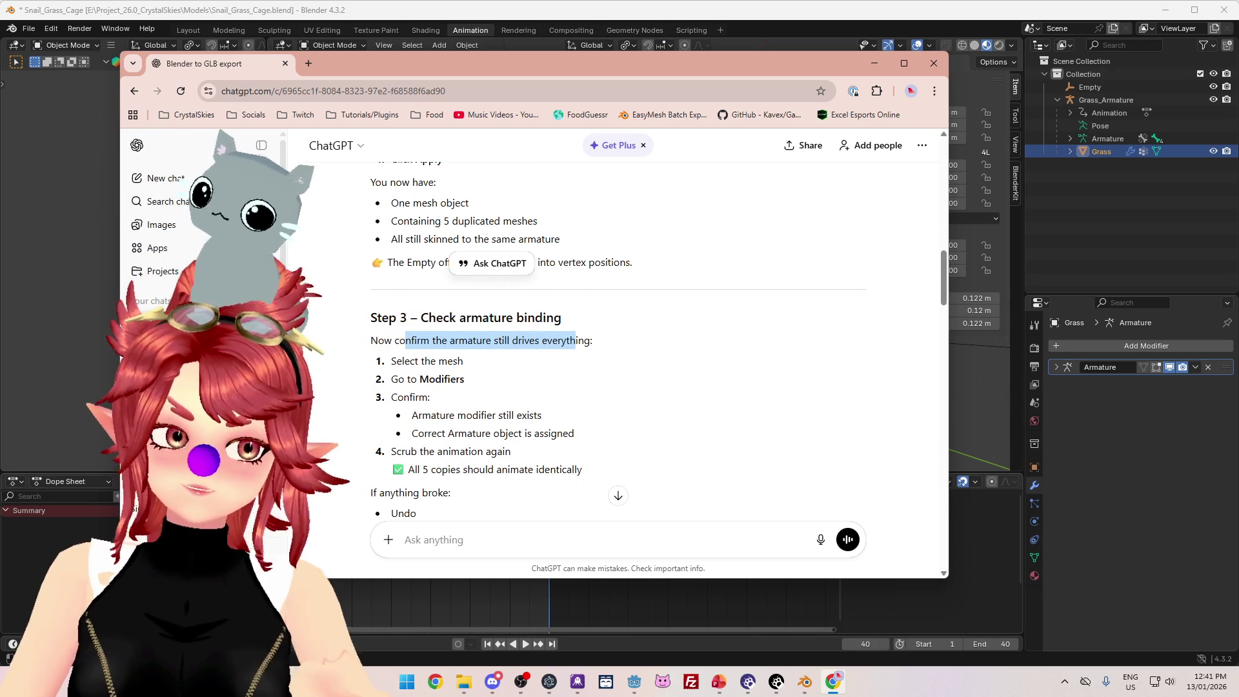
scroll(575, 343, down, 1)
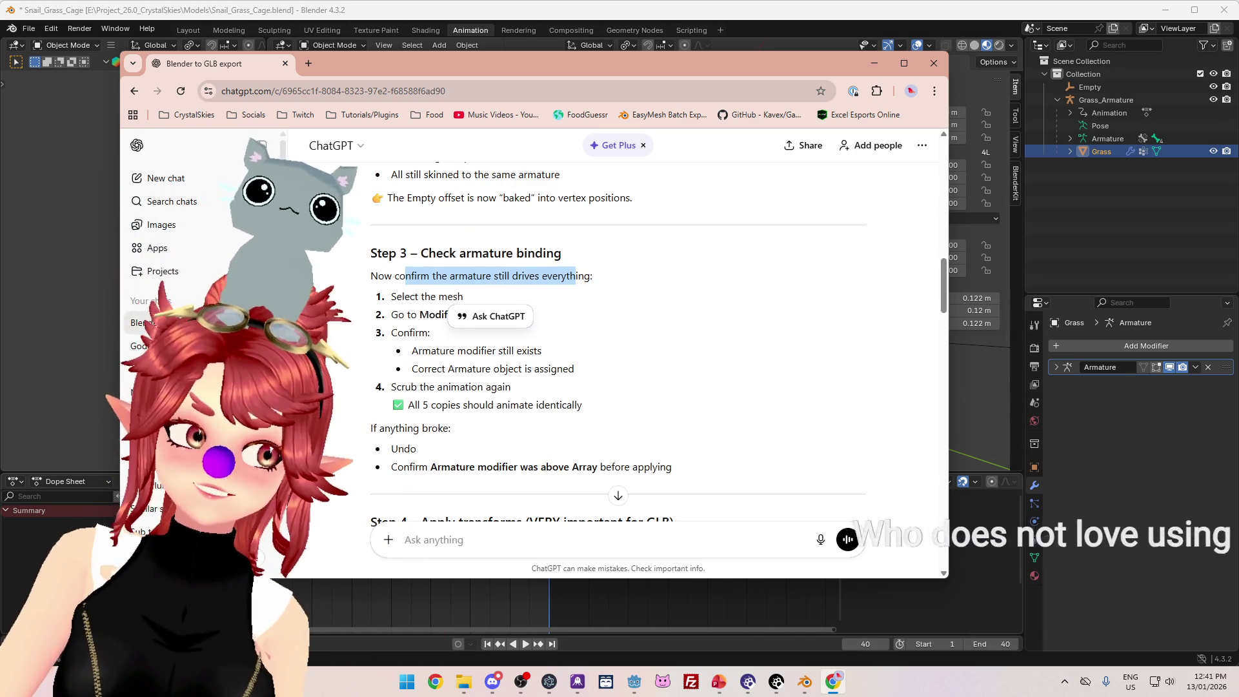
scroll(481, 385, down, 1)
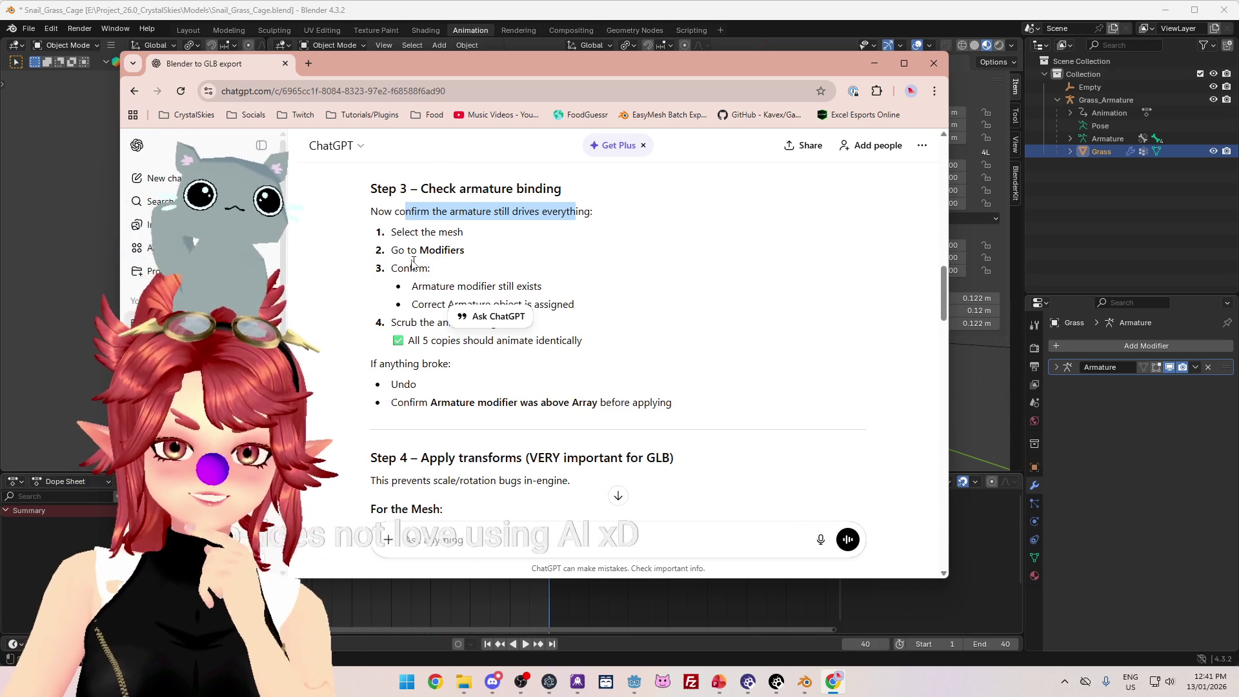
mouse_move(390, 232)
mouse_down()
mouse_move(471, 235)
mouse_move(470, 255)
mouse_up()
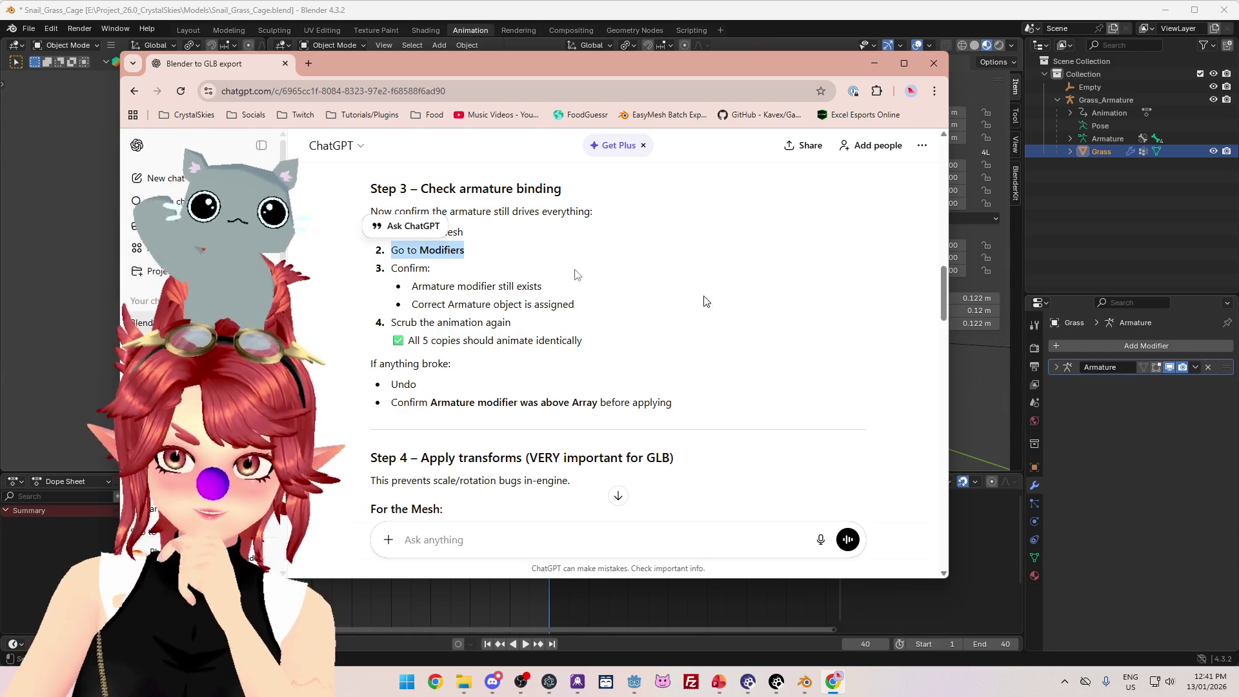
drag(412, 286, 510, 292)
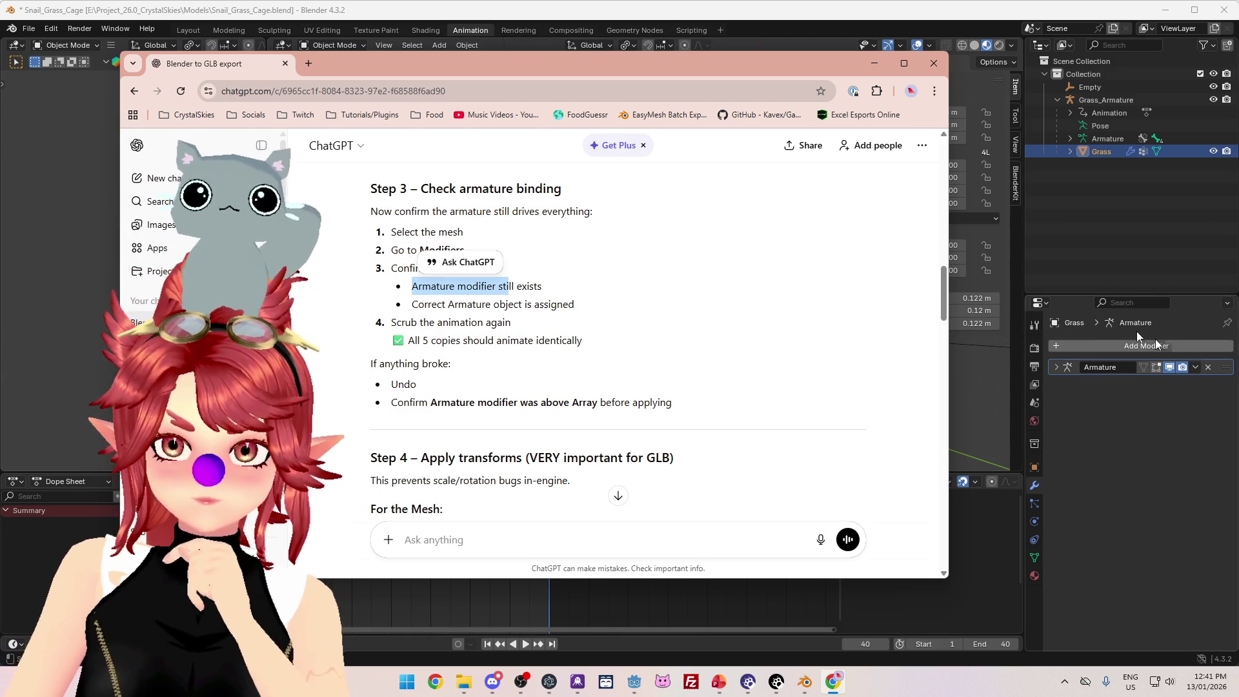
drag(411, 304, 576, 308)
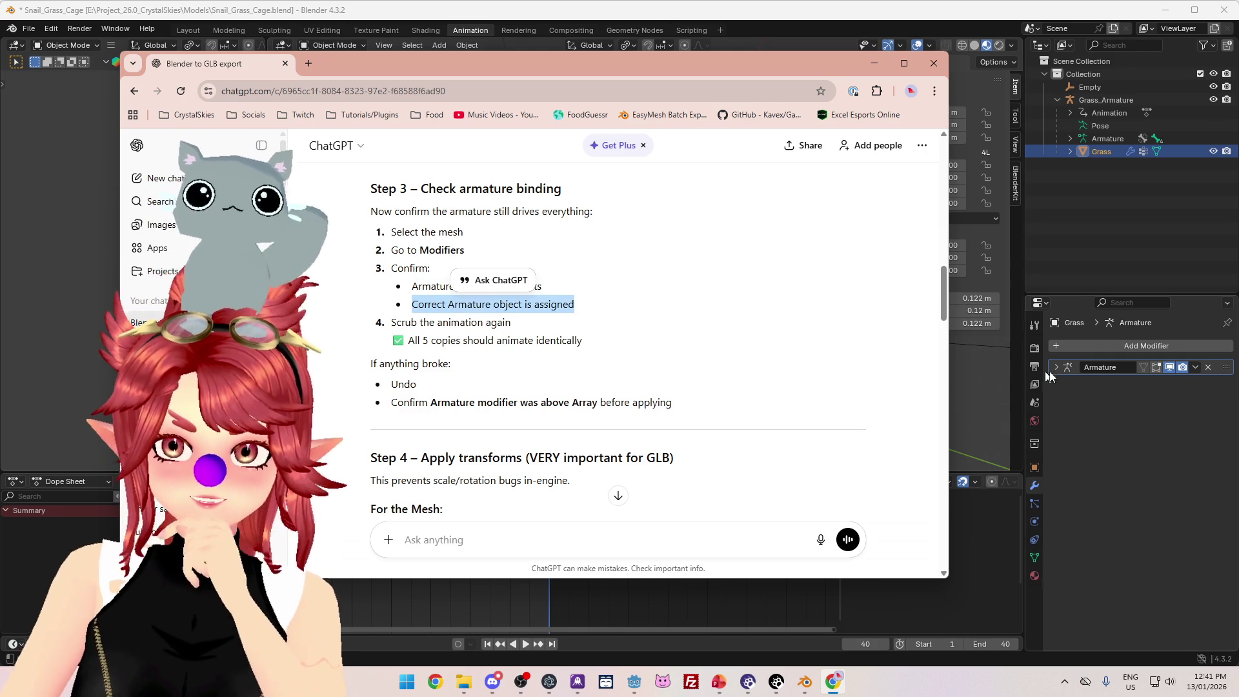
drag(391, 328, 526, 334)
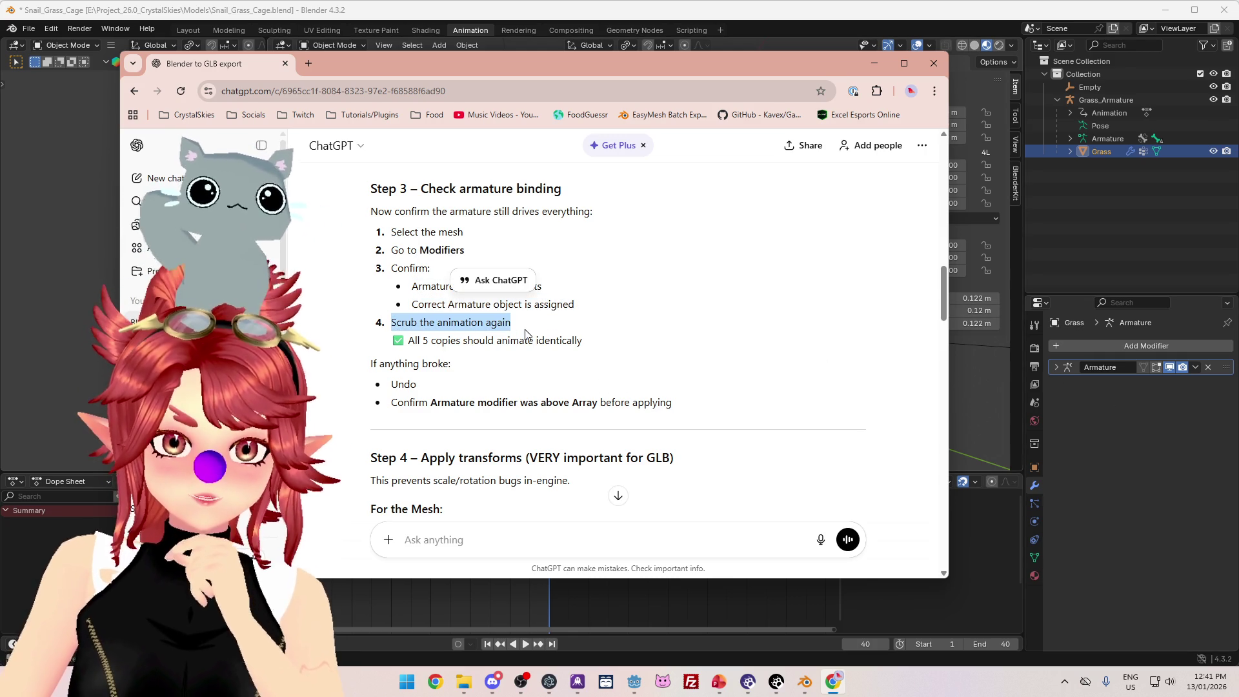
drag(408, 340, 590, 346)
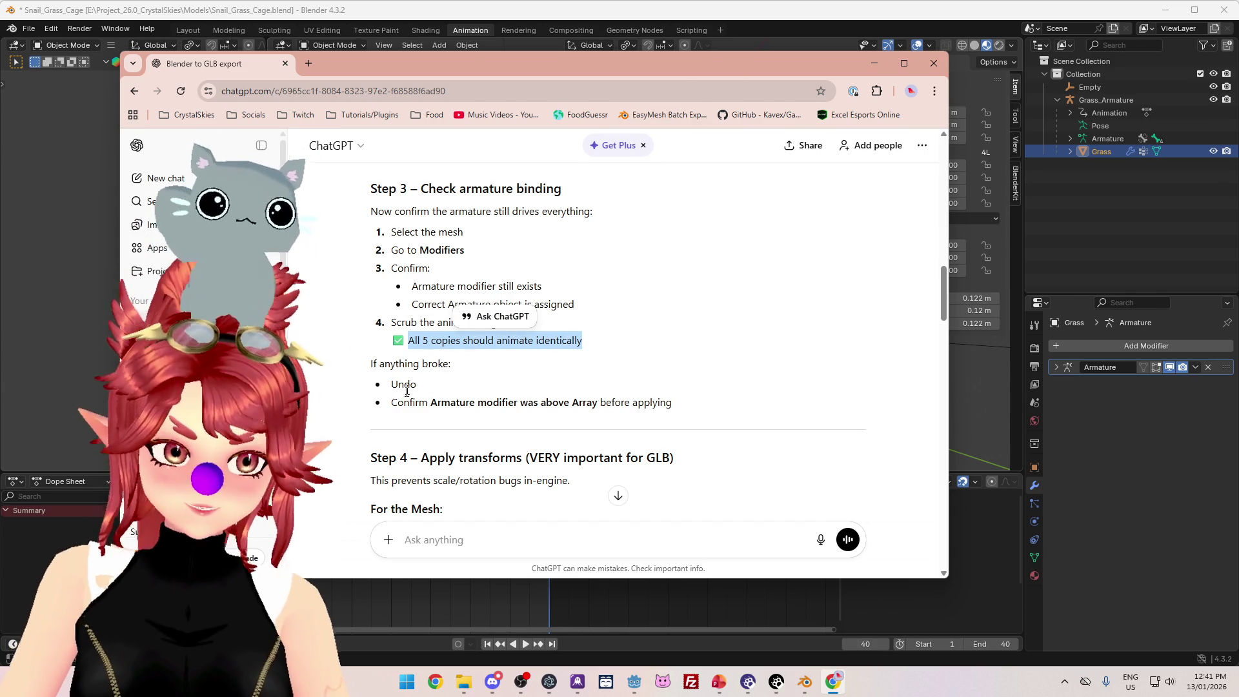
mouse_move(417, 385)
mouse_down()
mouse_move(398, 385)
mouse_move(682, 409)
mouse_up()
scroll(680, 404, down, 5)
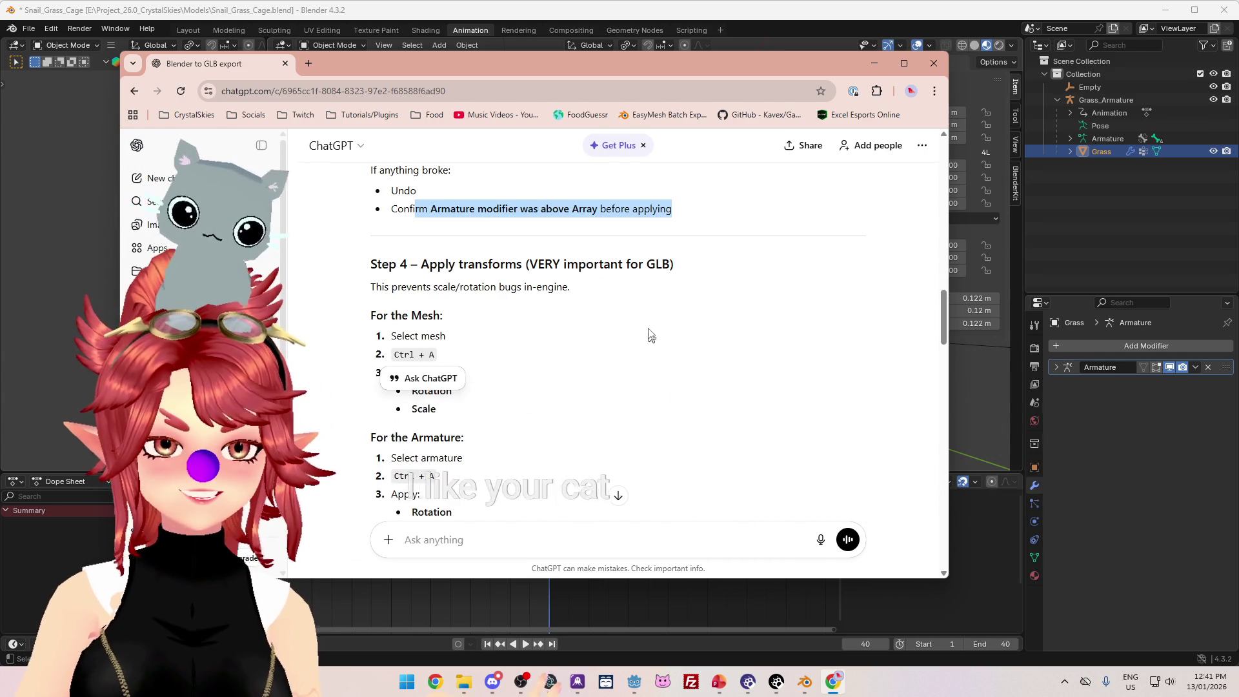
scroll(647, 326, up, 4)
scroll(646, 323, up, 1)
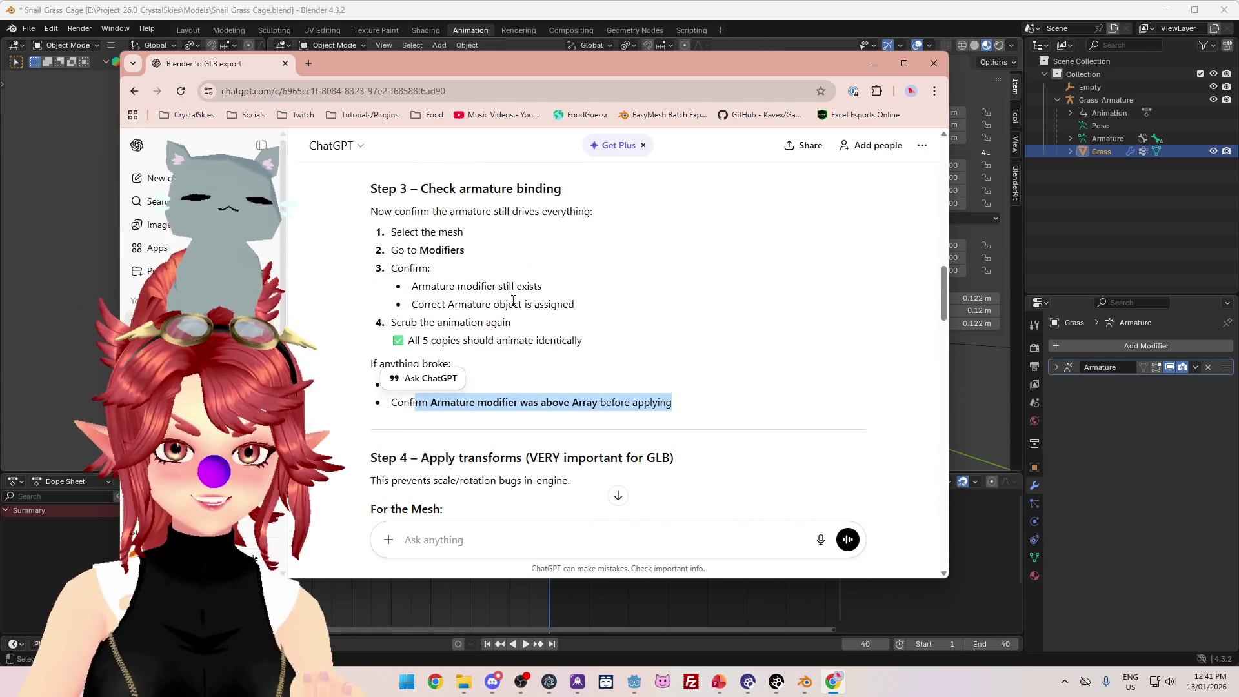
- Begin a follow-up reading 'At Step 3, Th' and scrub the grass animation in Blender
click(527, 532)
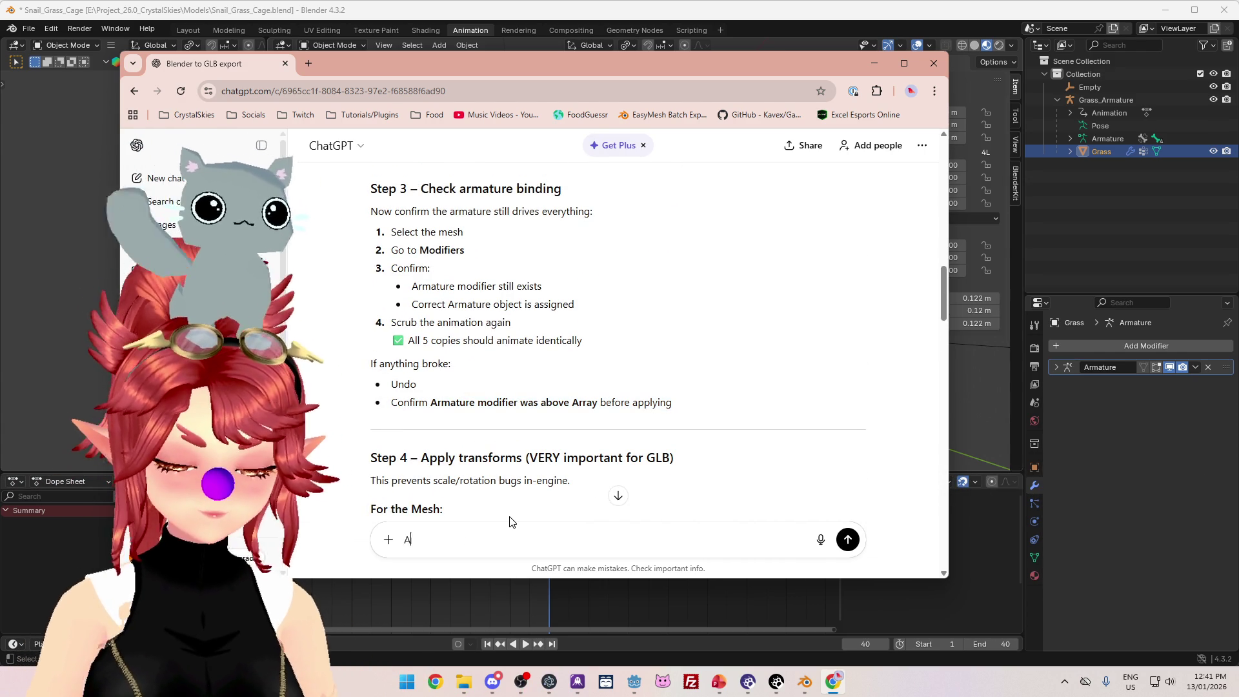
text(At Step 3, The)
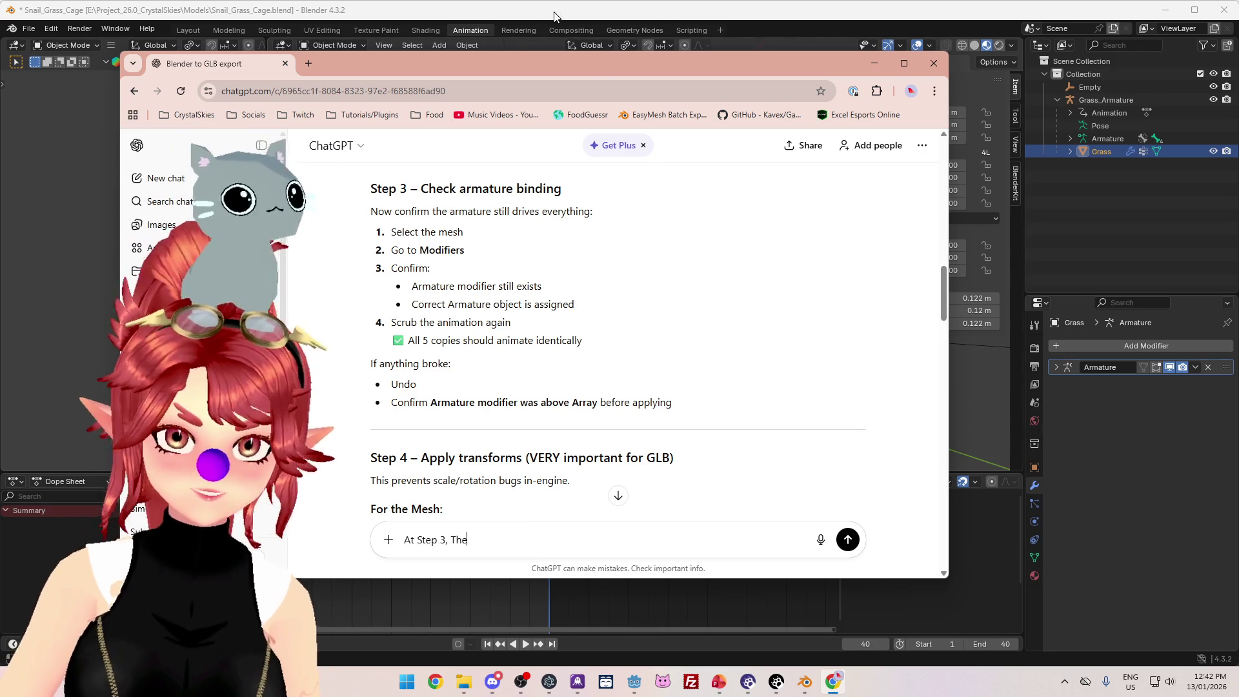
click(570, 24)
mouse_move(388, 513)
mouse_down()
mouse_move(540, 525)
mouse_move(258, 519)
mouse_move(541, 546)
mouse_move(276, 518)
mouse_move(547, 526)
mouse_move(271, 520)
mouse_move(550, 533)
mouse_up()
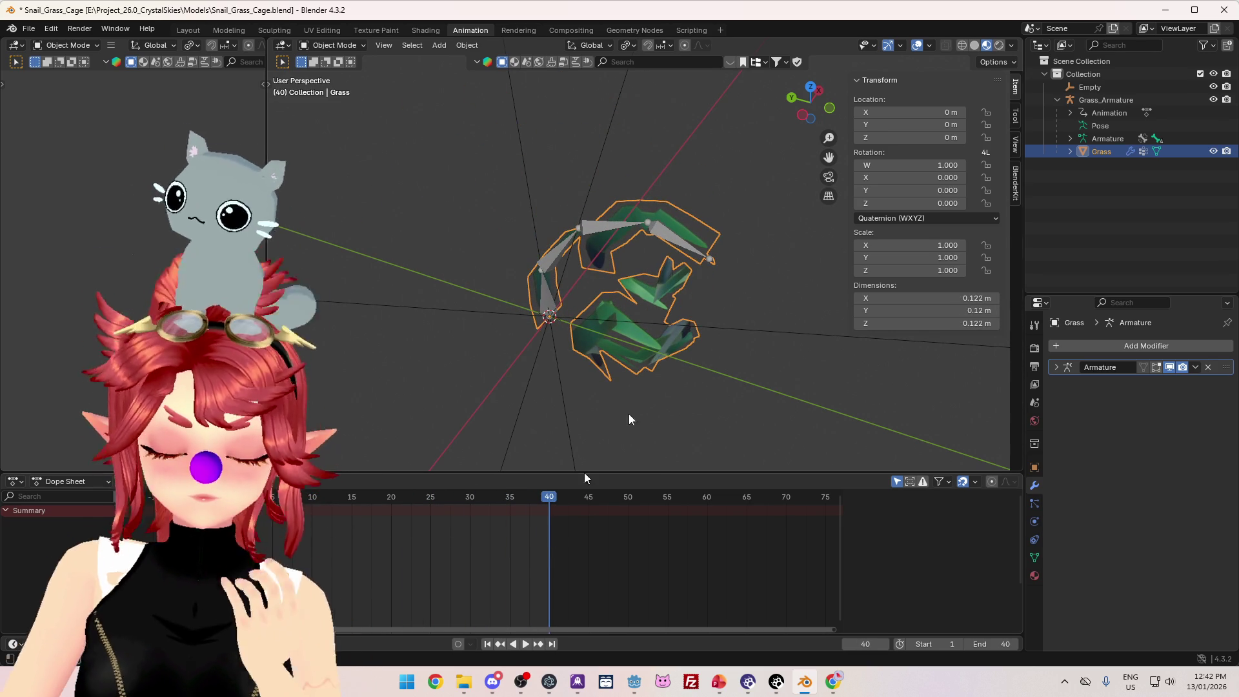
- Undo the Array apply, view the grass from top, and test then cancel G and G-Y moves
key(ctrl+shift+a)
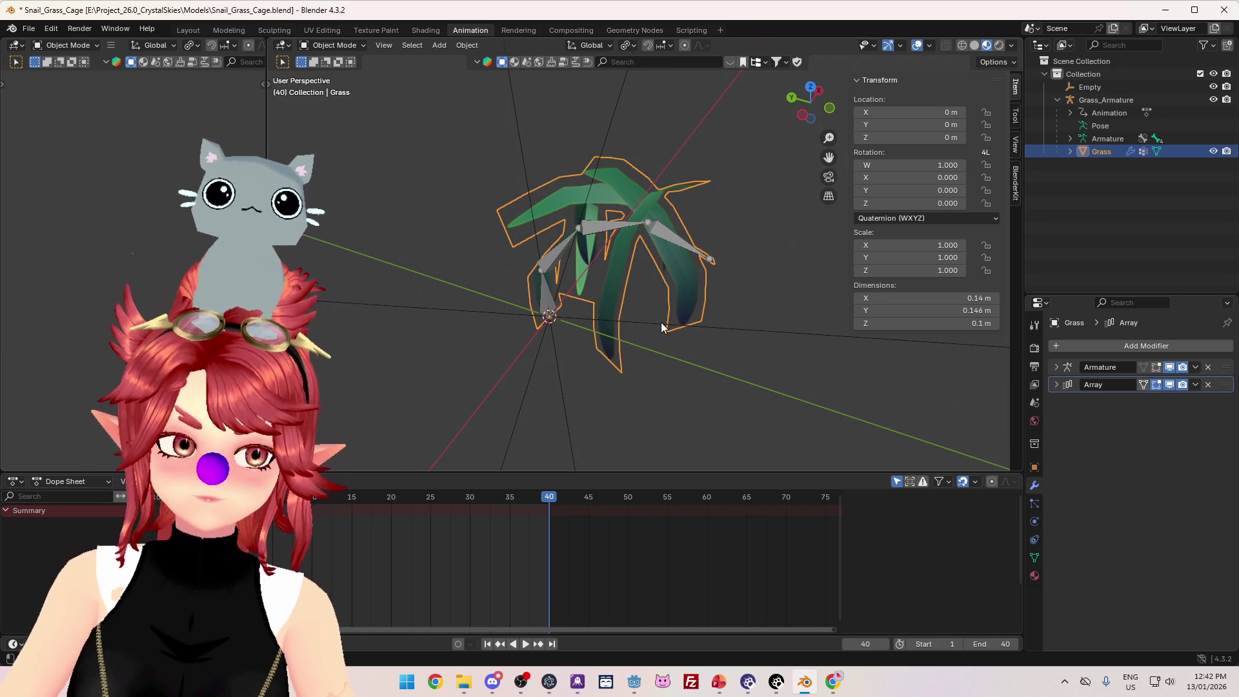
mouse_move(579, 250)
mouse_down()
mouse_move(628, 354)
mouse_move(601, 354)
mouse_move(590, 284)
mouse_up()
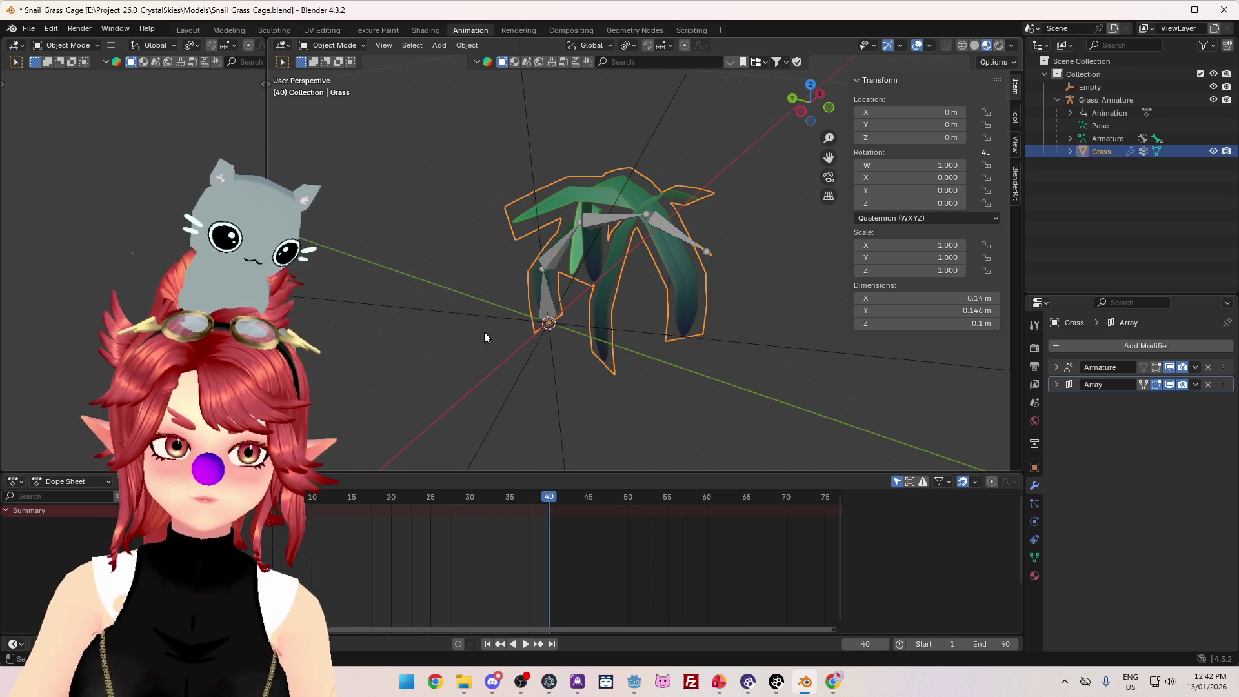
key(KP_7)
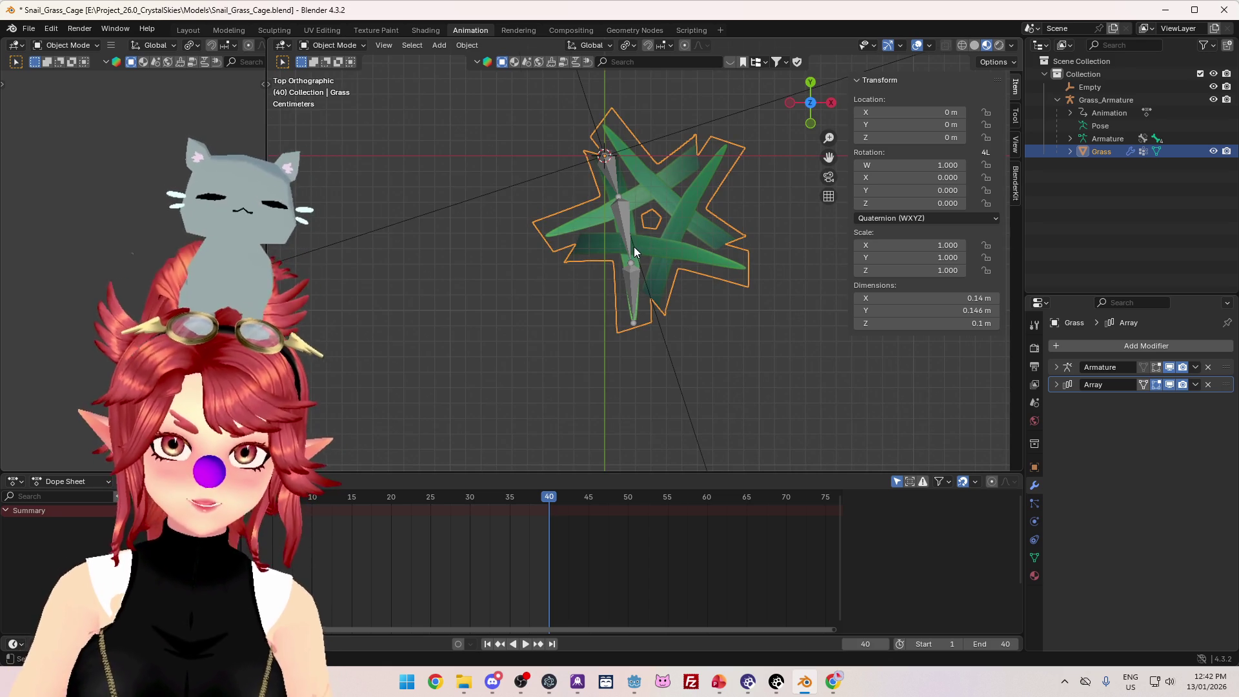
key(g)
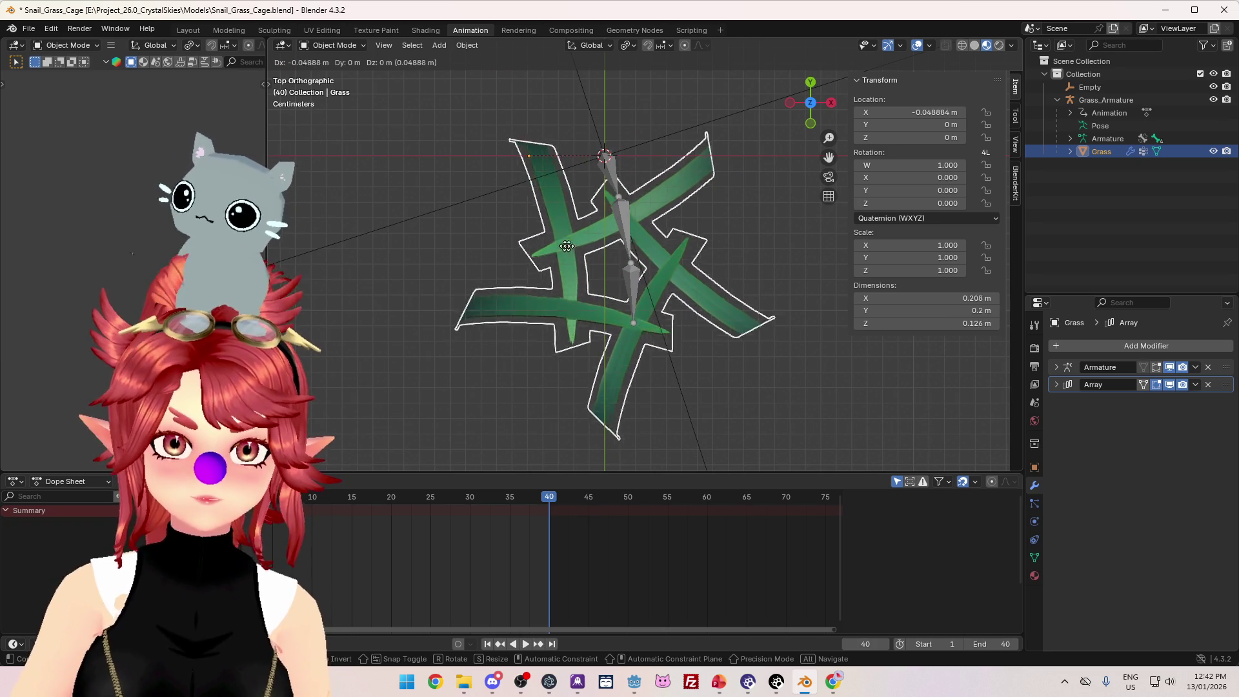
right_click(608, 251)
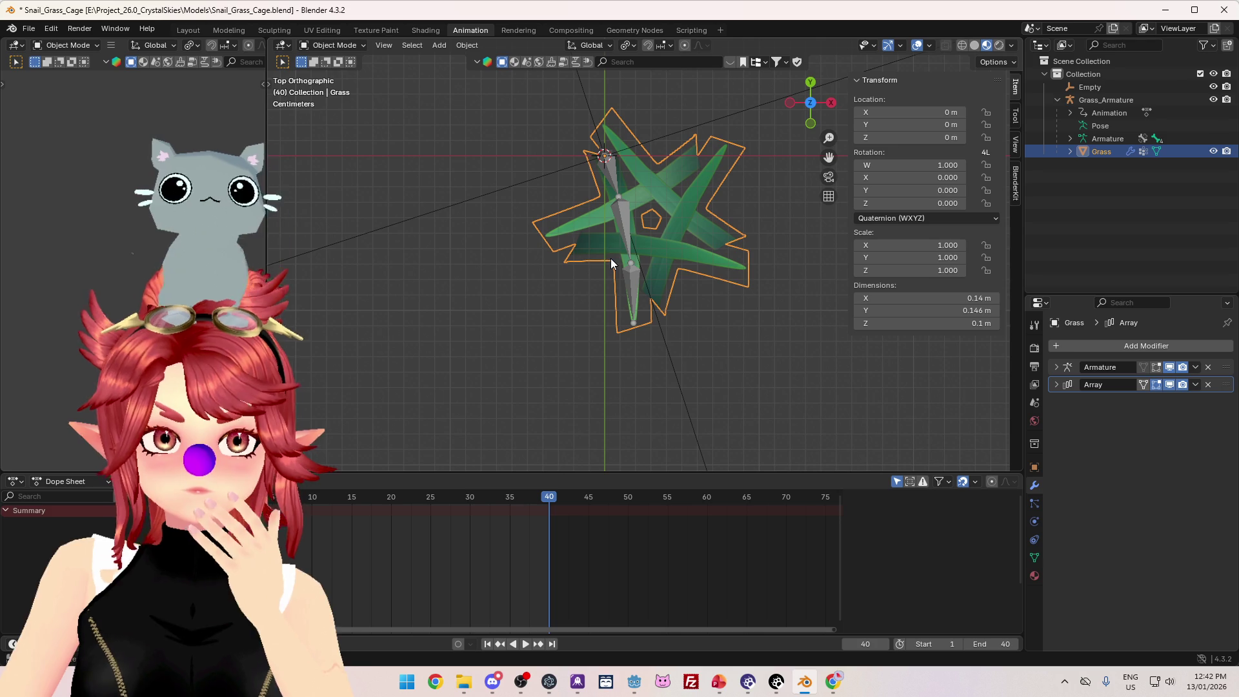
key(g)
key(y)
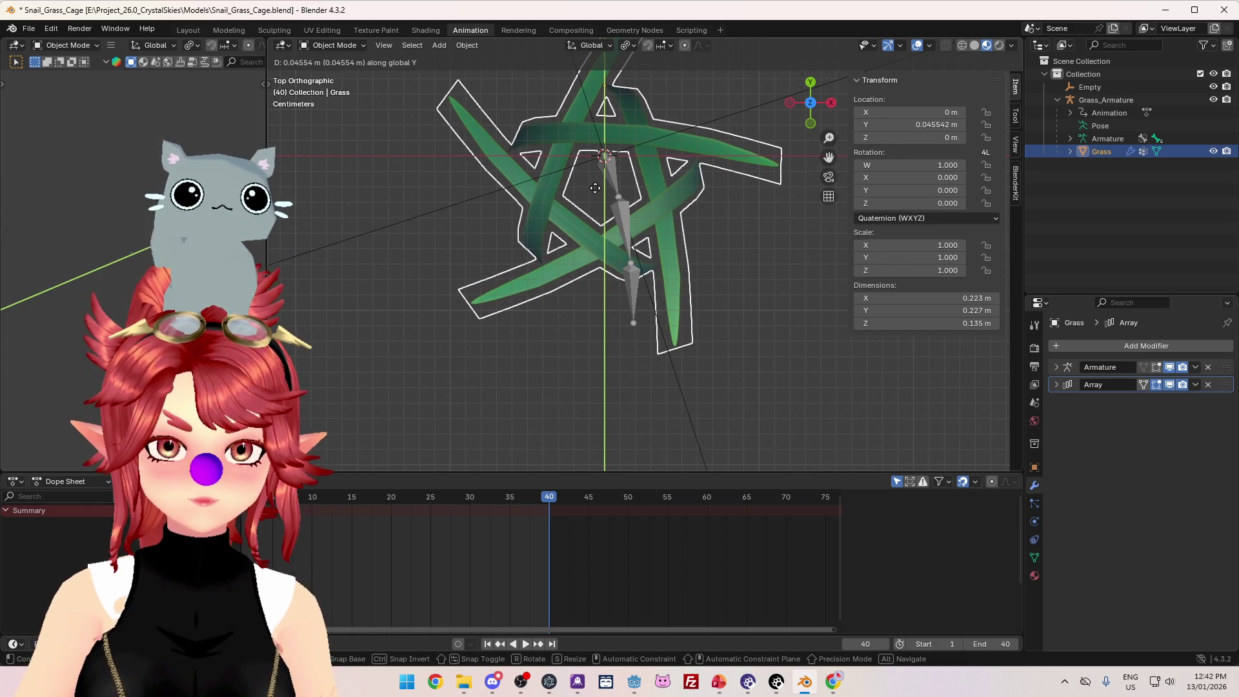
key(Escape)
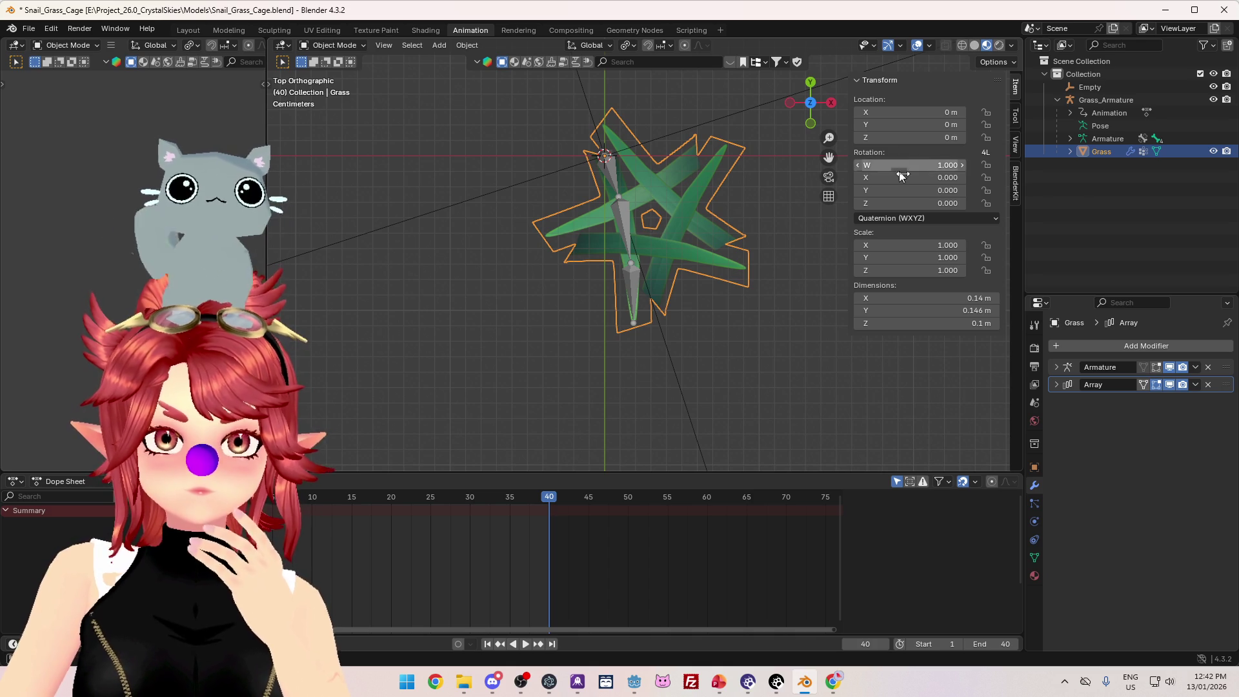
click(834, 684)
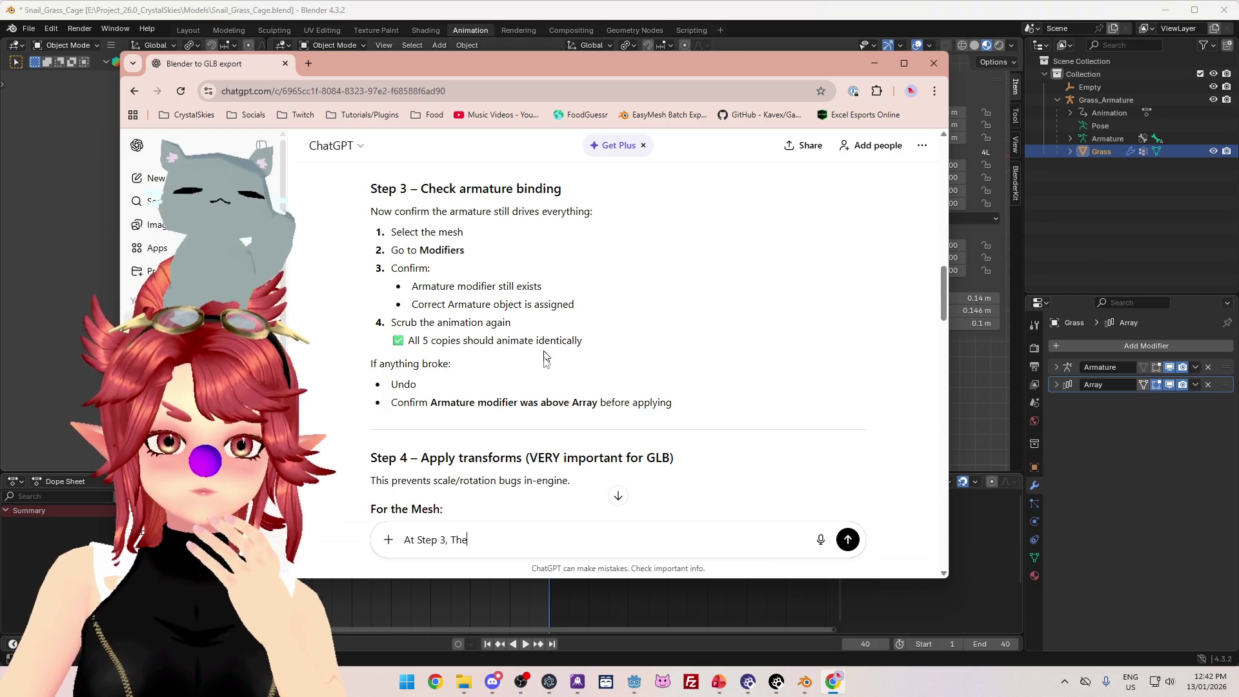
- Continue the draft: the mesh breaks when applying the array despite Armature above, and appears offset
key(ctrl+shift+Left)
text(the)
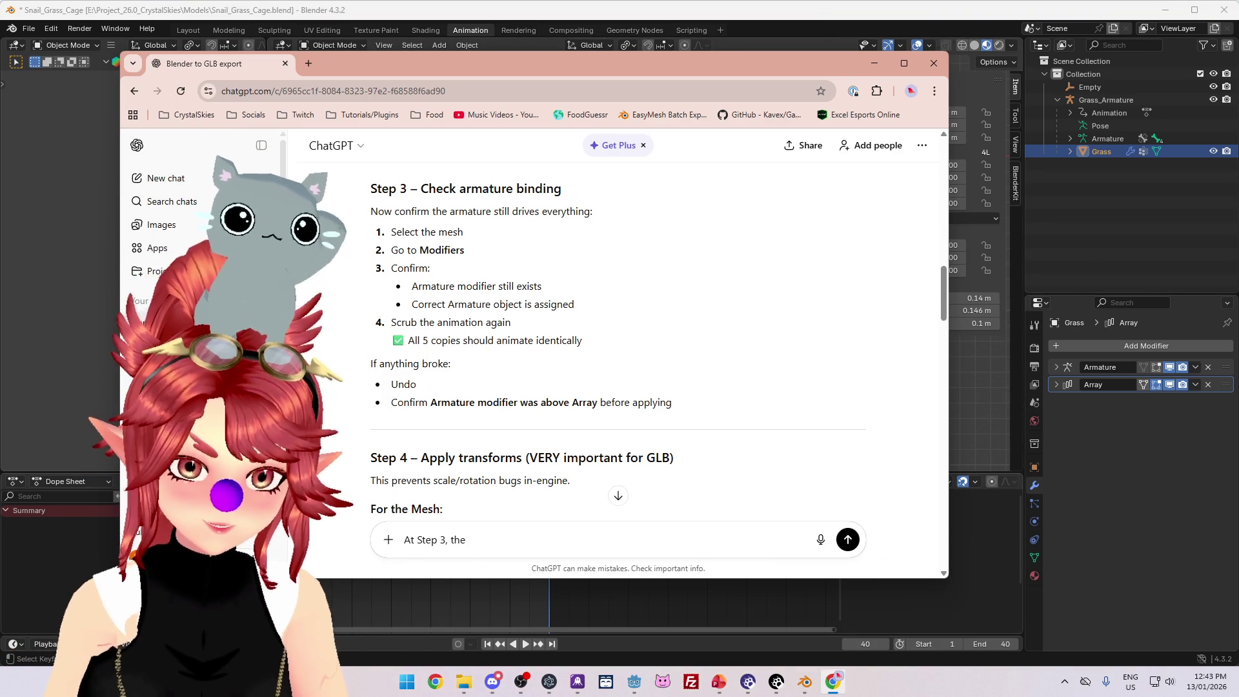
text(hen i apply the array modifier. My armature modifier)
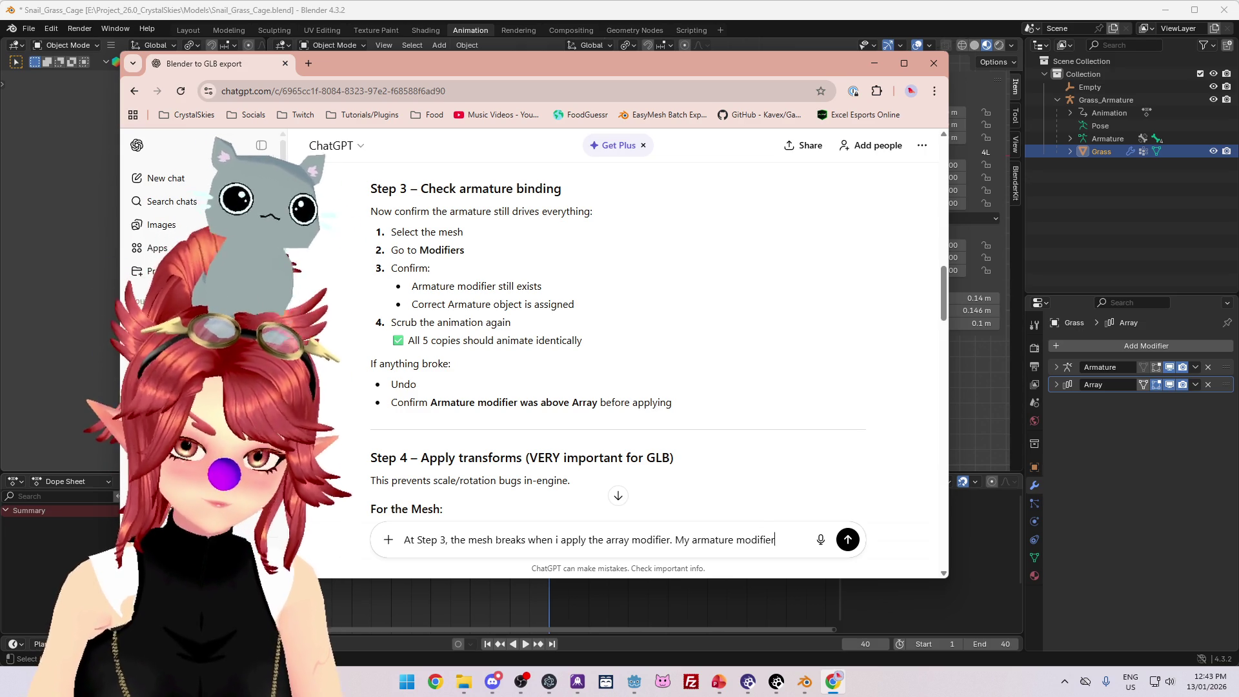
text(was definitely abo)
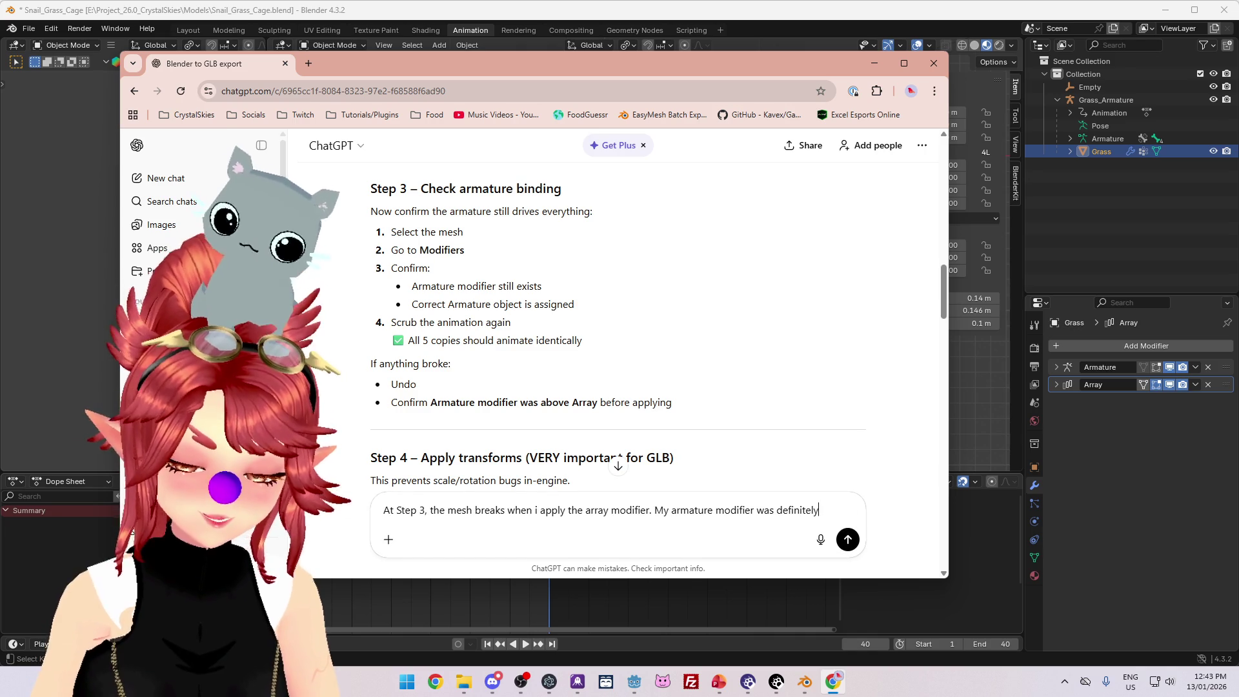
text(ve the array. The)
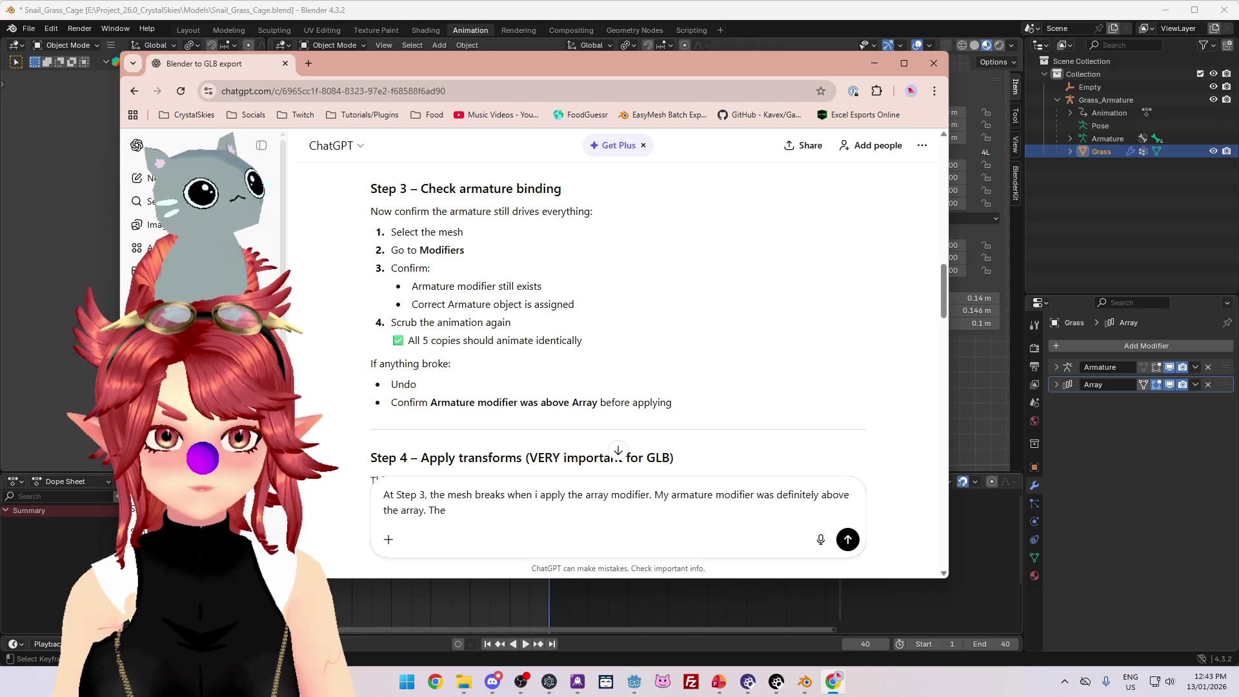
key(BackSpace)
key(BackSpace)
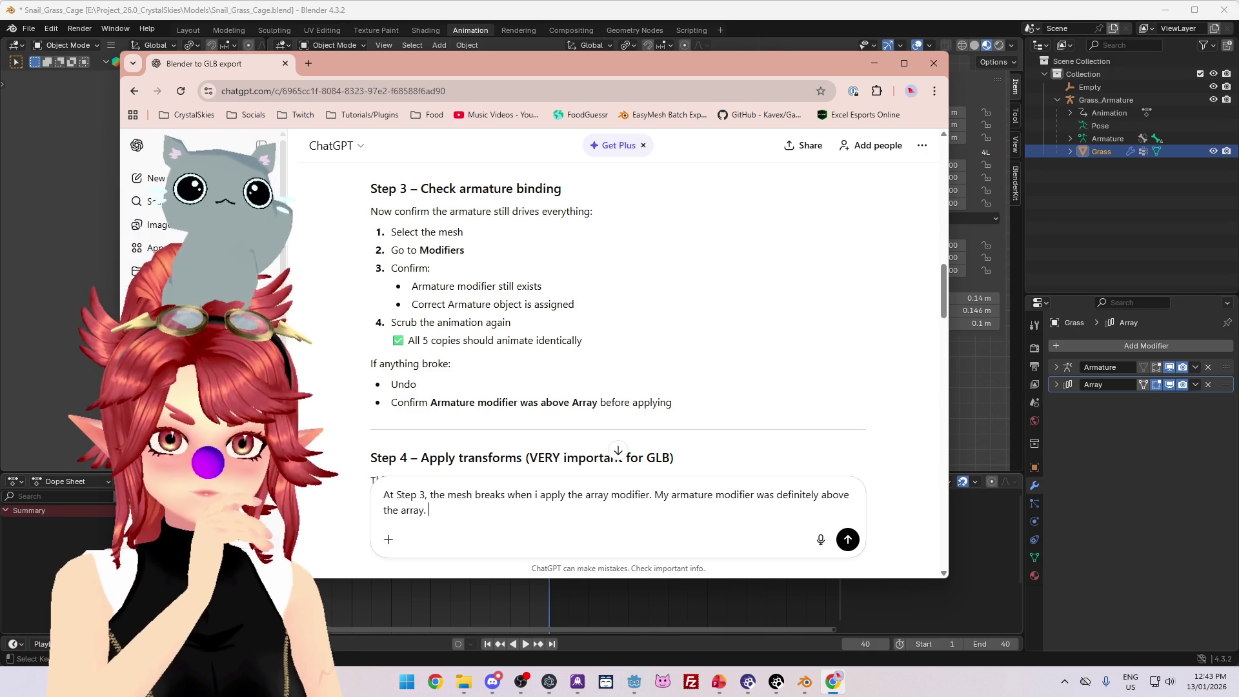
text(. The Mesh appears to be offset by)
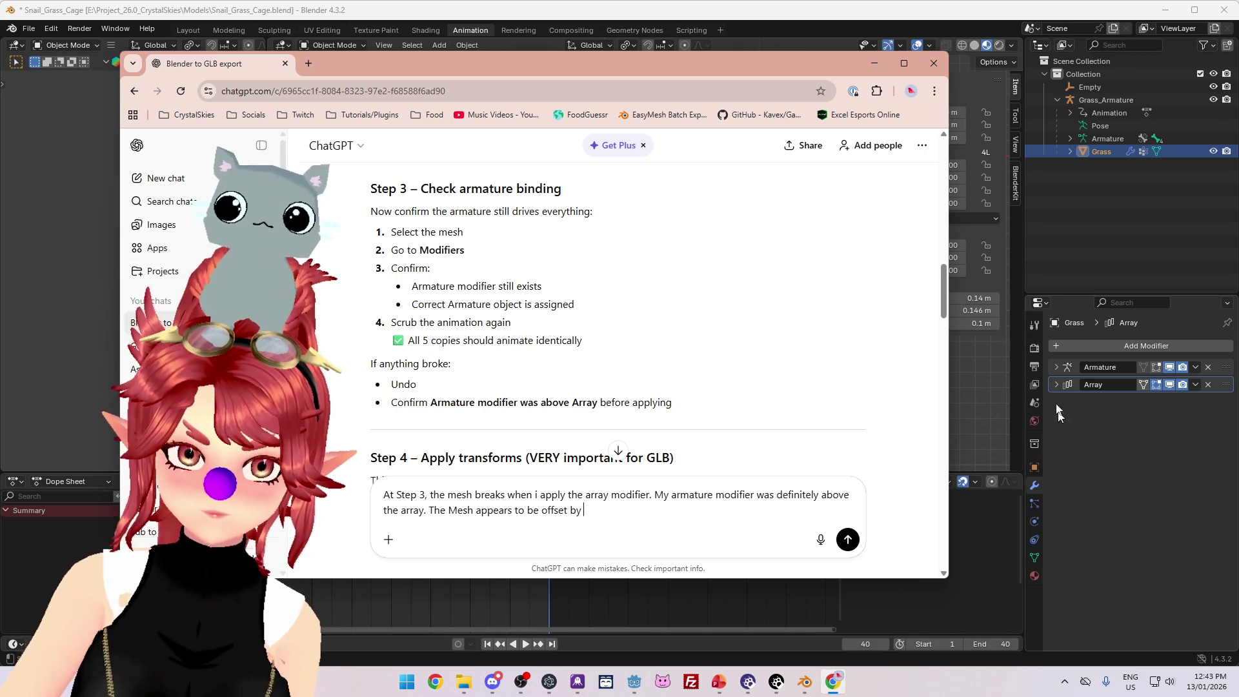
- Check the Array settings, then note in the draft that the Array modifier also has a constant offset
click(1053, 384)
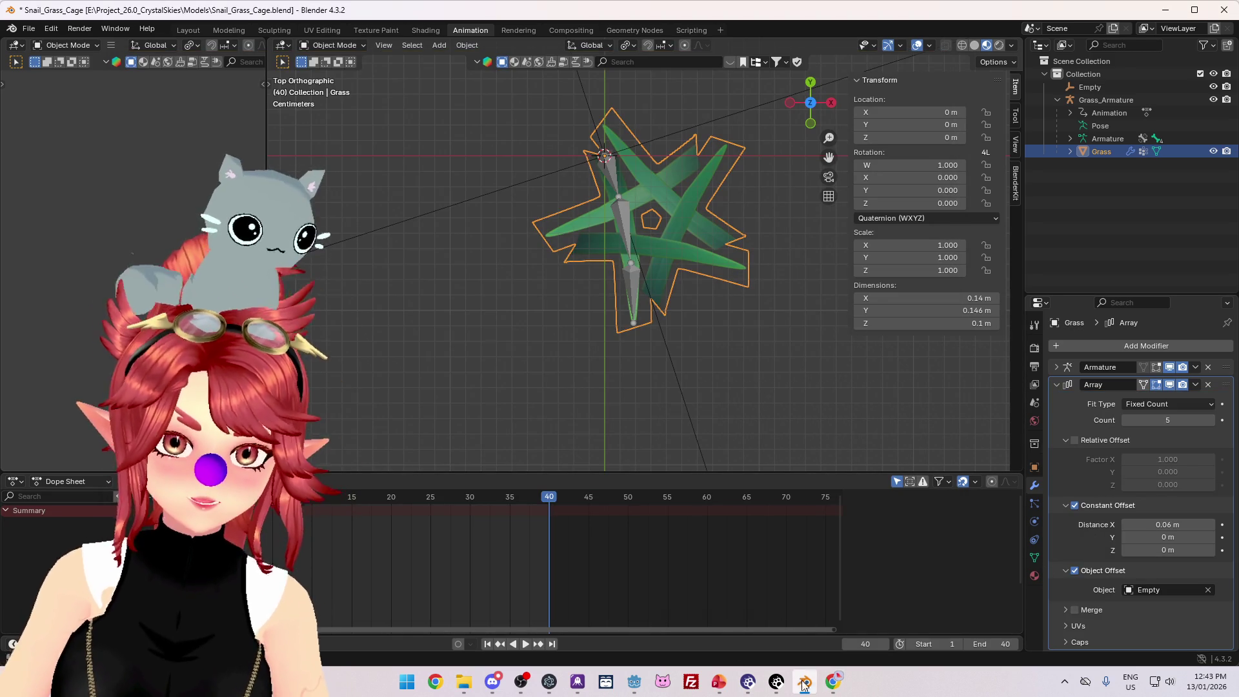
click(834, 688)
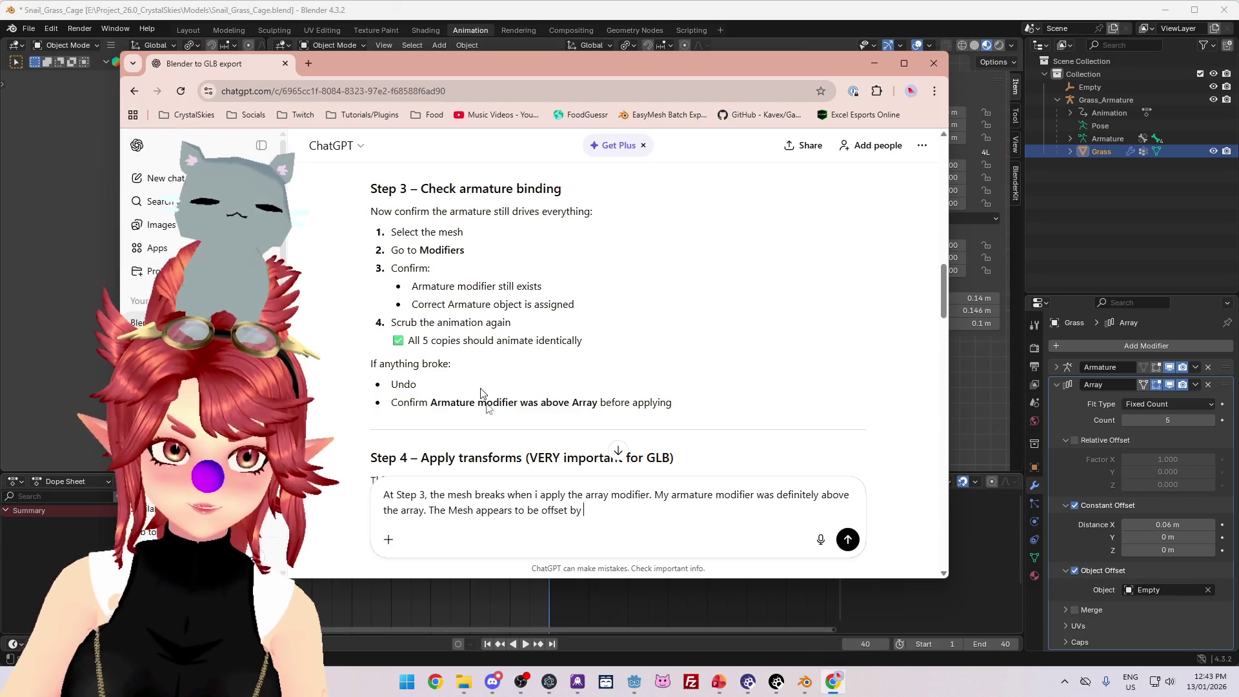
drag(583, 510, 448, 510)
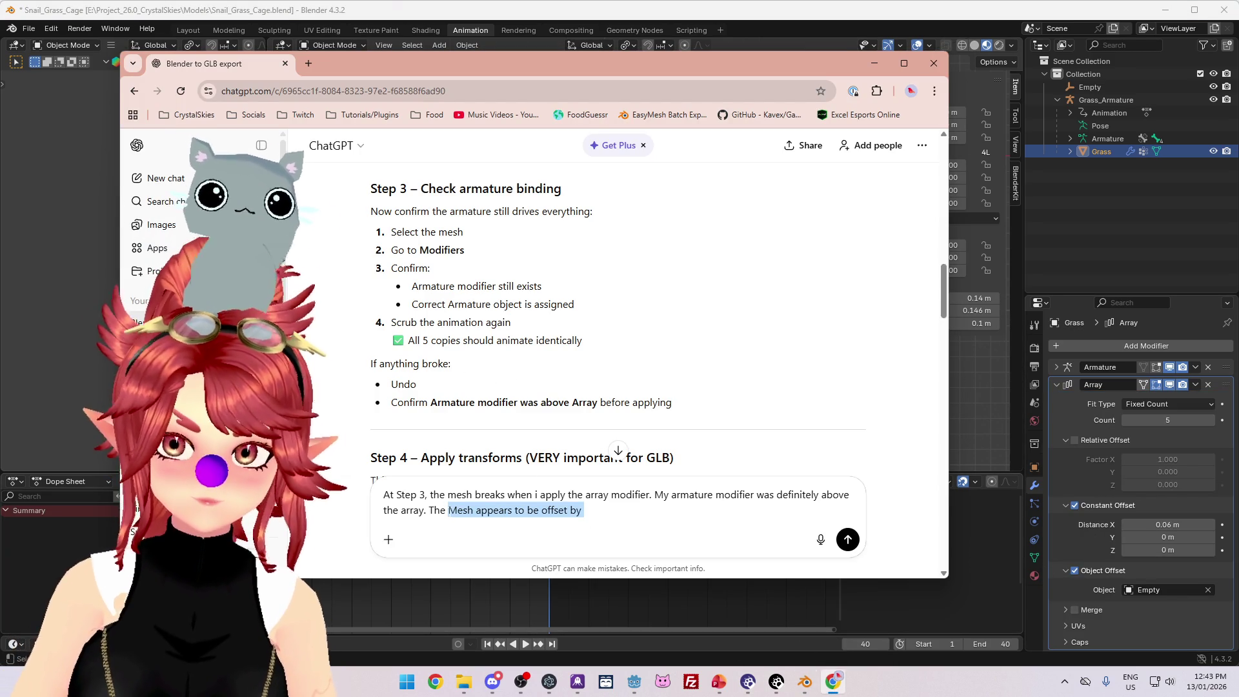
text(Array modifer )
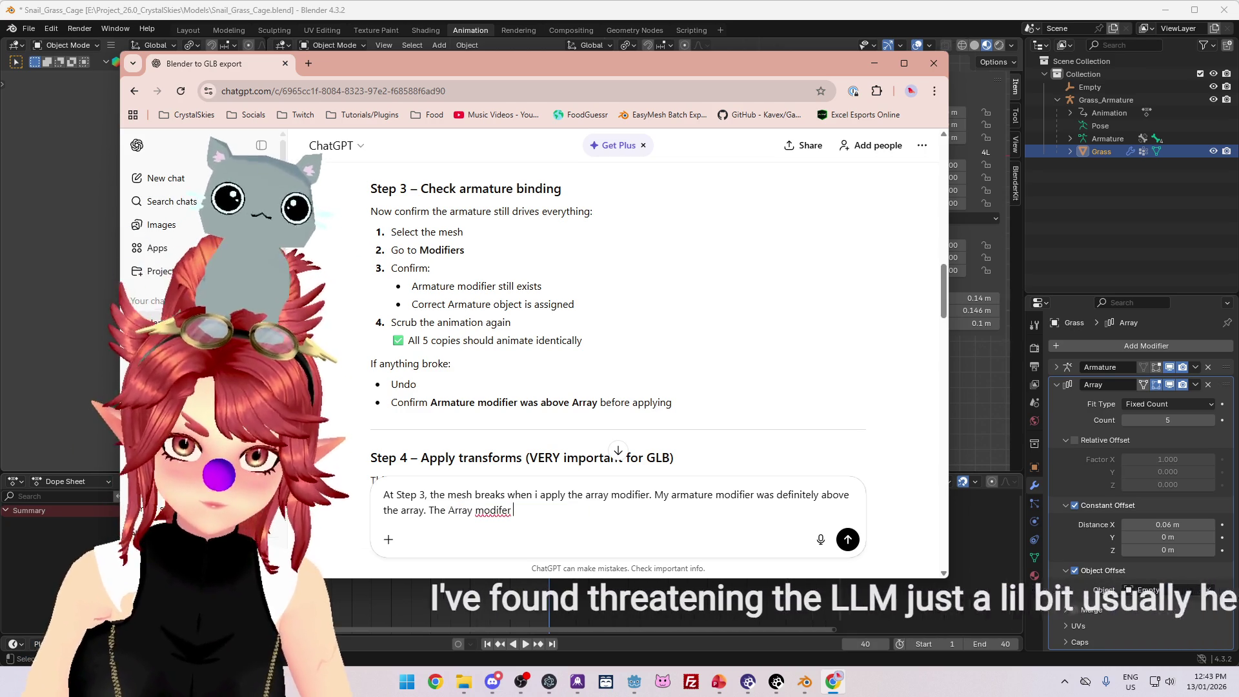
text(also has)
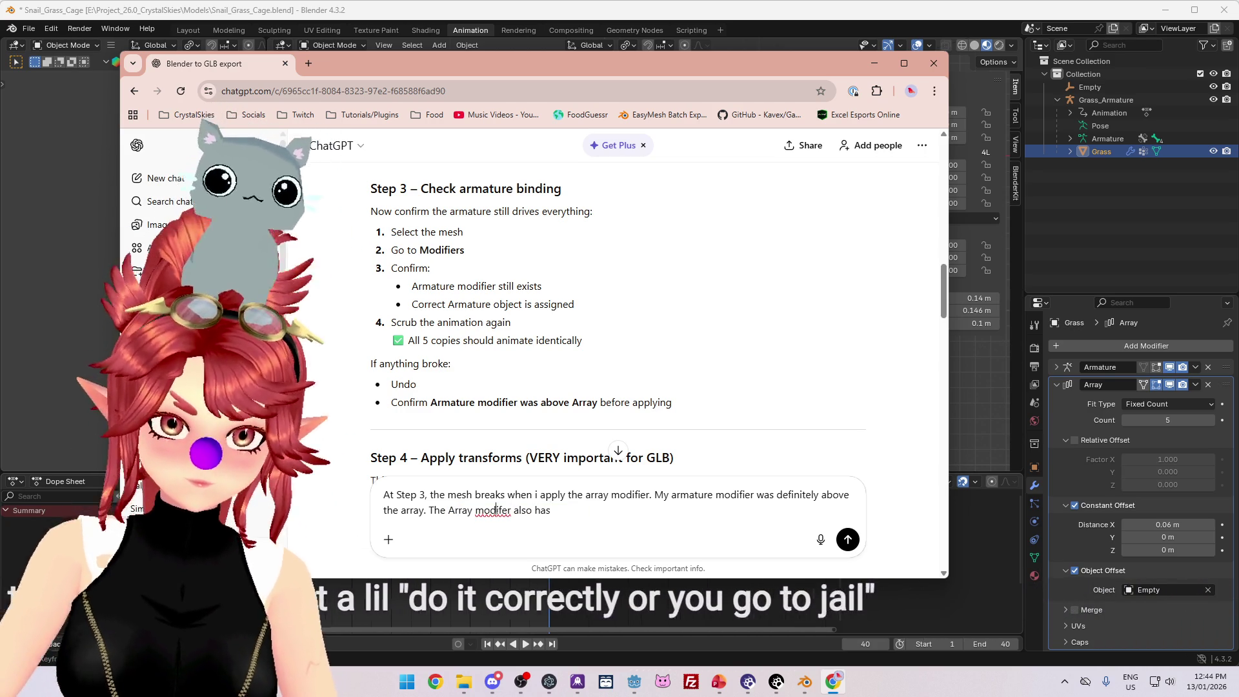
right_click(494, 511)
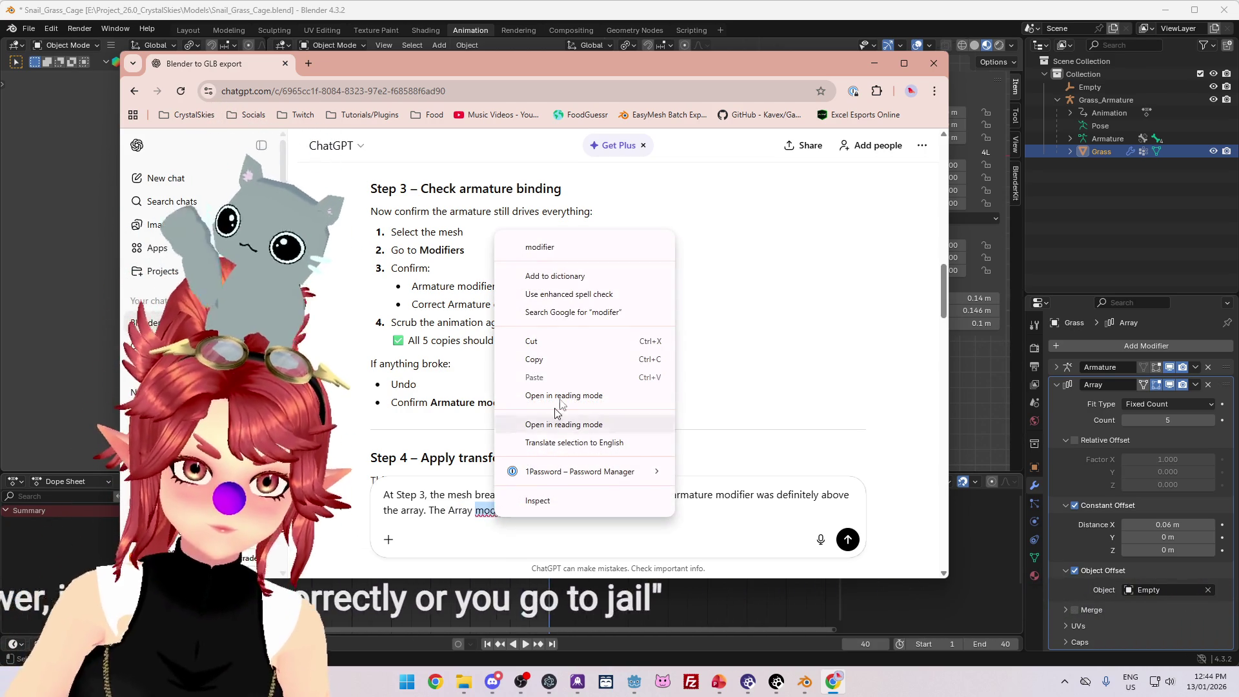
click(540, 247)
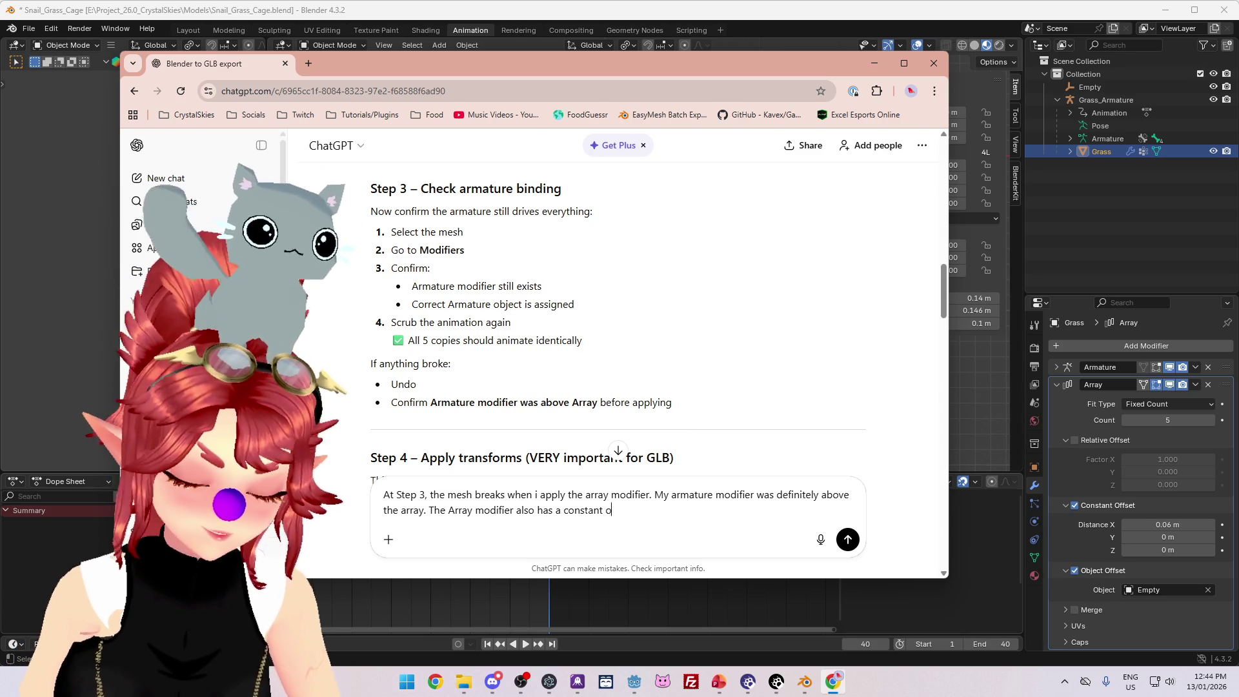
text(ffset which app)
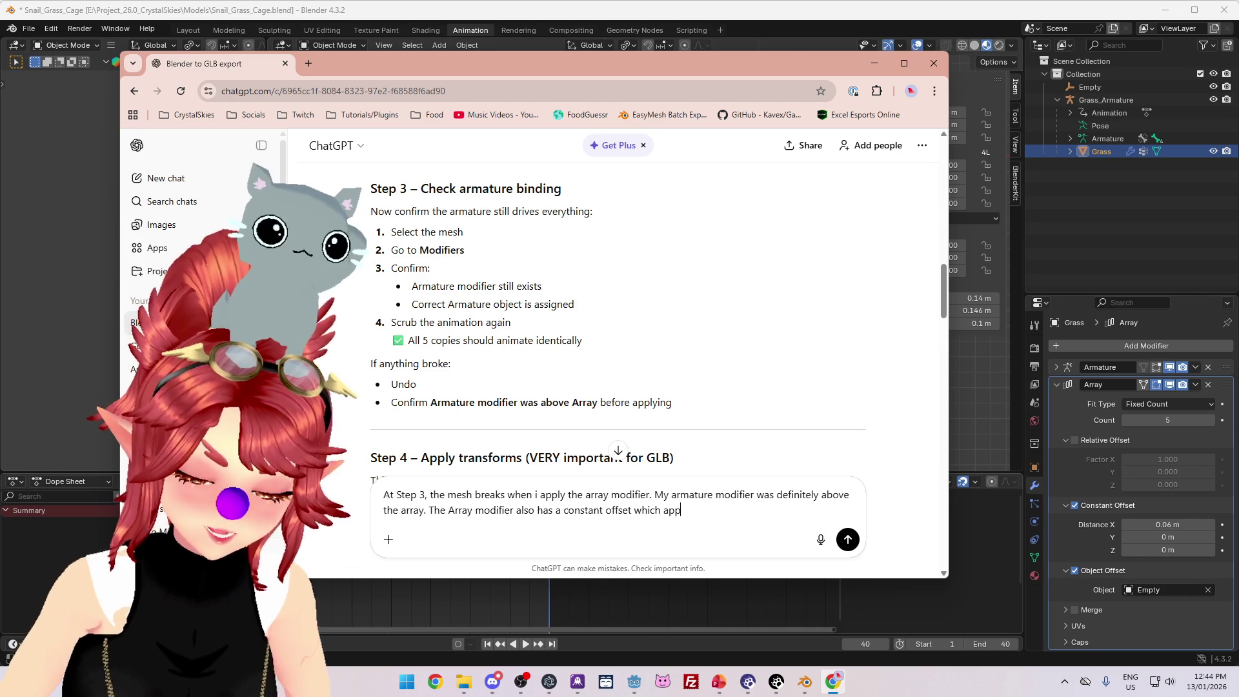
text(ears to be offsett)
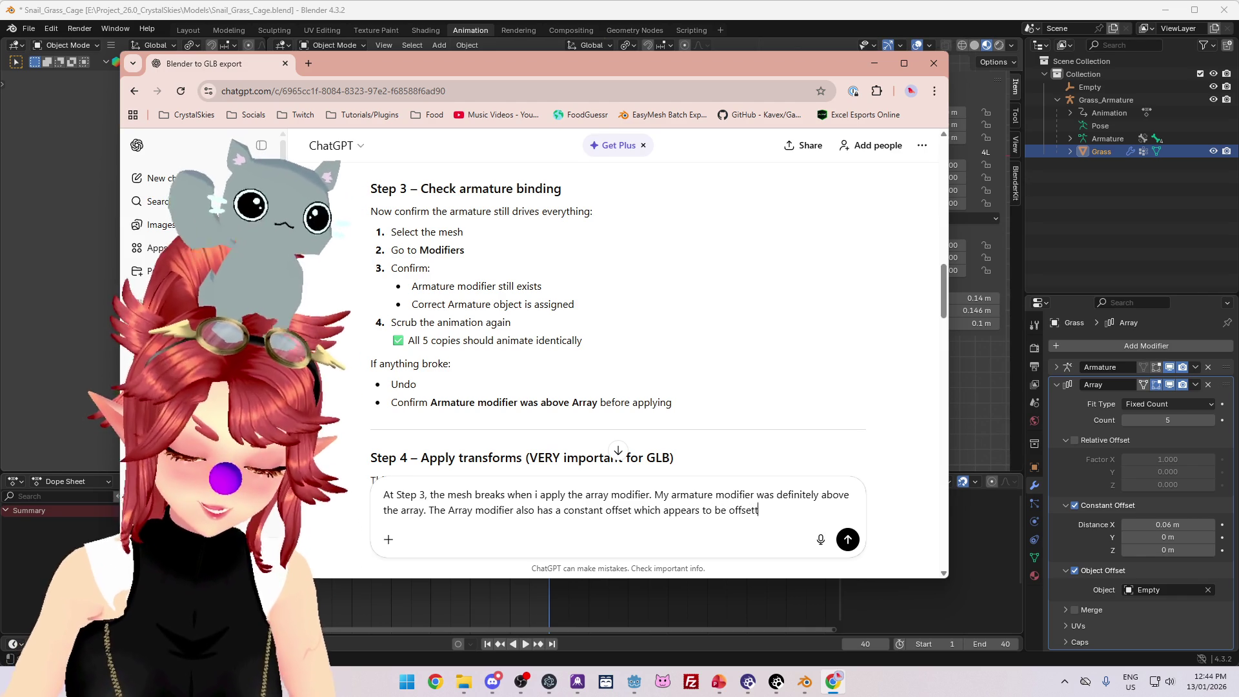
text(ing the animation)
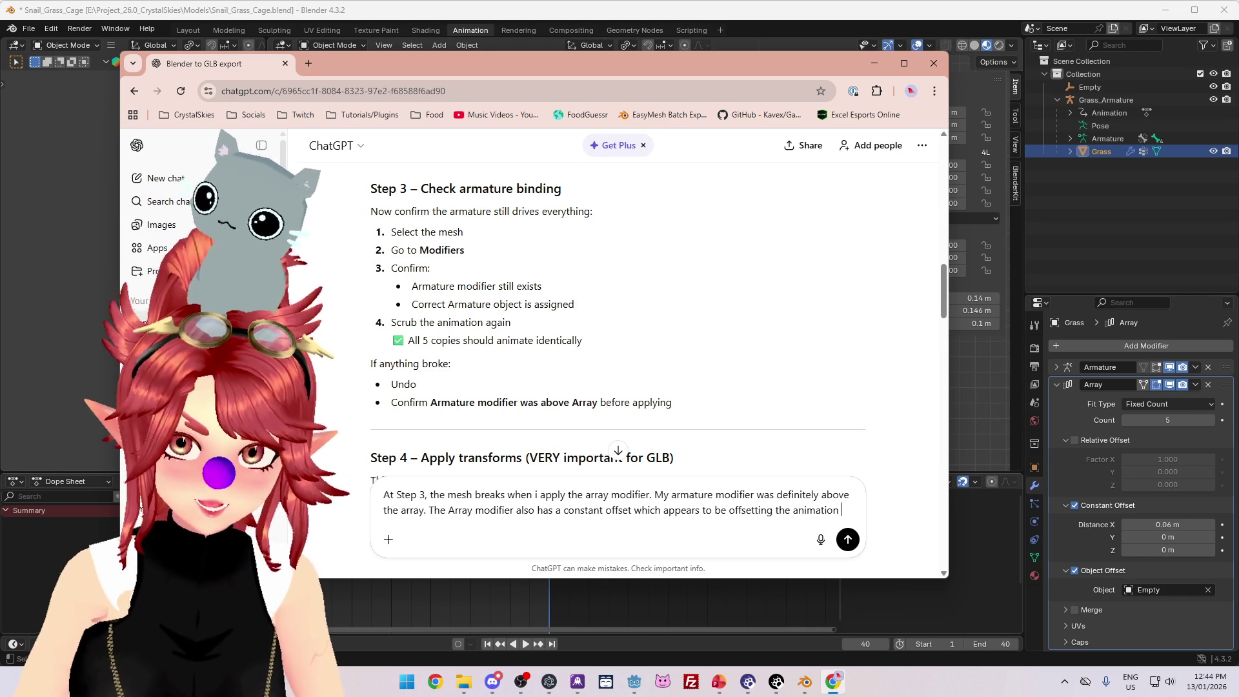
text(hen it isapplied.)
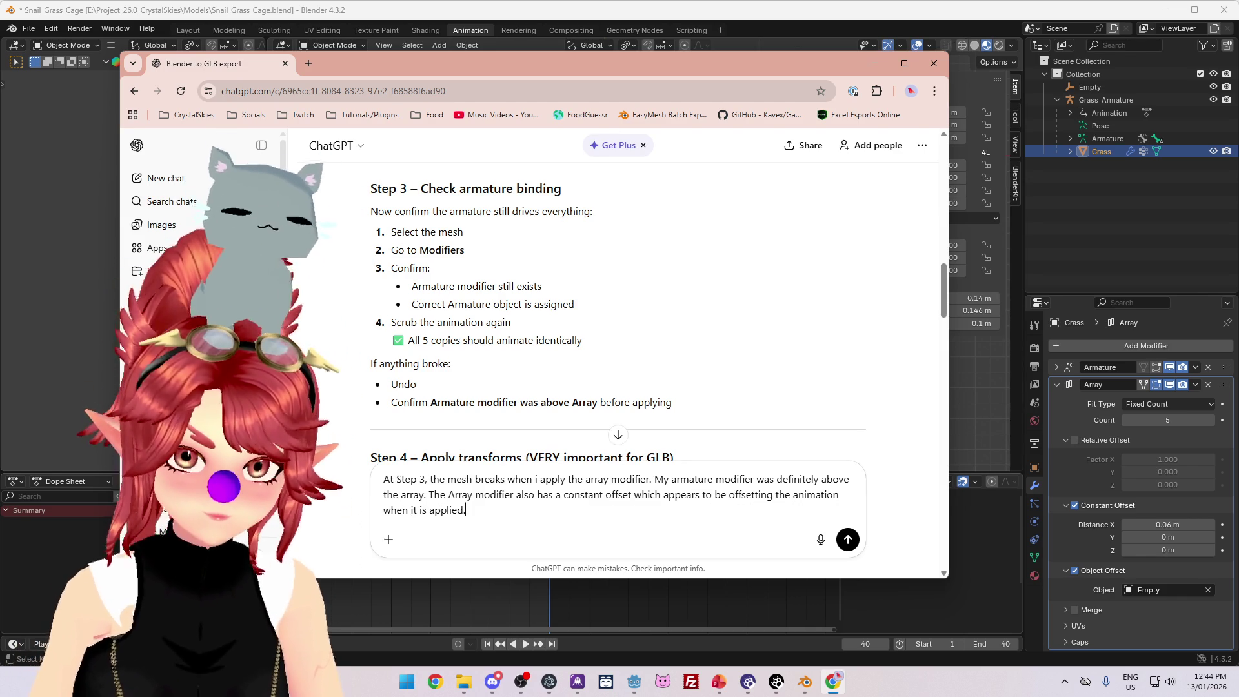
- Send the follow-up and read ChatGPT's Solution A recommending Make Instances Real
key(Return)
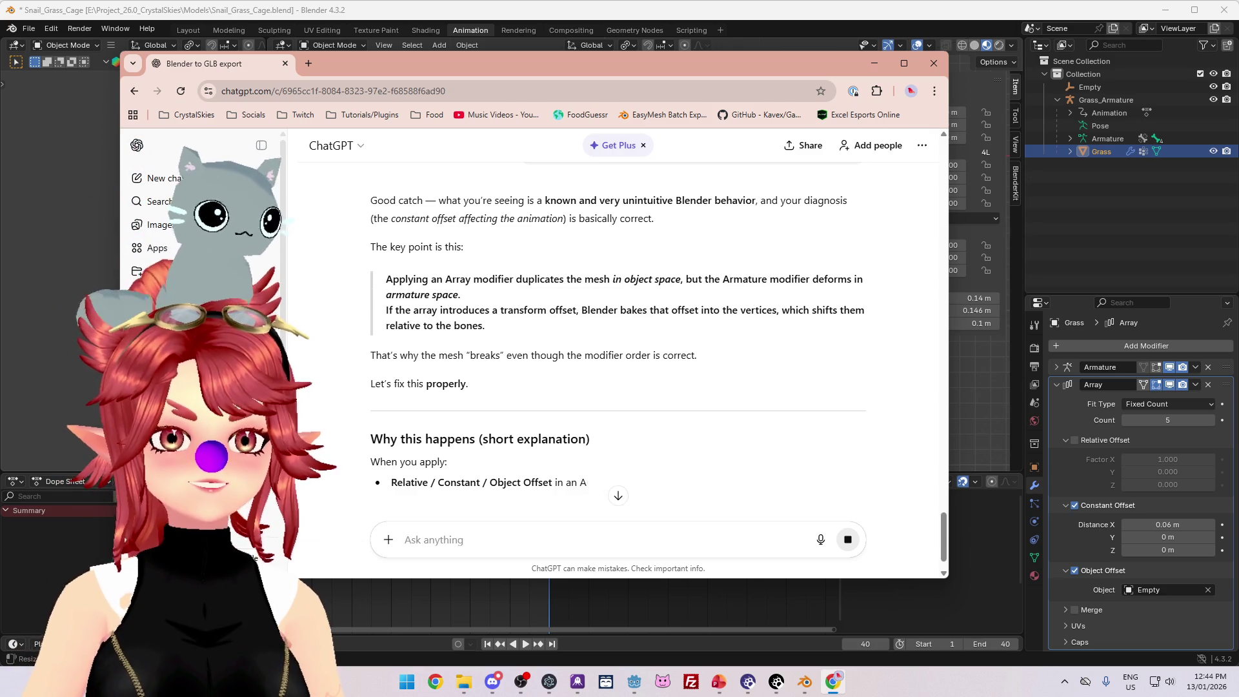
scroll(674, 393, up, 1)
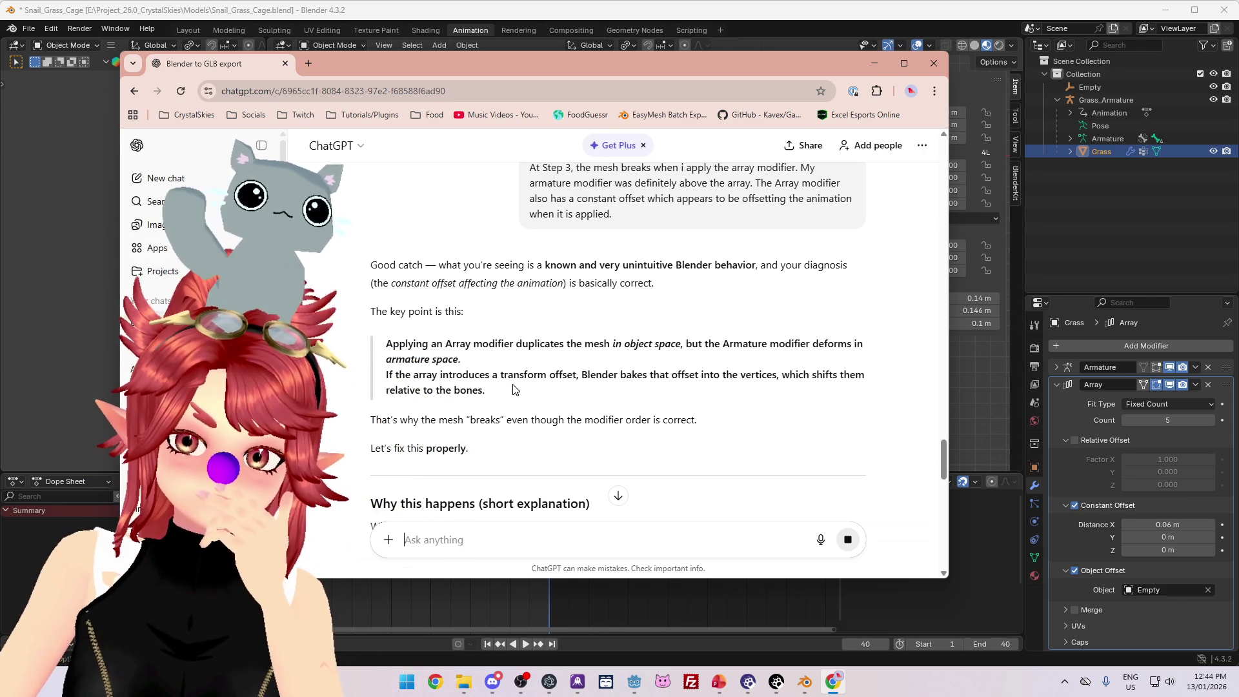
scroll(610, 420, down, 4)
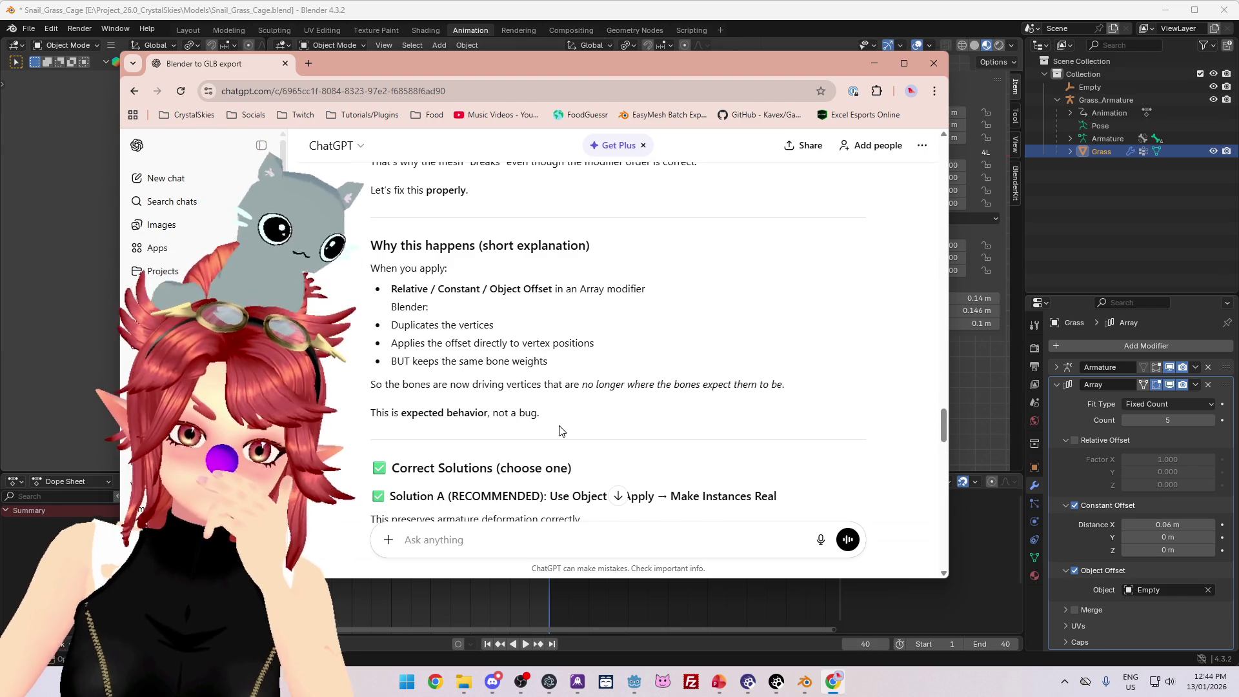
scroll(561, 431, down, 4)
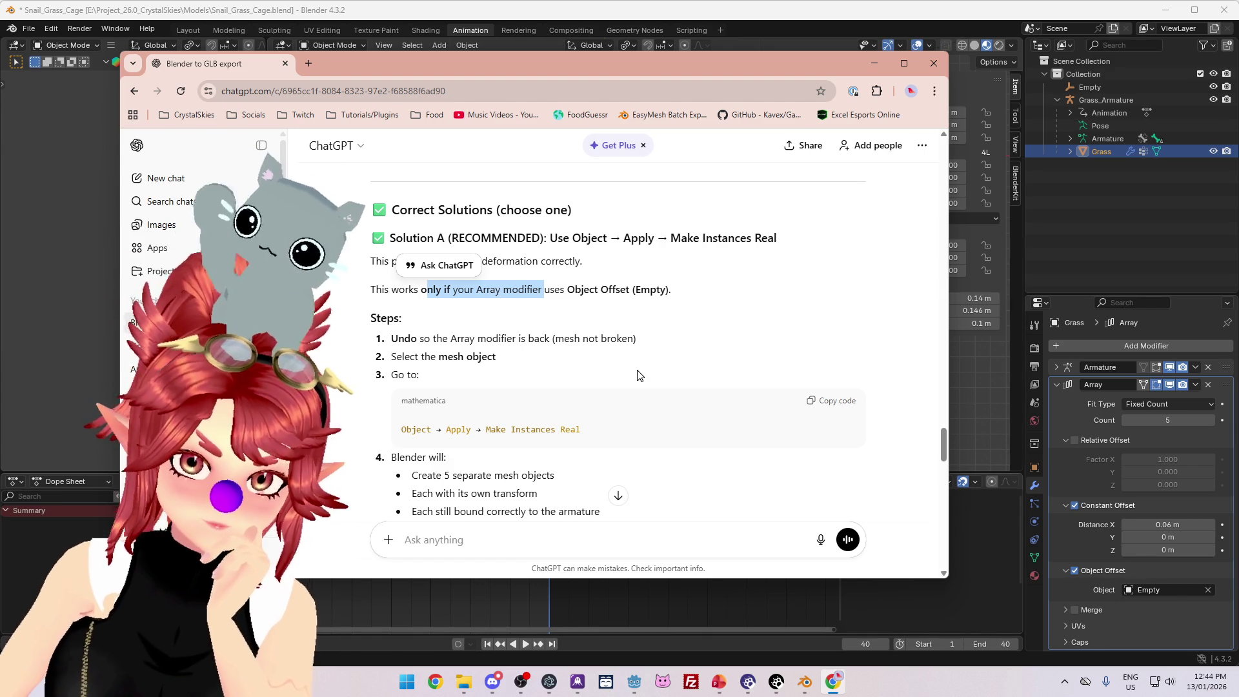
scroll(487, 321, down, 2)
scroll(549, 358, up, 2)
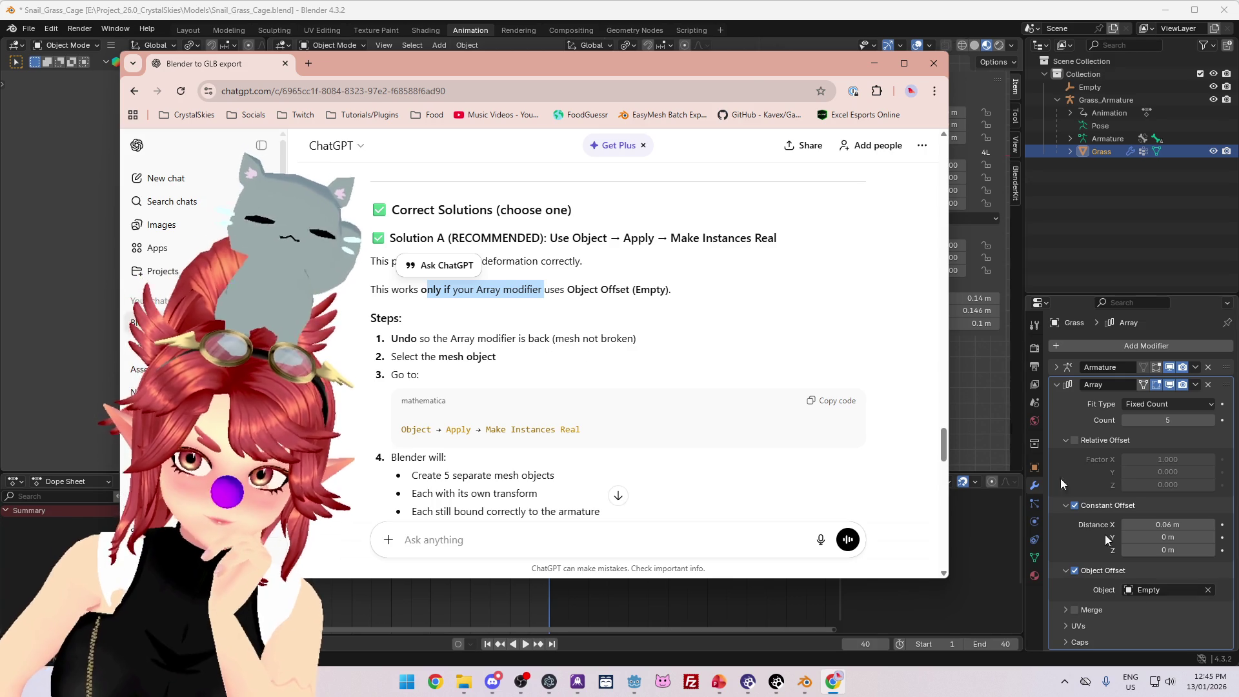
mouse_move(748, 63)
mouse_down()
mouse_move(775, 446)
mouse_move(773, 68)
mouse_up()
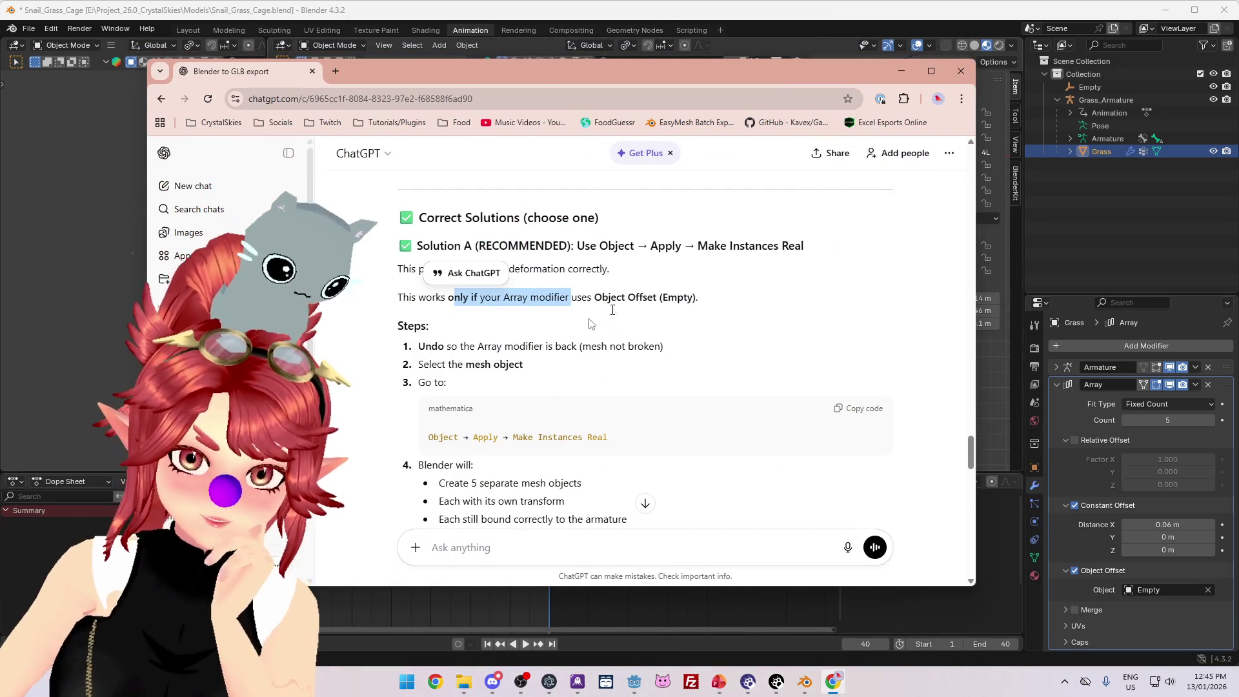
scroll(465, 359, down, 1)
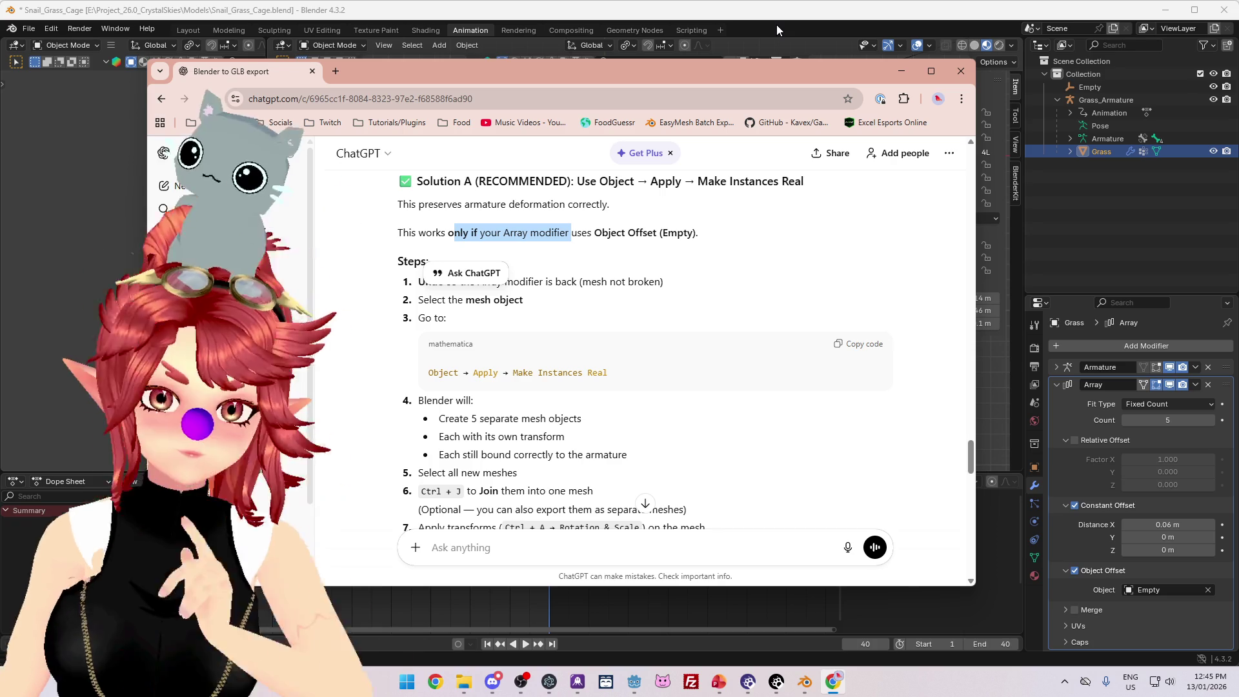
scroll(731, 254, up, 1)
- Run Make Instances Real on the Grass array, then check ChatGPT's instructions
click(799, 26)
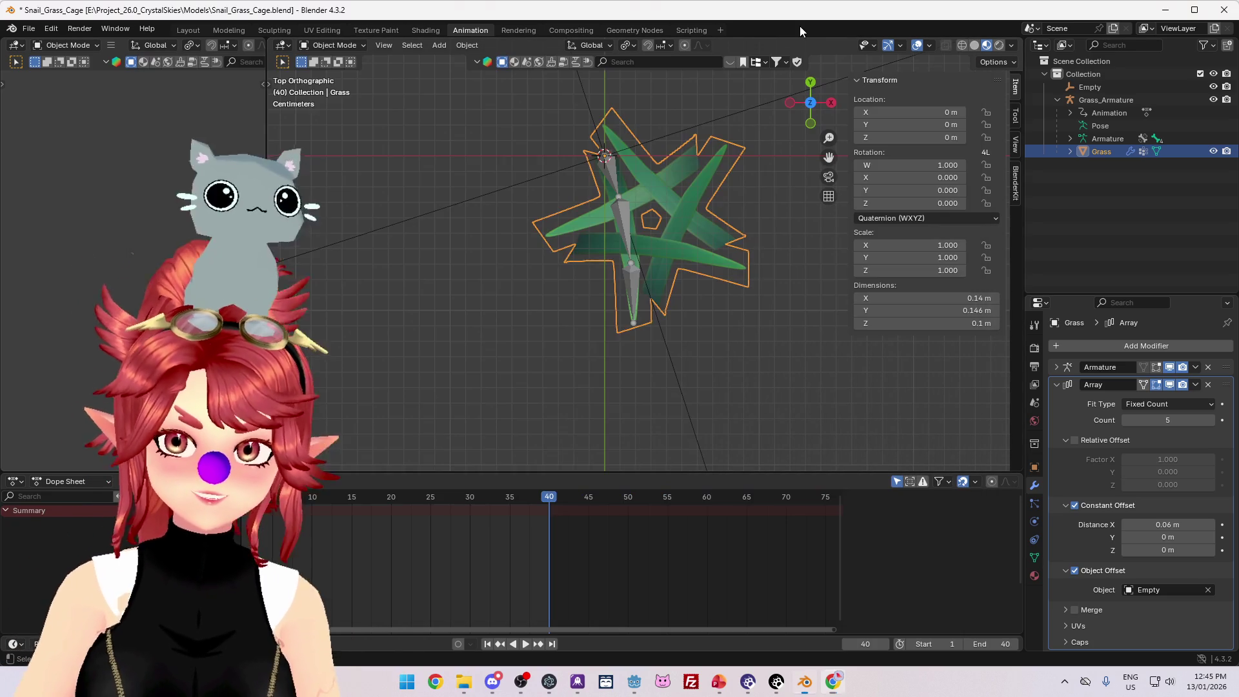
click(468, 46)
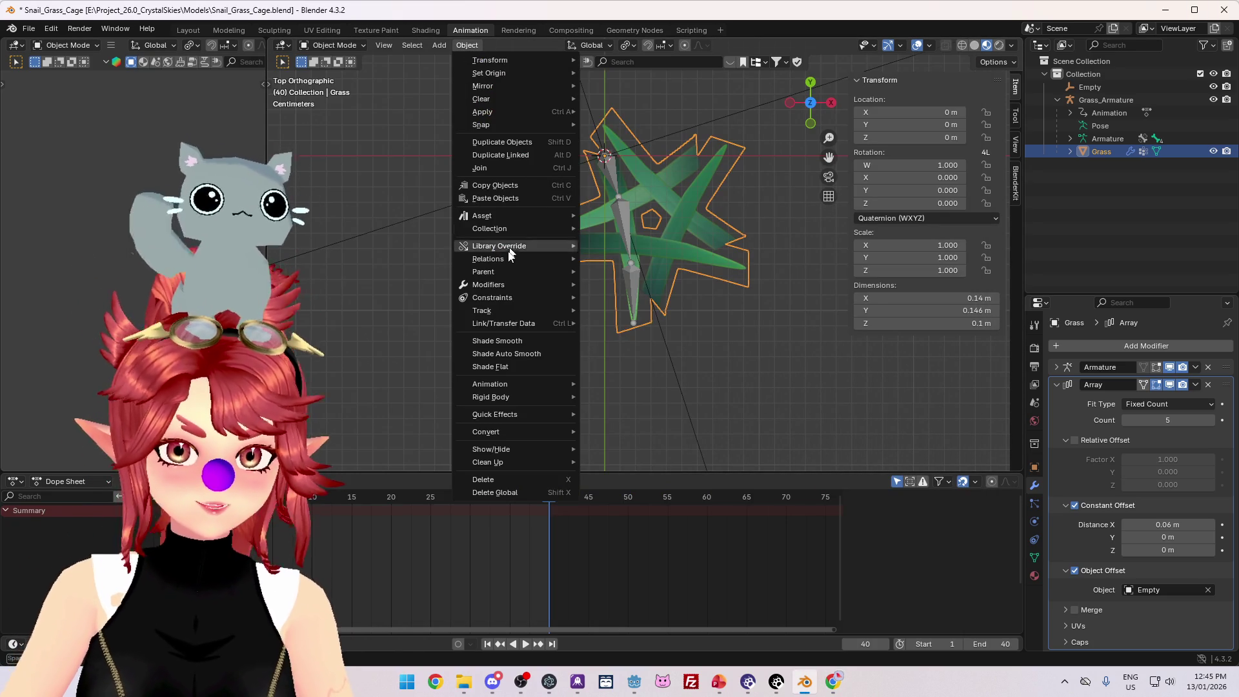
mouse_move(498, 105)
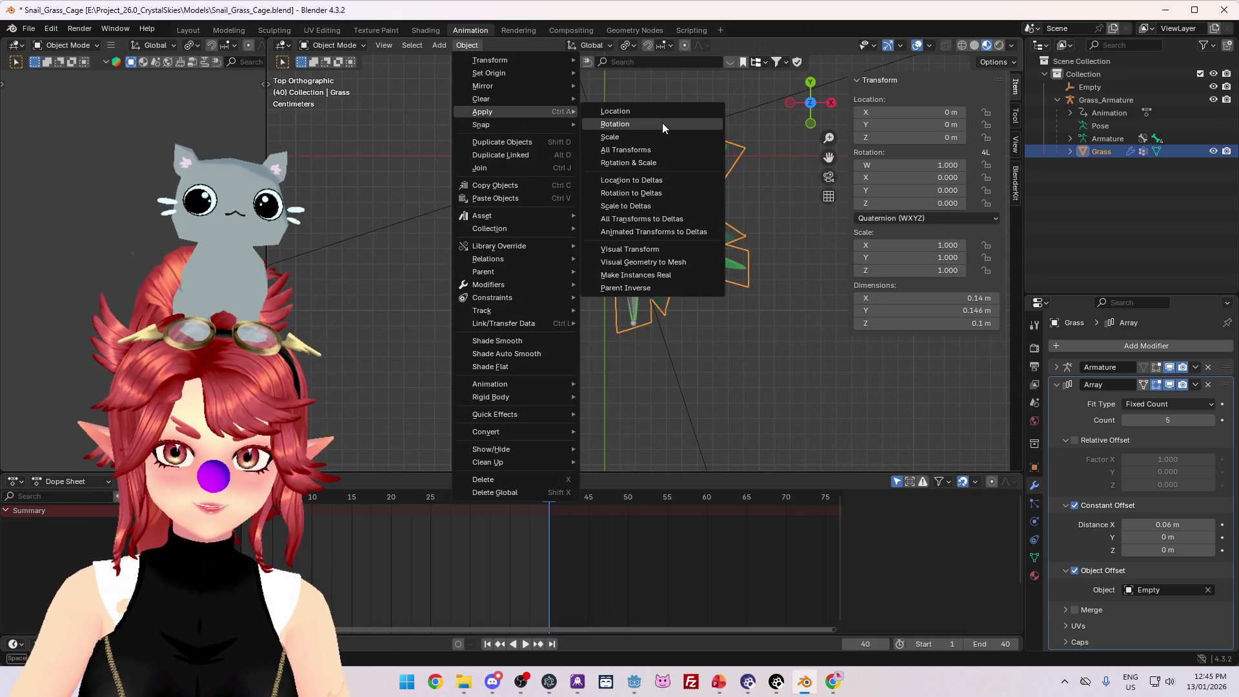
click(642, 273)
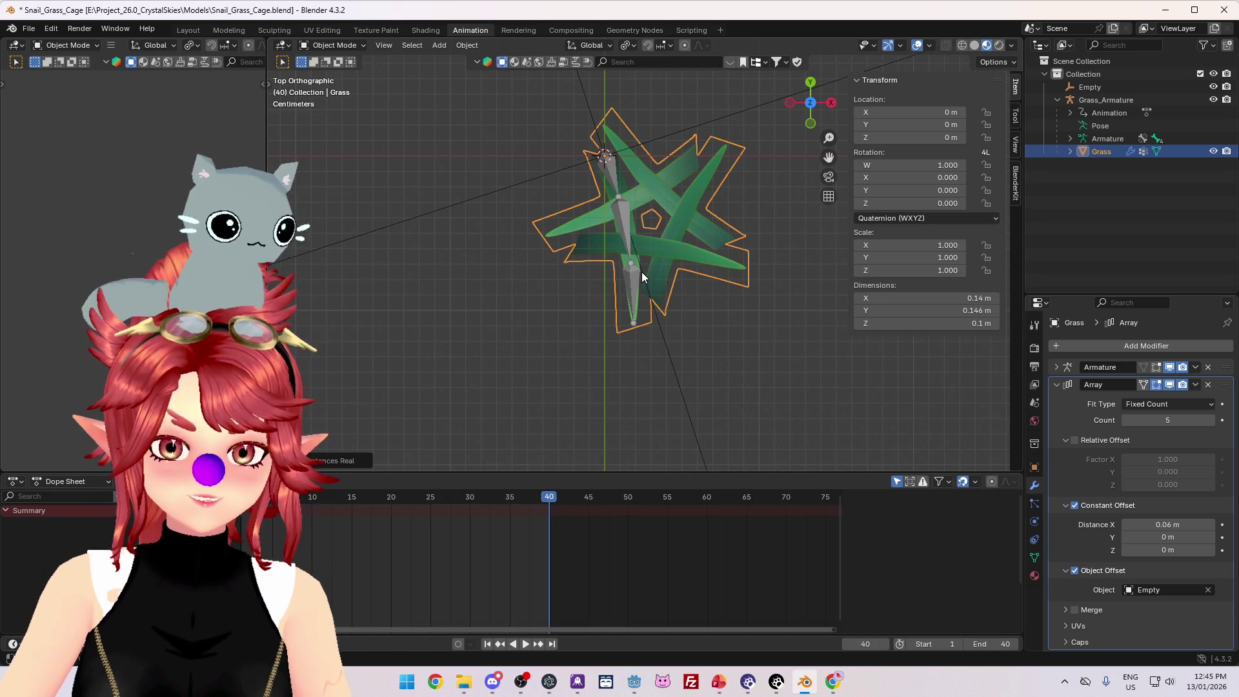
click(832, 682)
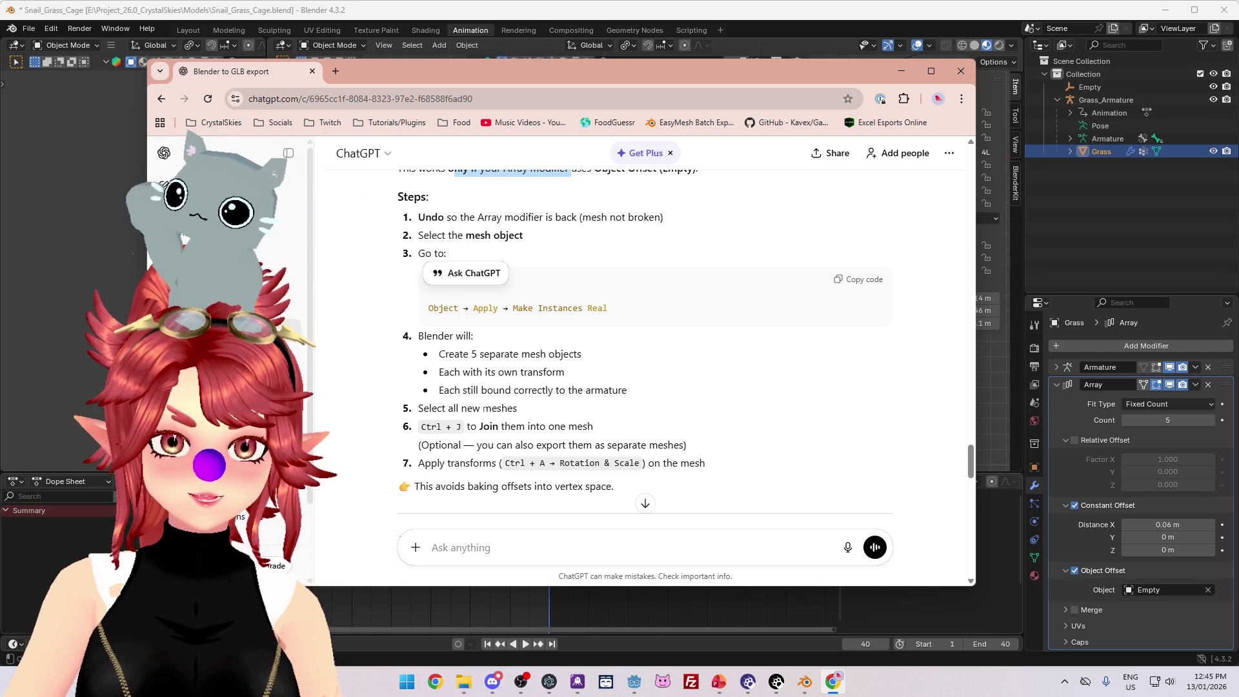
- Toggle Parent off in the redo panel and compare the grass with the Array hidden and shown
key(alt+Tab)
click(342, 460)
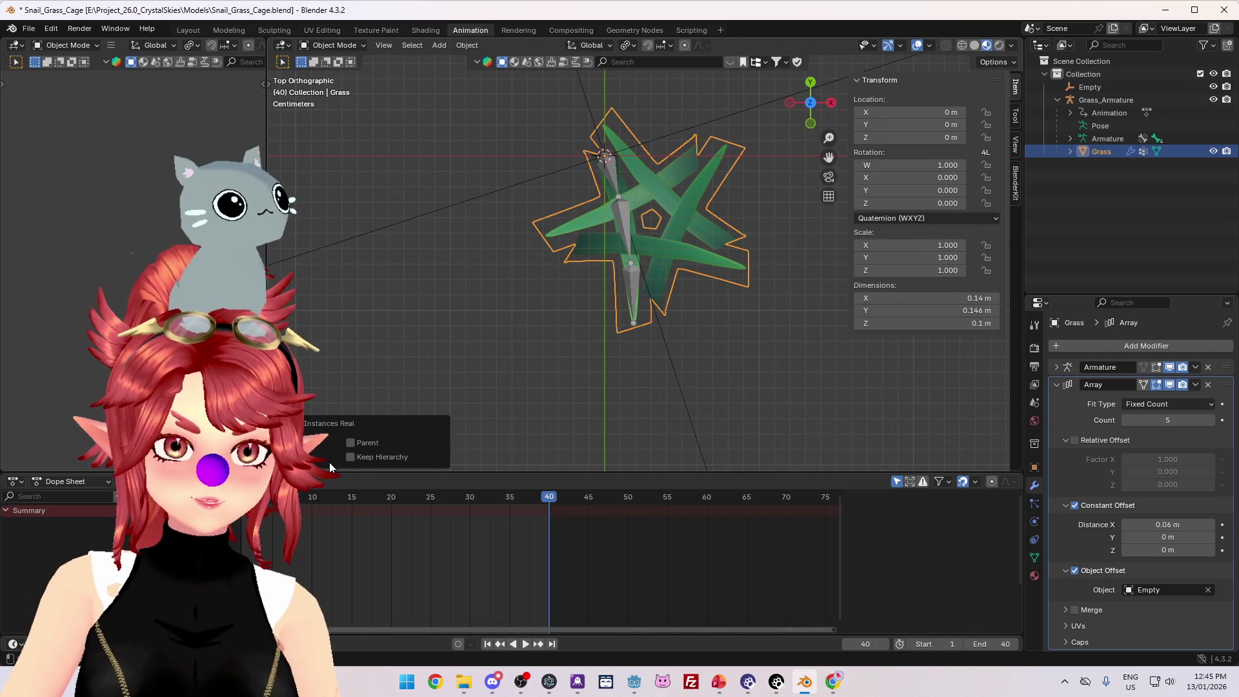
click(350, 442)
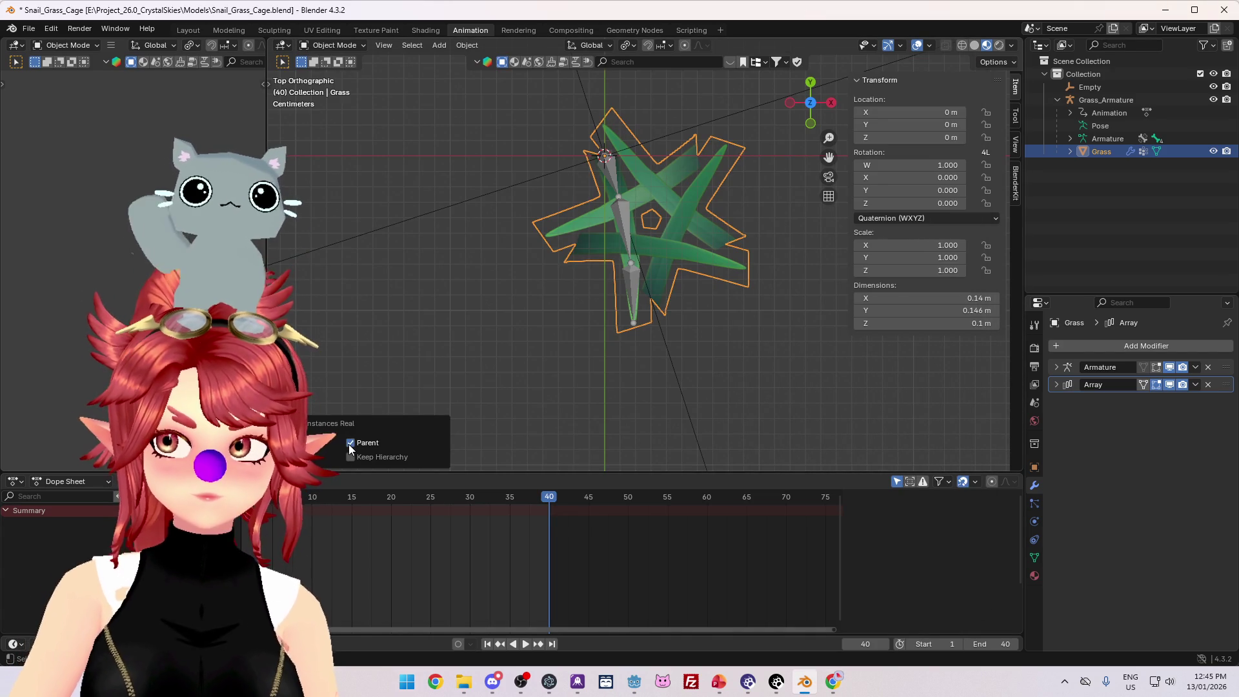
click(351, 443)
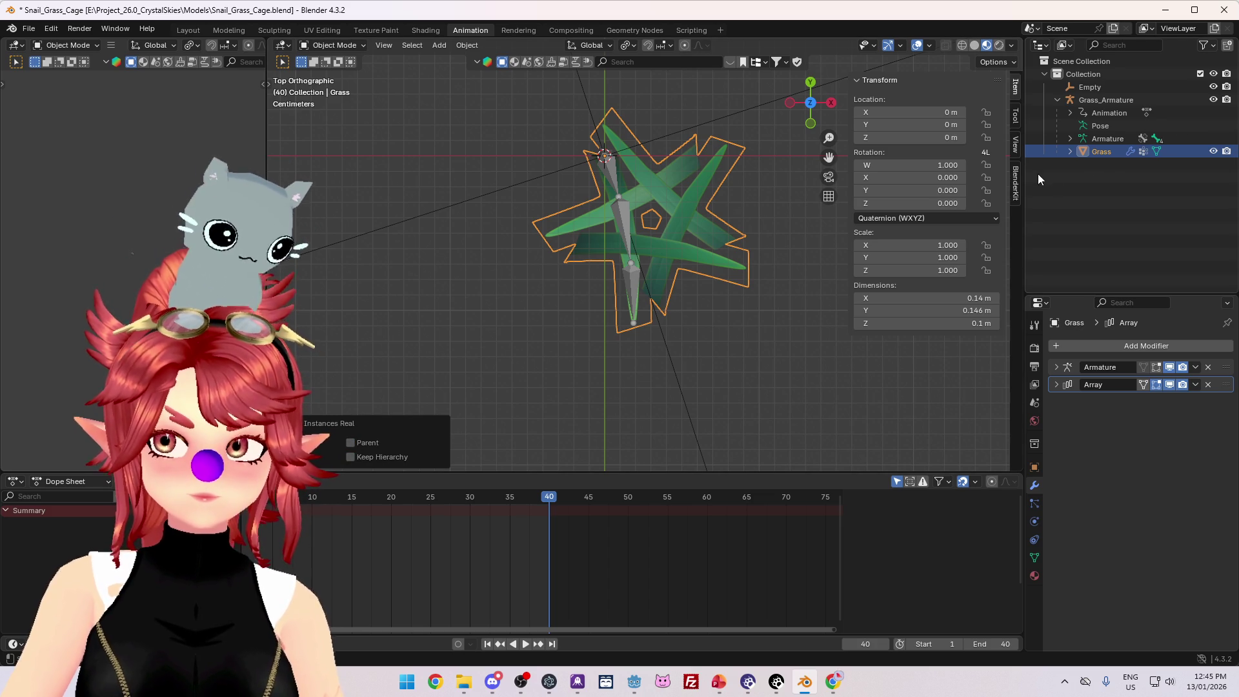
drag(697, 268, 694, 226)
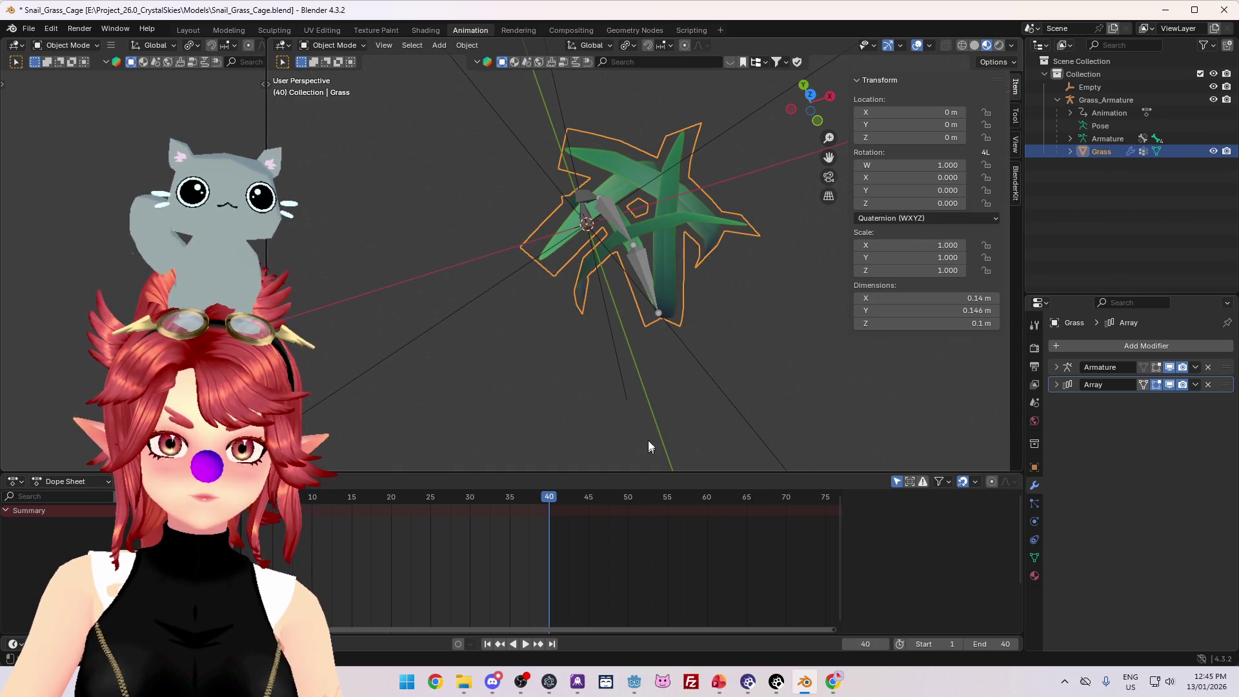
drag(478, 202, 547, 244)
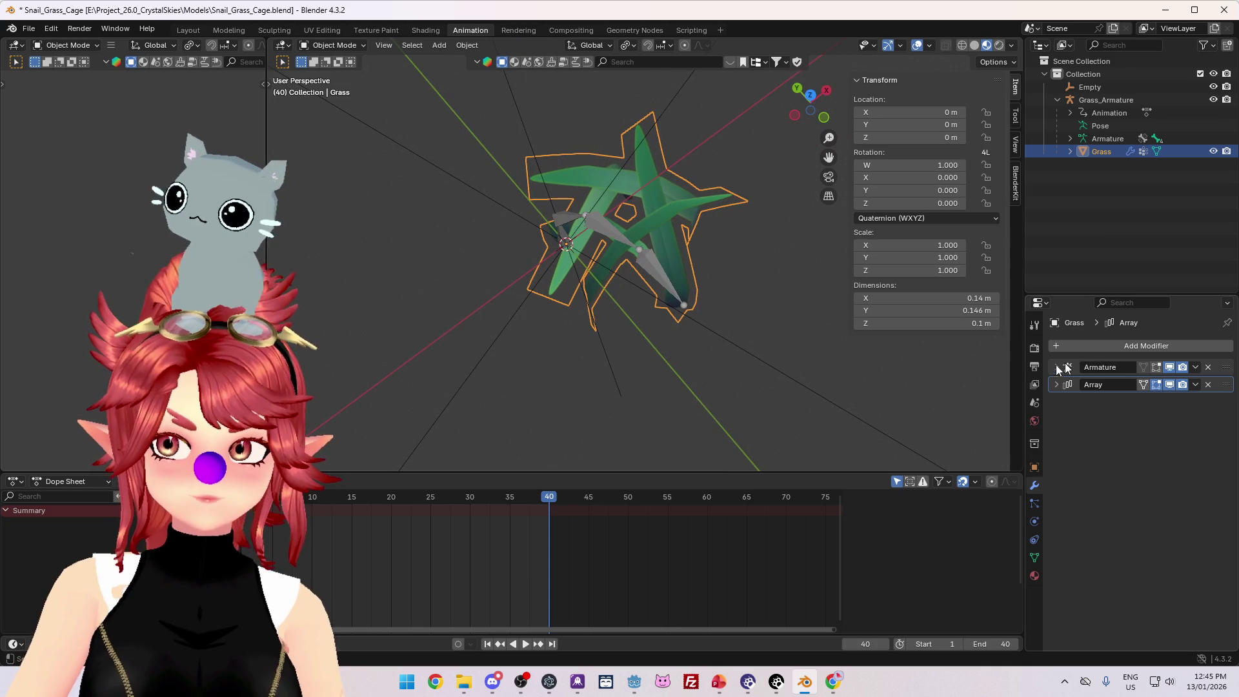
click(1056, 384)
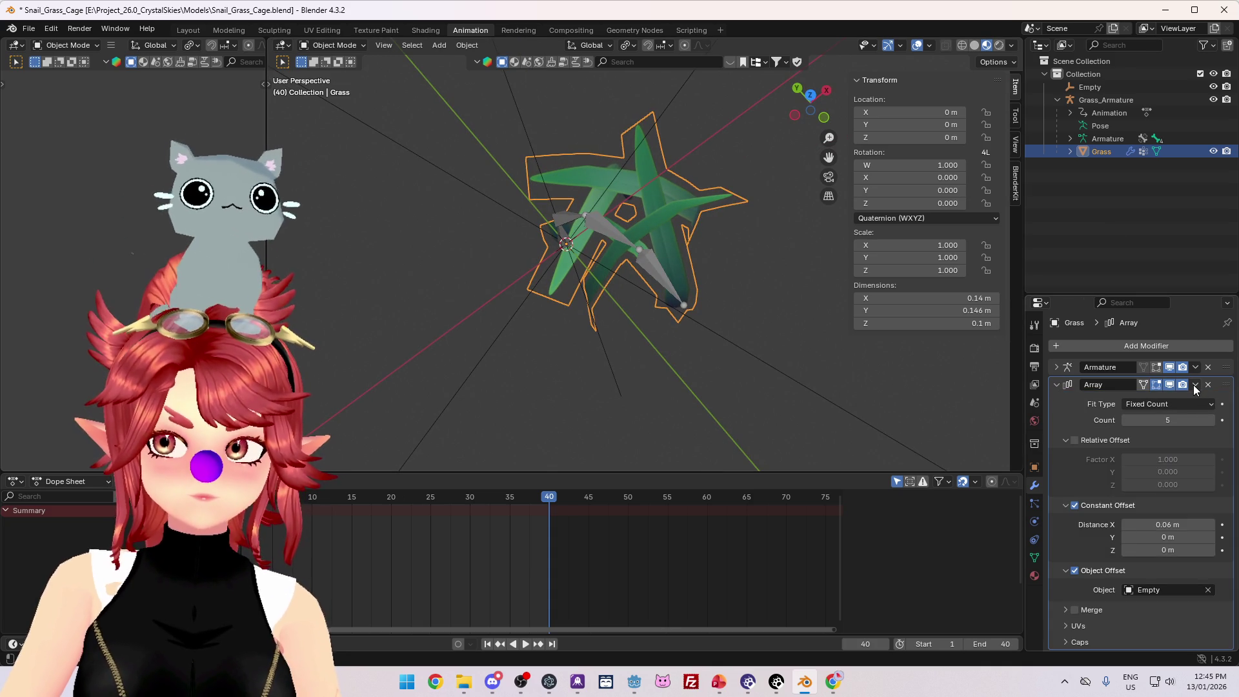
click(1168, 385)
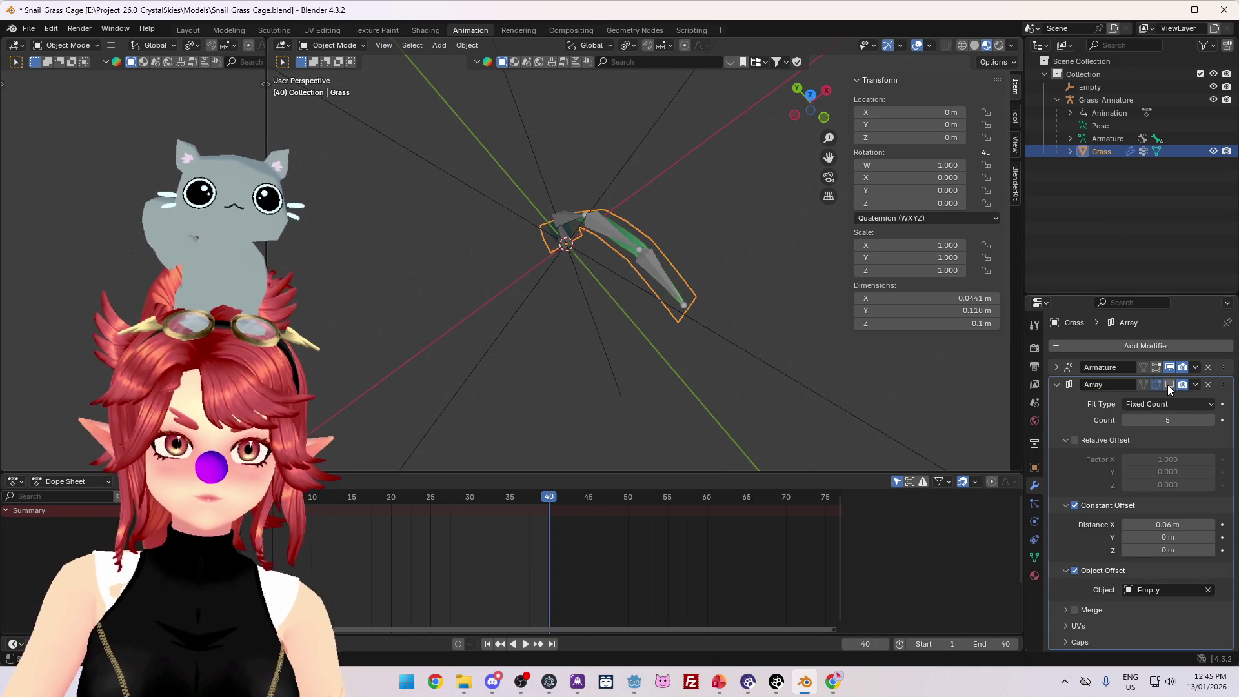
click(1168, 385)
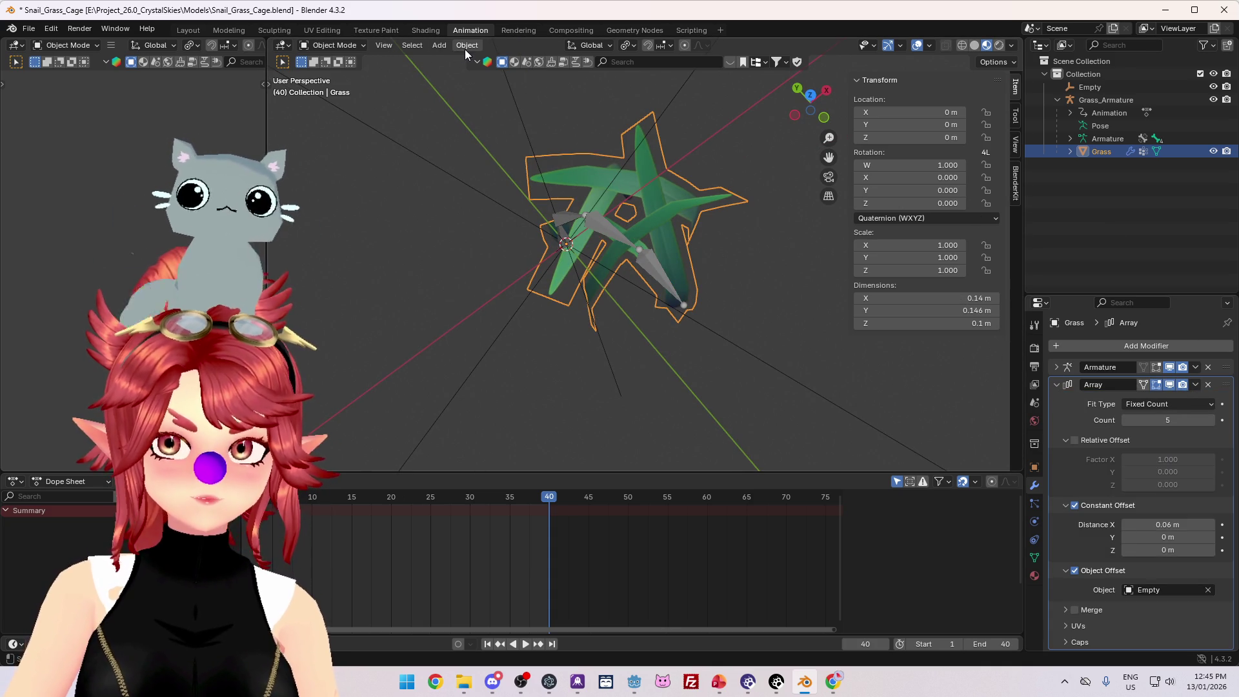
- Rerun Make Instances Real with Parent and Keep Hierarchy unchecked, then return to ChatGPT
click(465, 49)
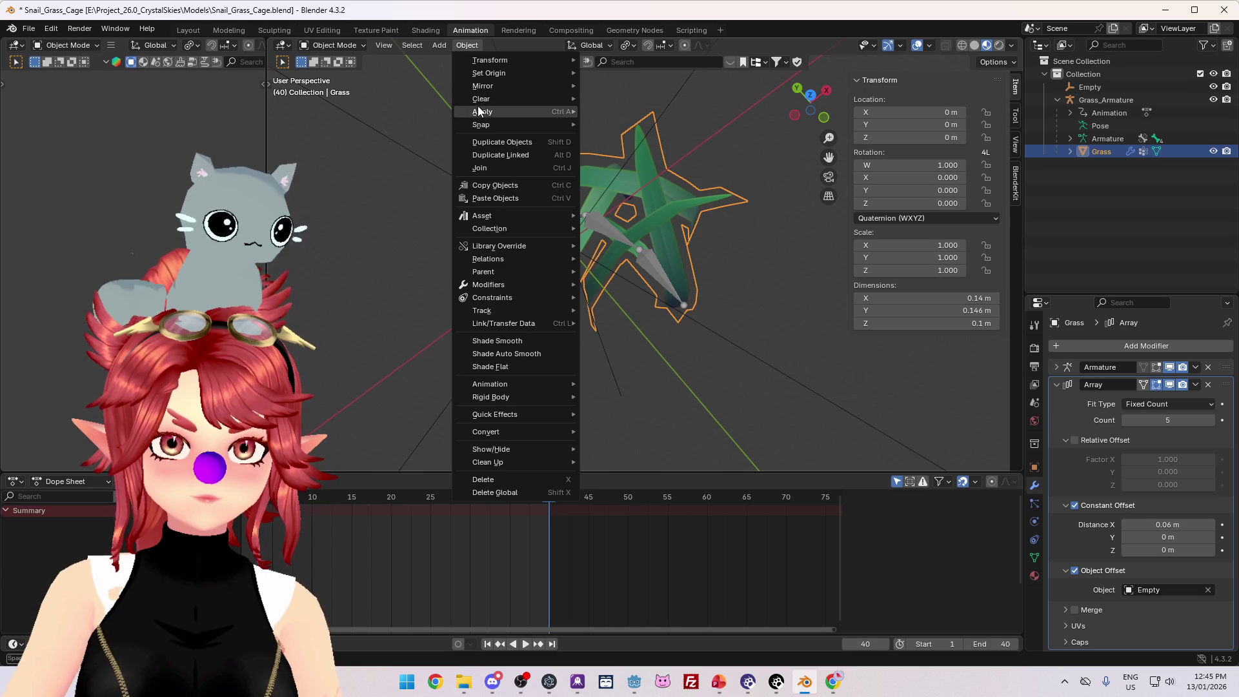
mouse_move(484, 111)
click(673, 274)
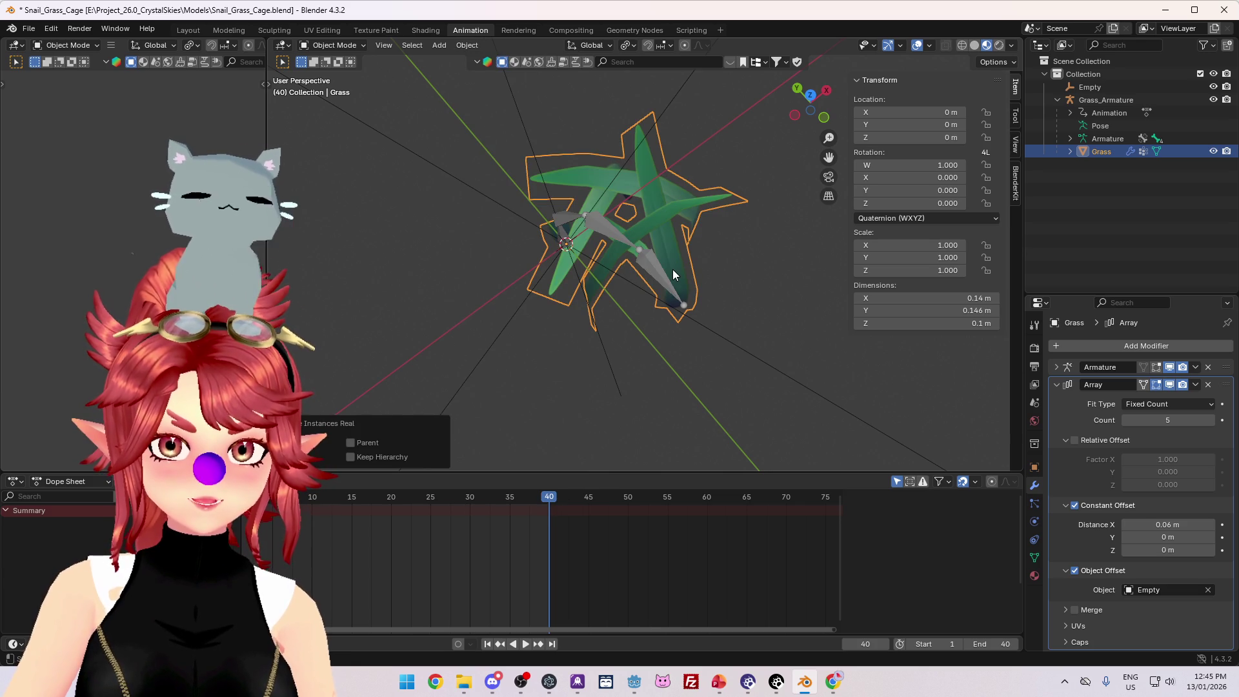
click(350, 442)
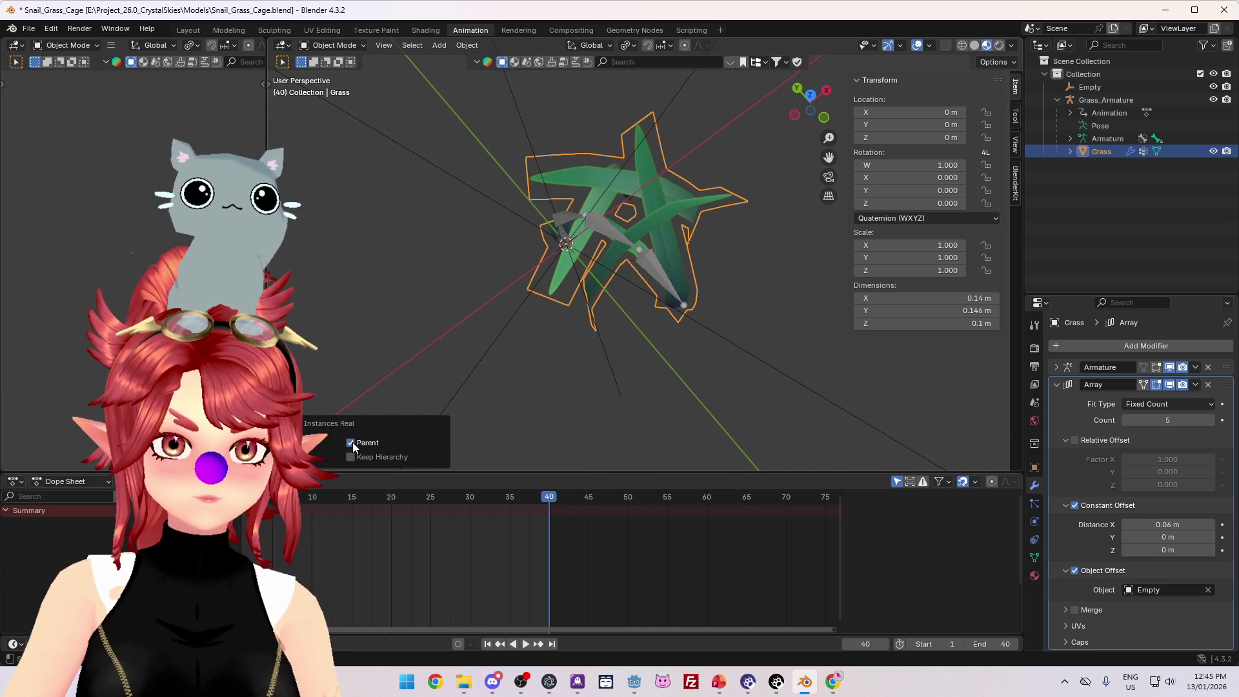
click(350, 457)
click(351, 457)
click(351, 443)
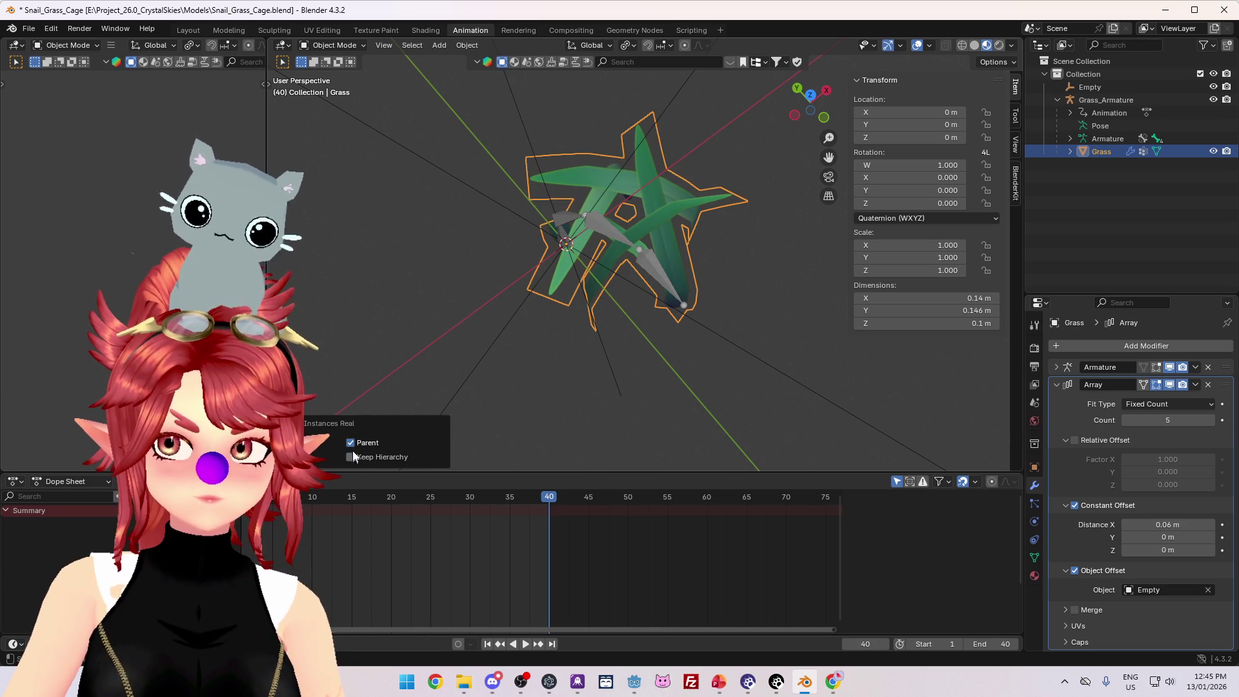
mouse_move(832, 682)
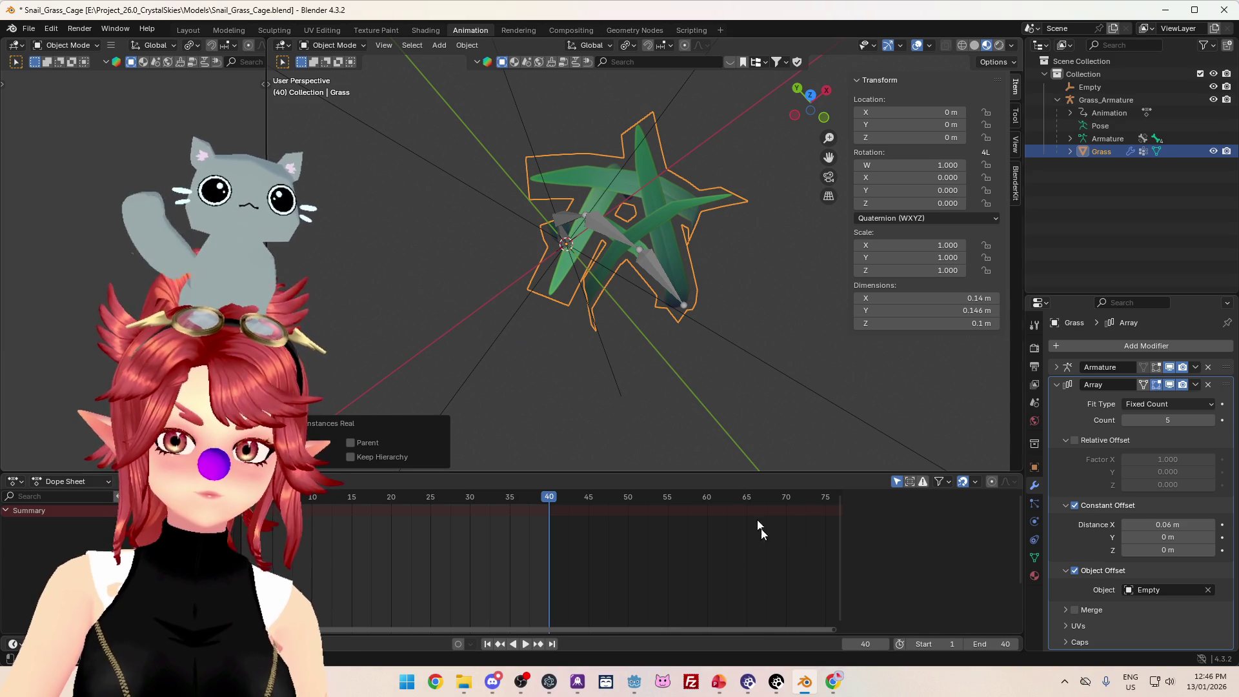
click(833, 682)
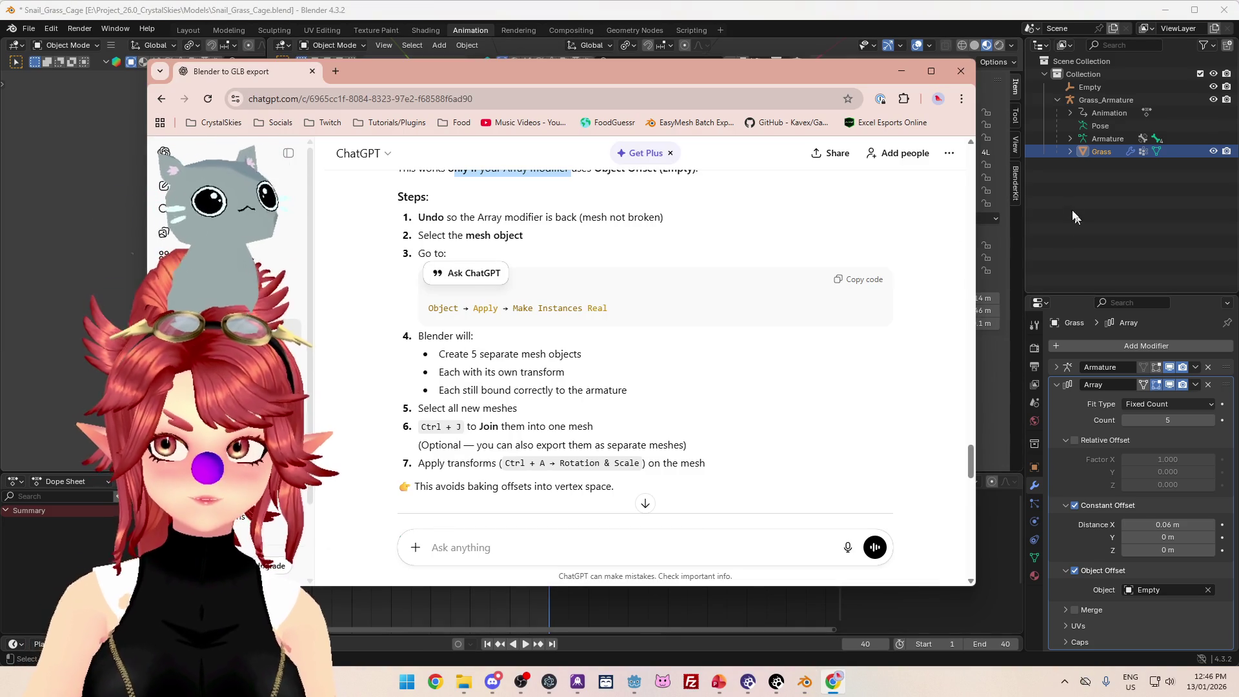
- Select the Grass object in Blender and orbit around it to check the result
click(1083, 165)
click(1105, 153)
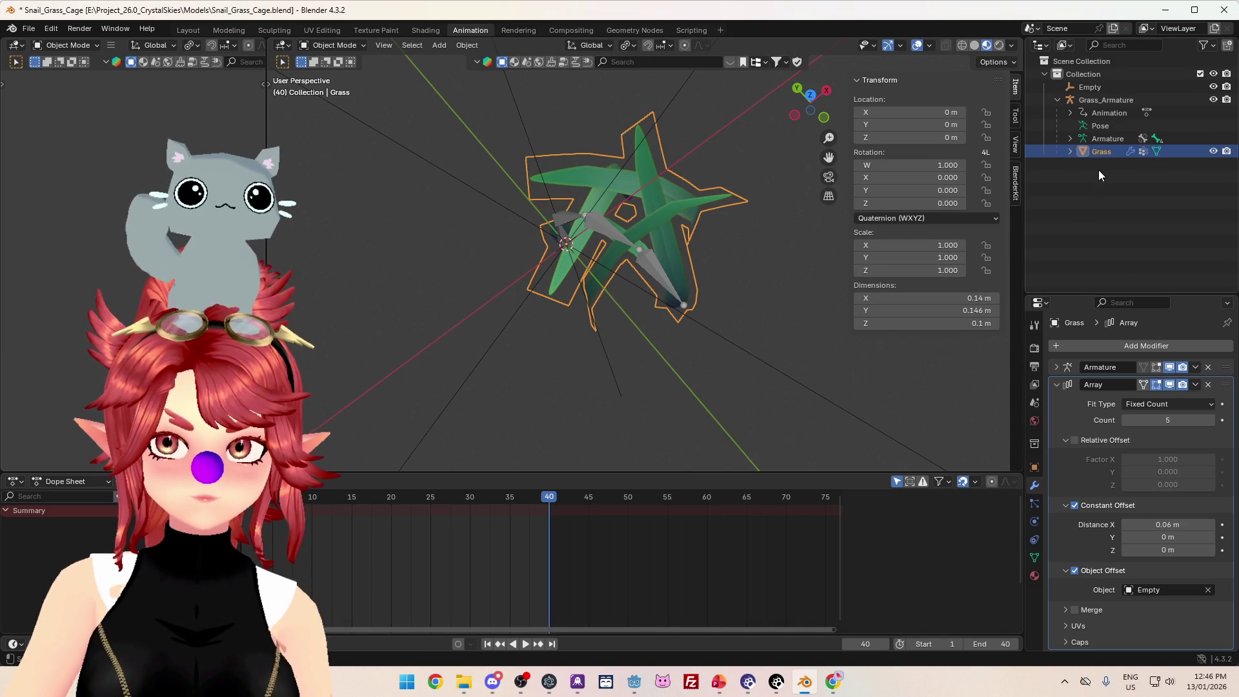
drag(734, 308, 718, 263)
- Tell ChatGPT: 'I tried solution A but Make instances real appears to do nothing'
click(833, 681)
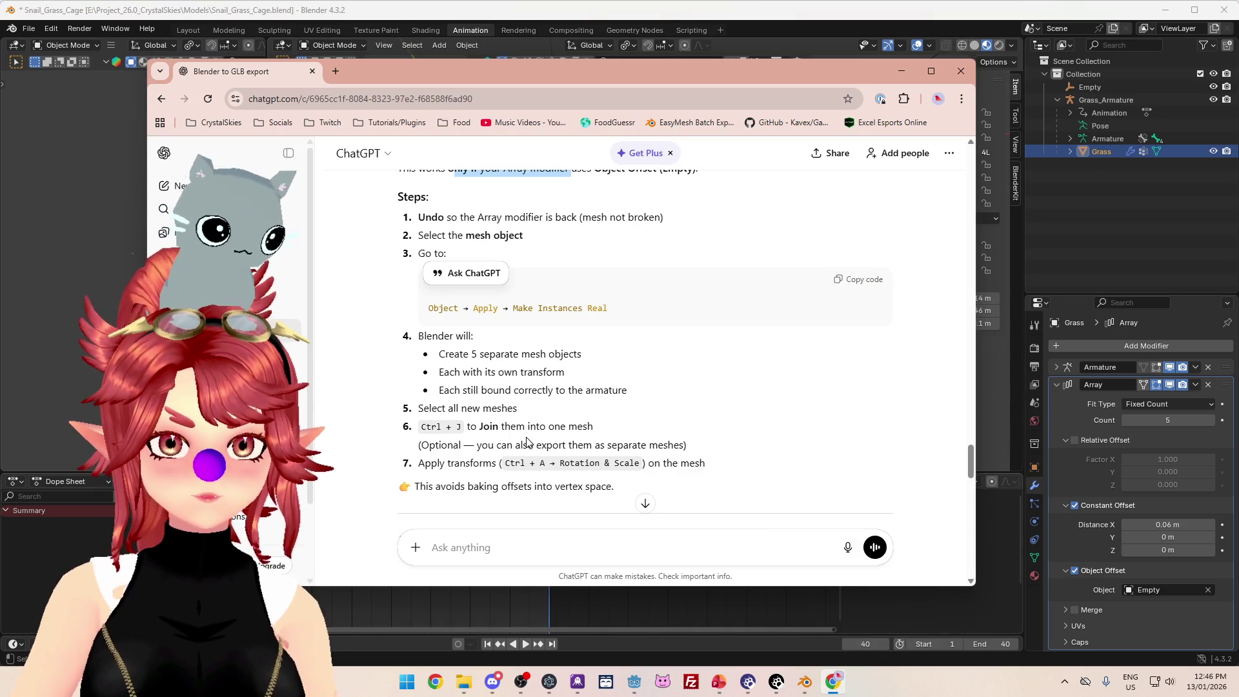
scroll(534, 413, down, 2)
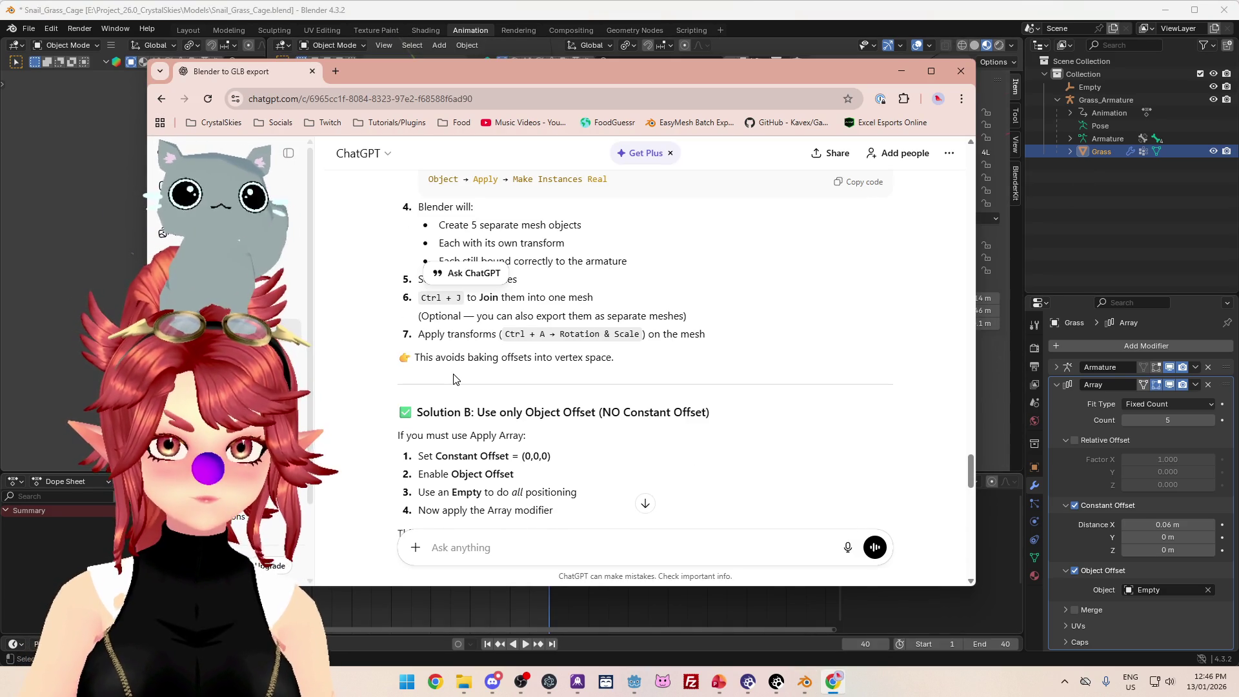
scroll(432, 414, down, 1)
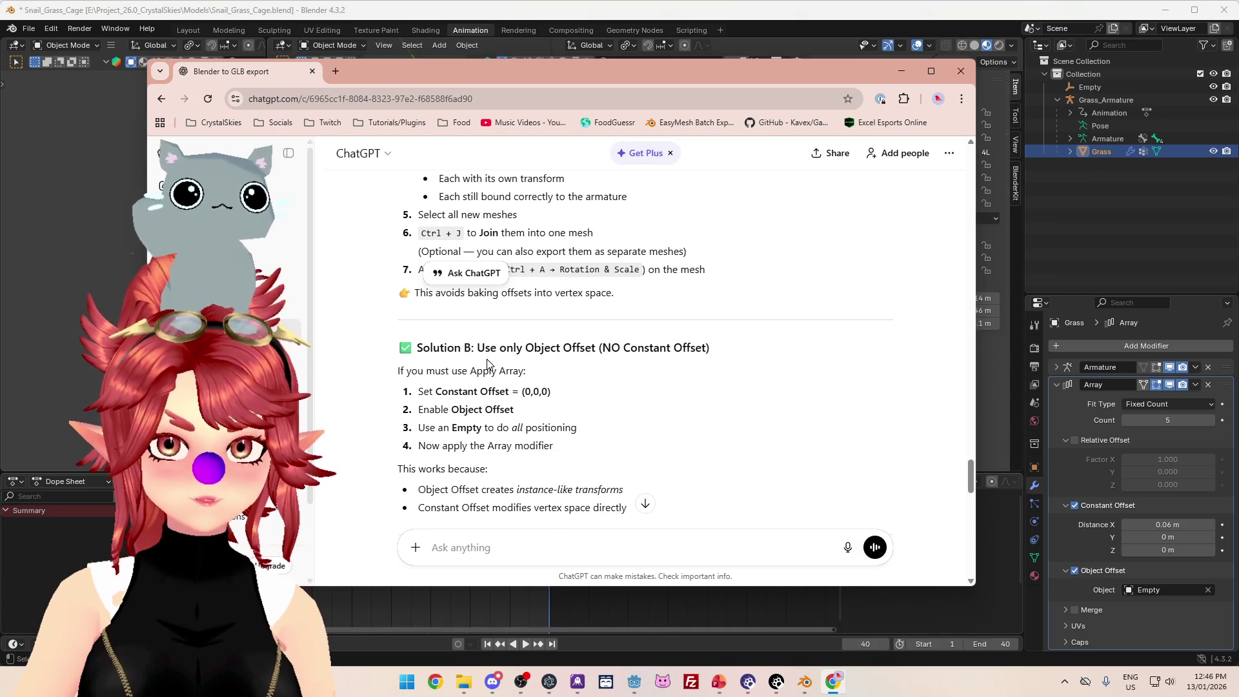
scroll(639, 420, up, 5)
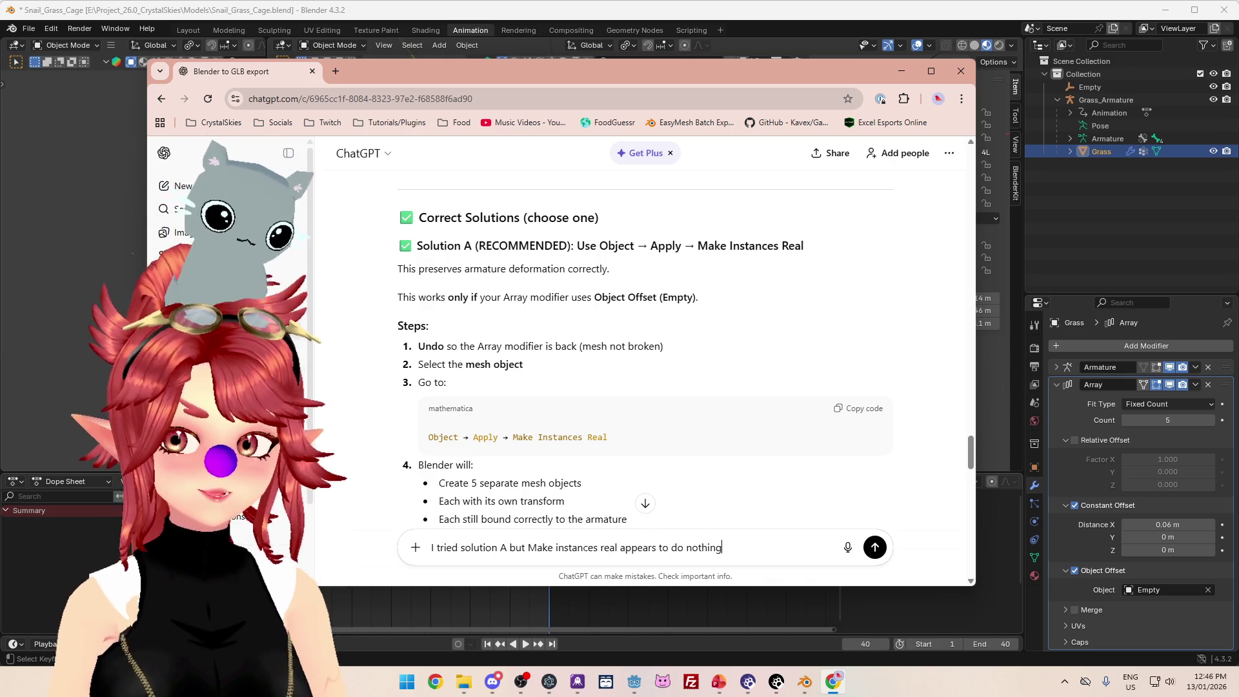
key(Return)
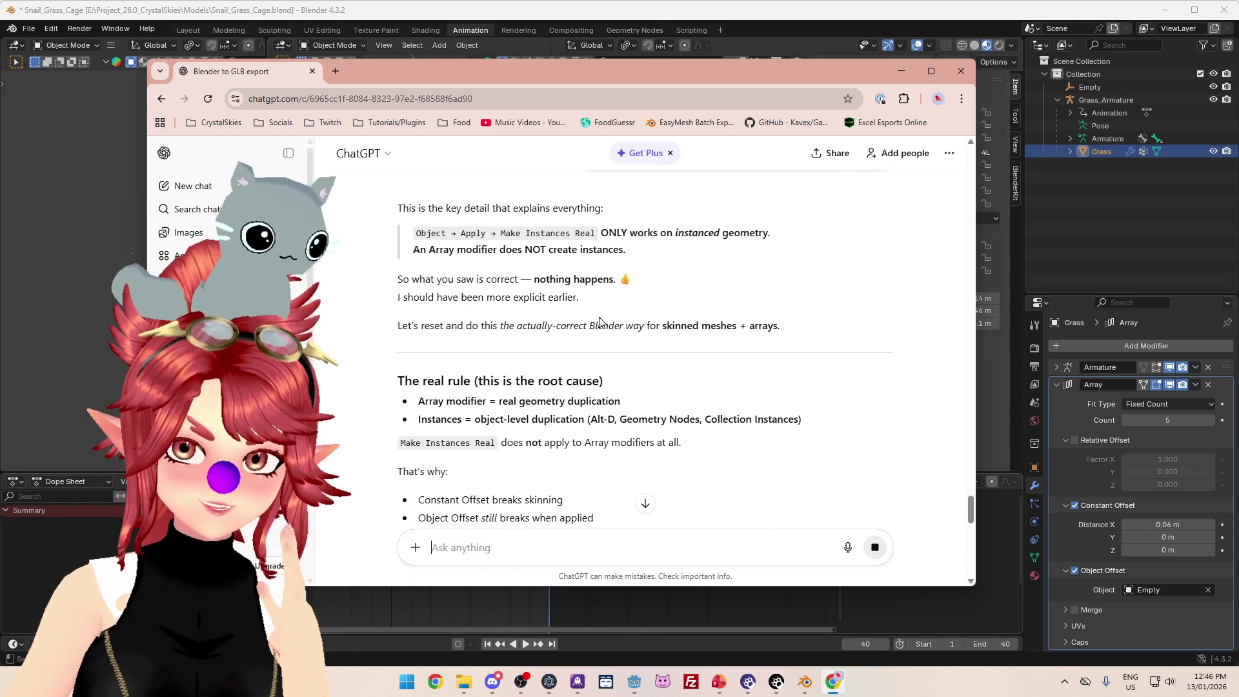
- Read ChatGPT's reply, marking the line about exporting only the original mesh
scroll(600, 322, down, 1)
scroll(624, 345, down, 1)
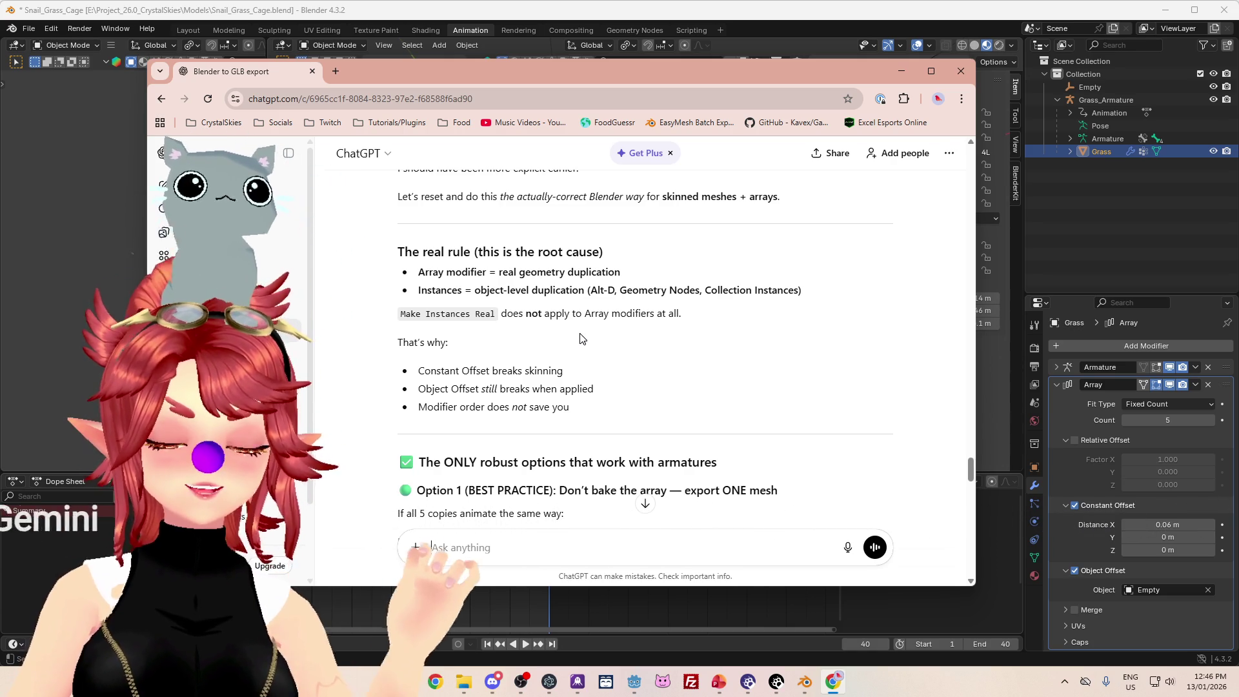
scroll(693, 382, down, 1)
scroll(693, 383, down, 1)
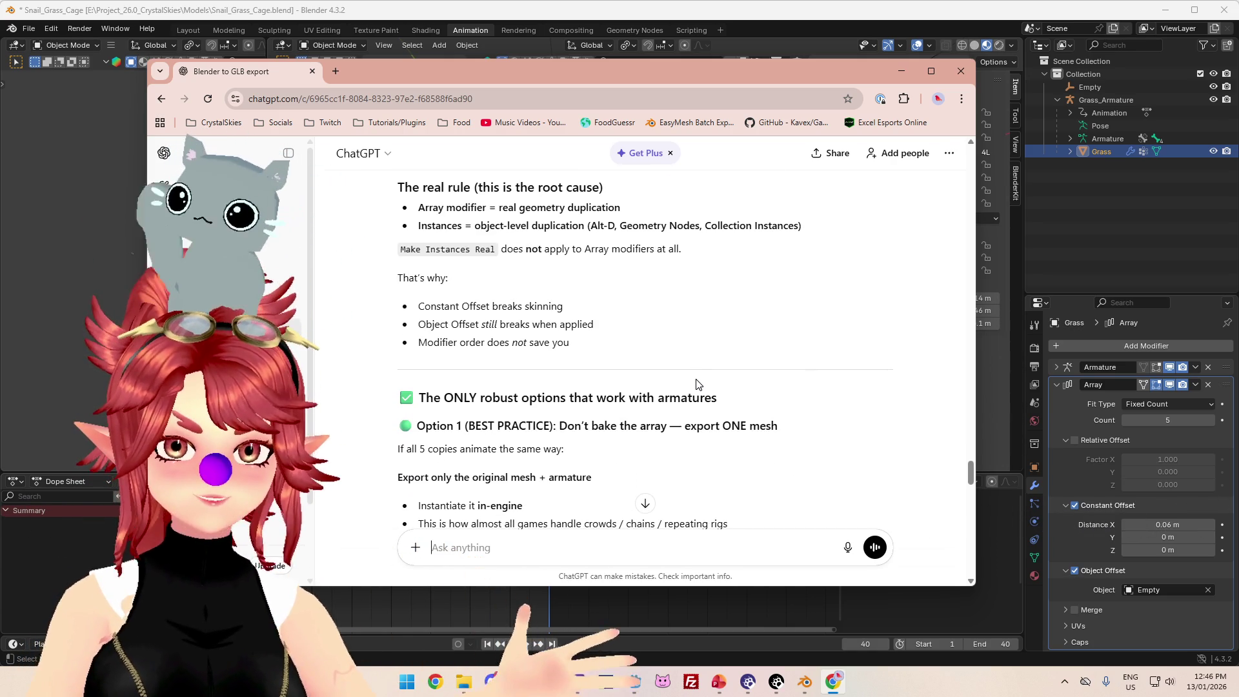
scroll(694, 383, down, 2)
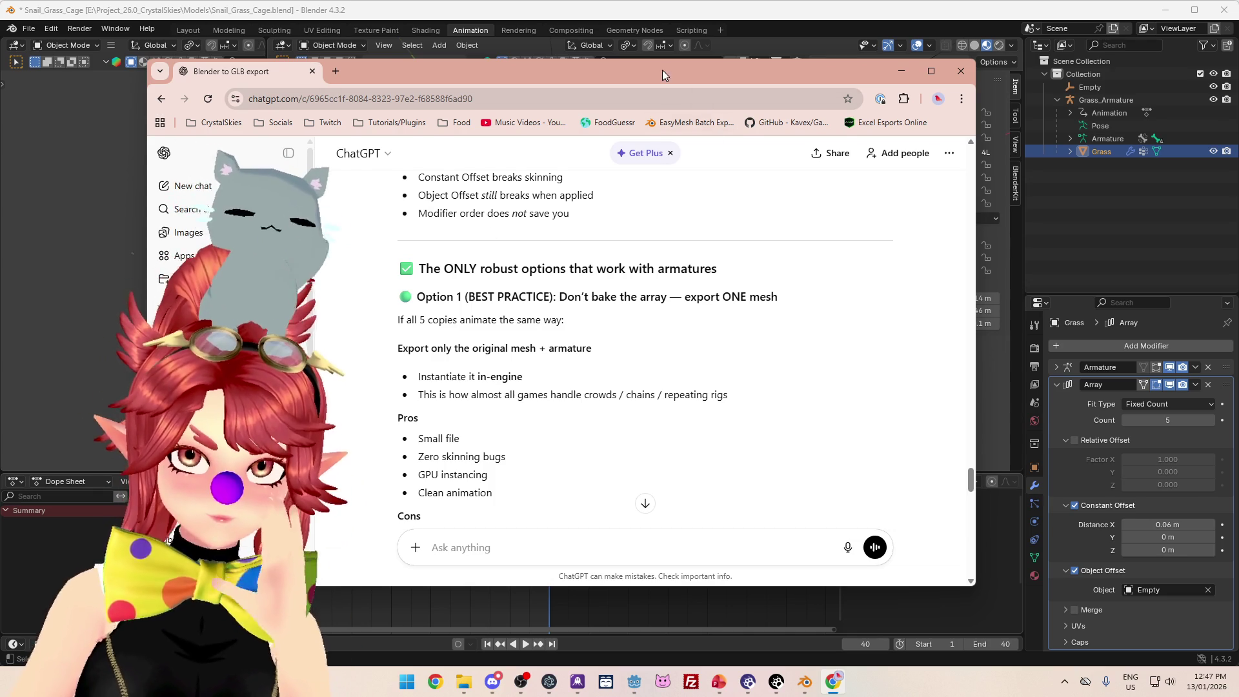
drag(663, 72, 675, 72)
scroll(681, 381, down, 3)
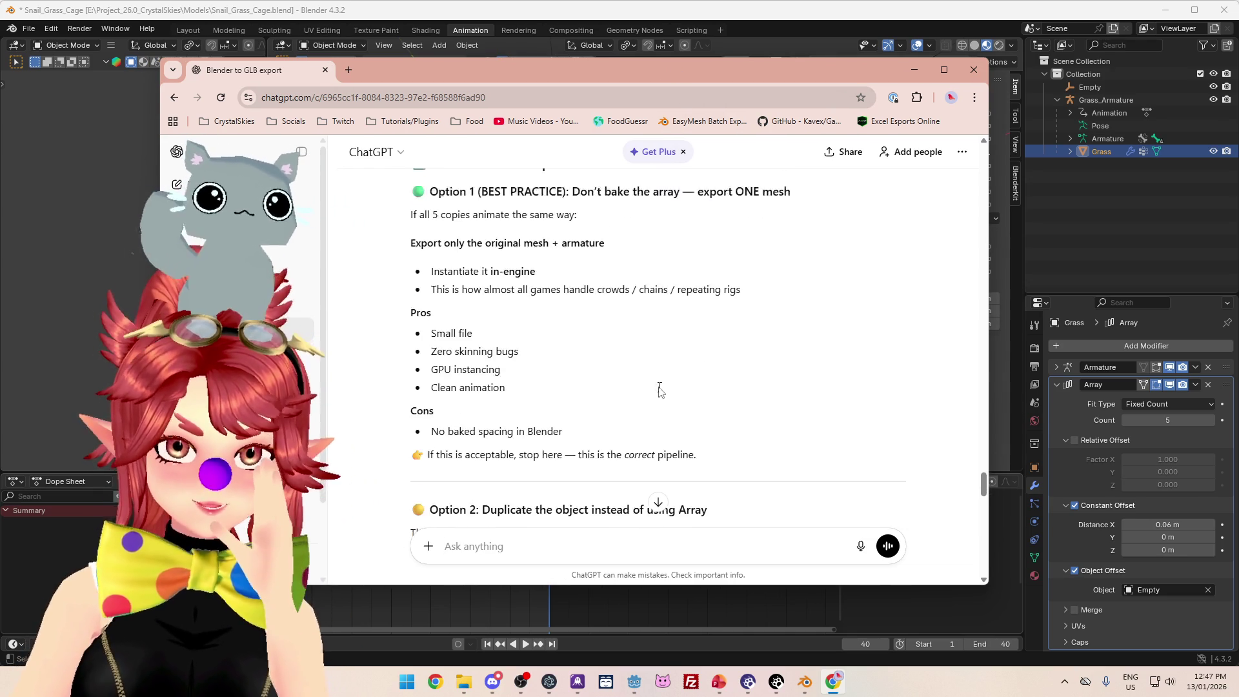
scroll(681, 381, up, 2)
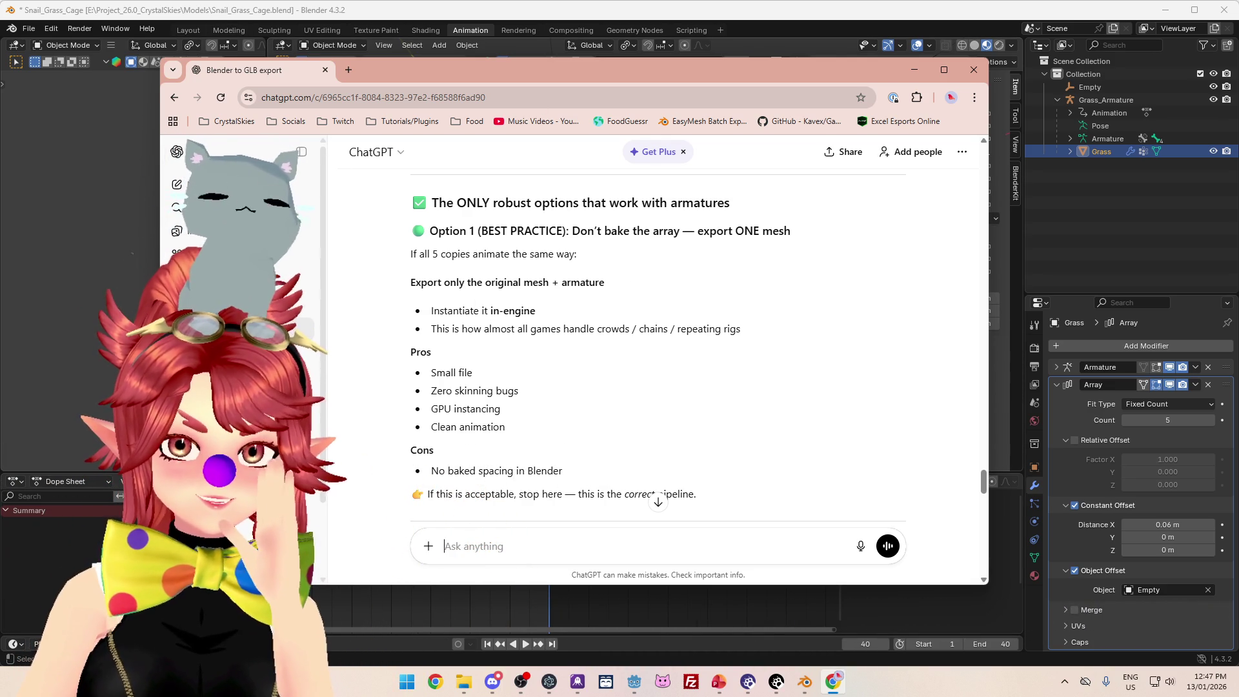
drag(427, 284, 533, 283)
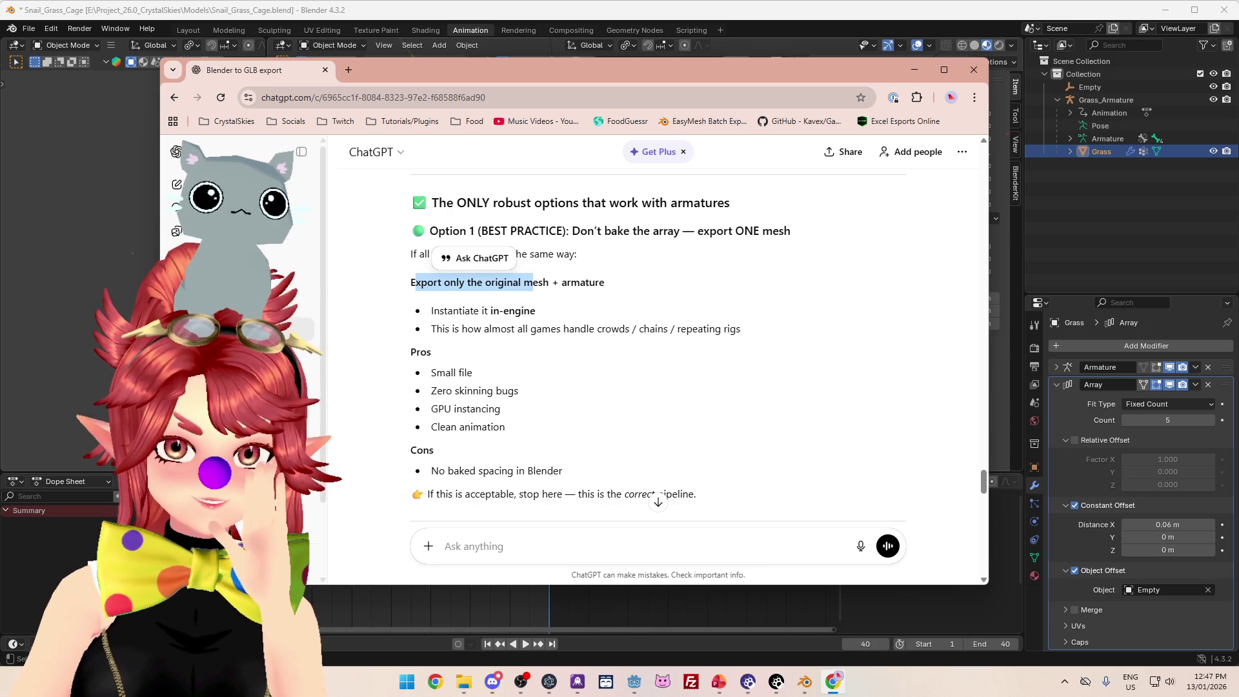
click(451, 282)
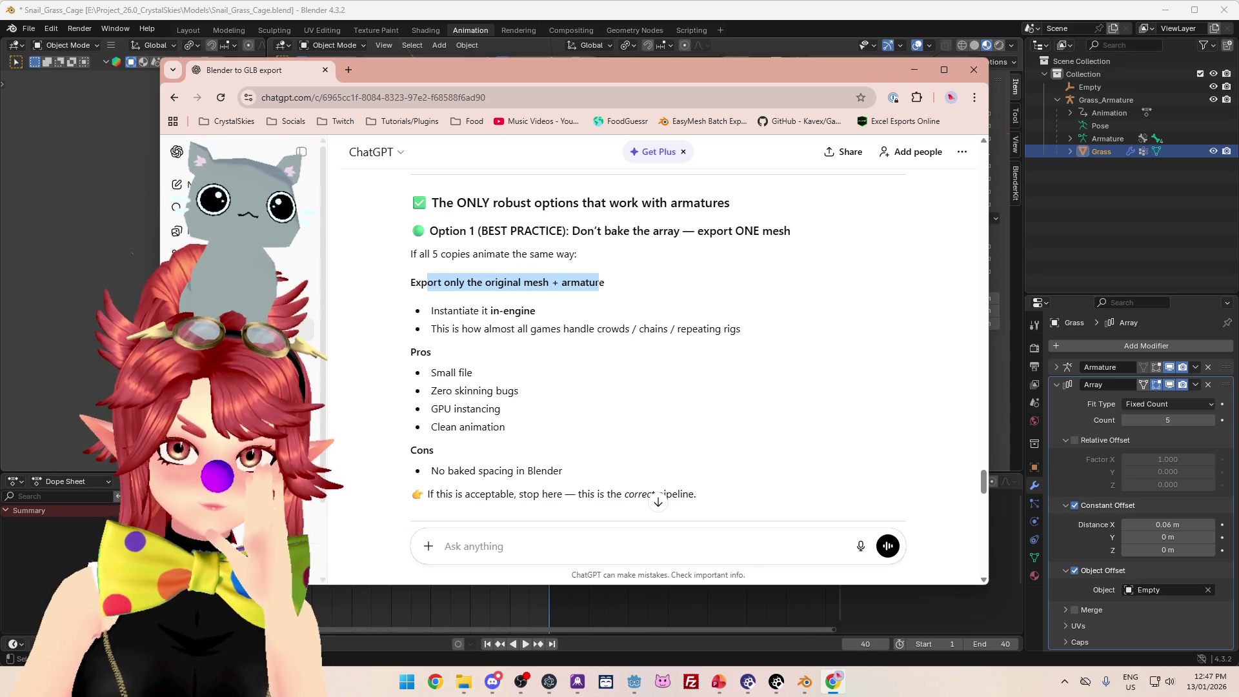
click(432, 312)
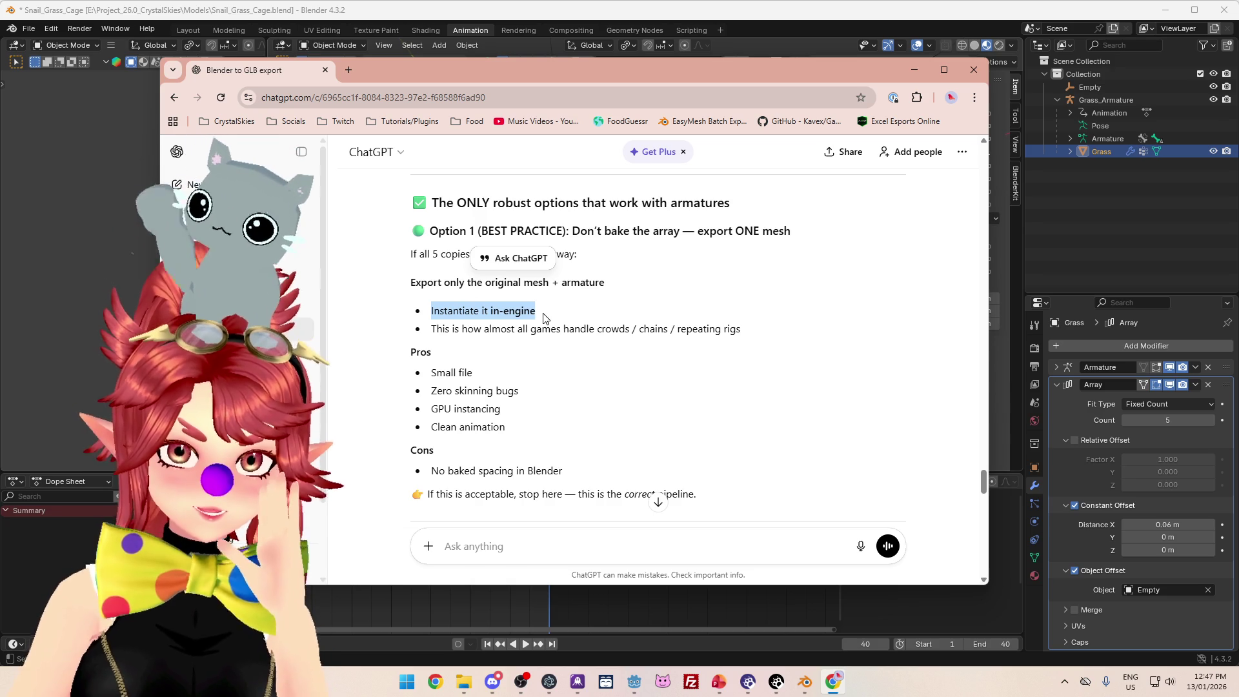
- Scroll down to Option 2's linked-duplicate steps, then close the browser window
scroll(567, 325, down, 2)
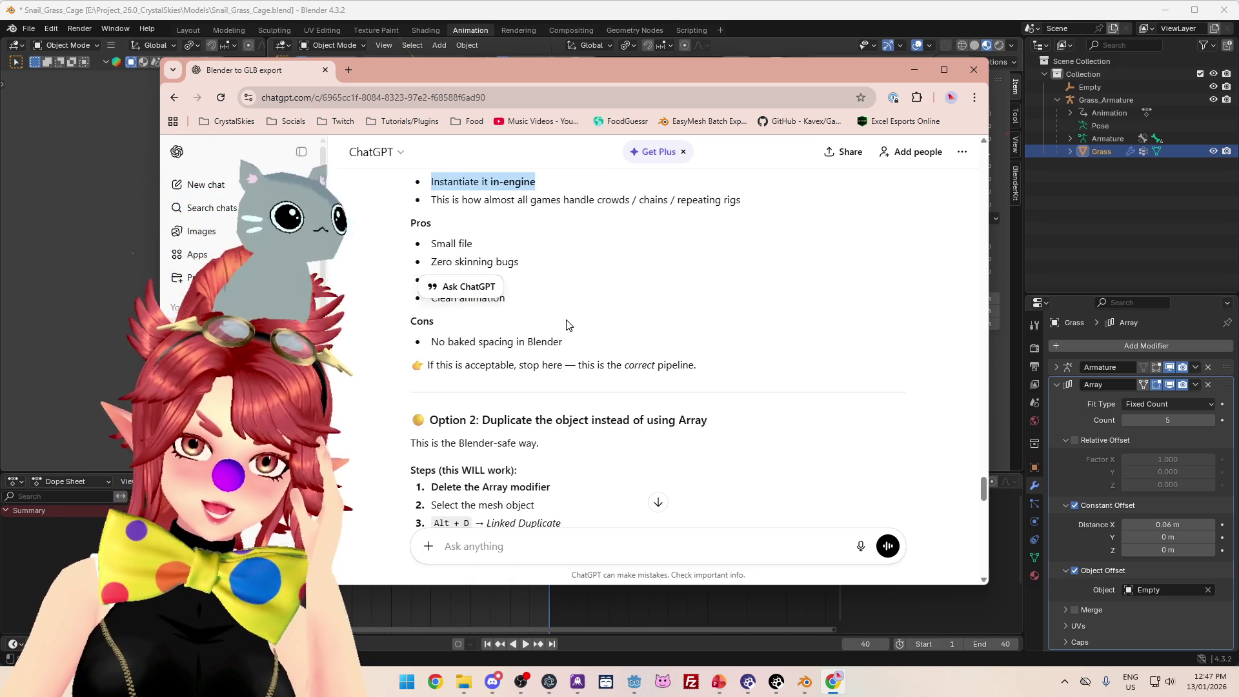
scroll(567, 324, up, 1)
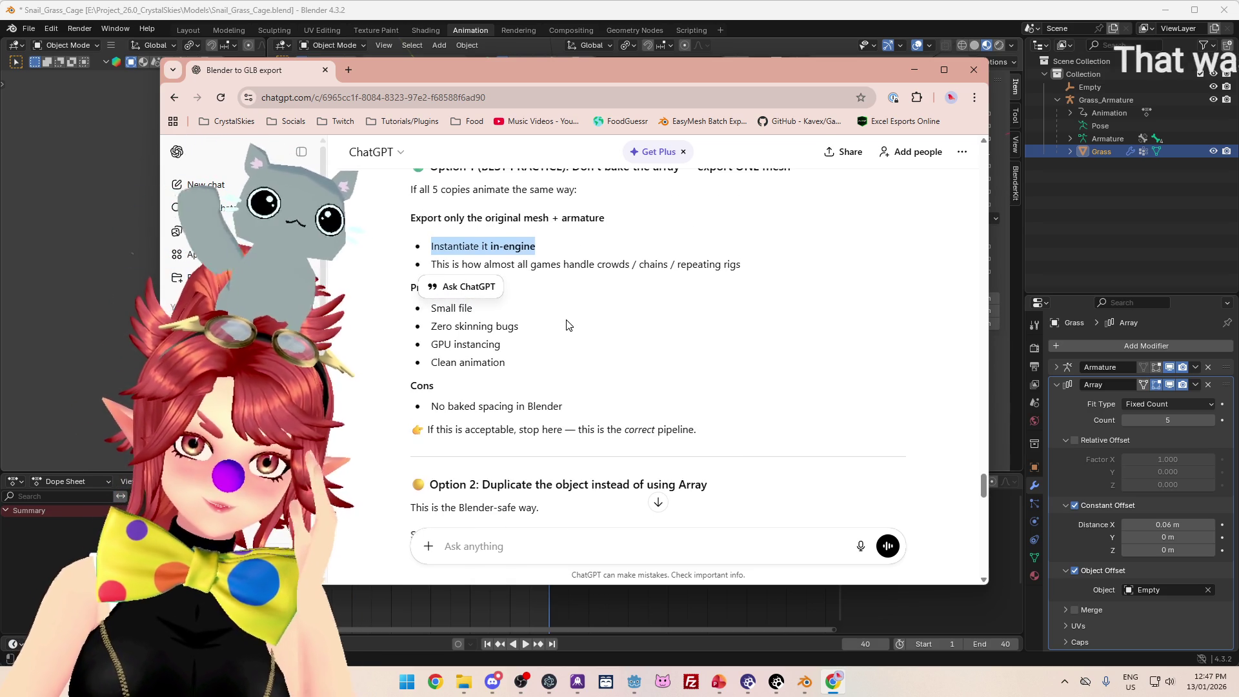
scroll(566, 324, down, 1)
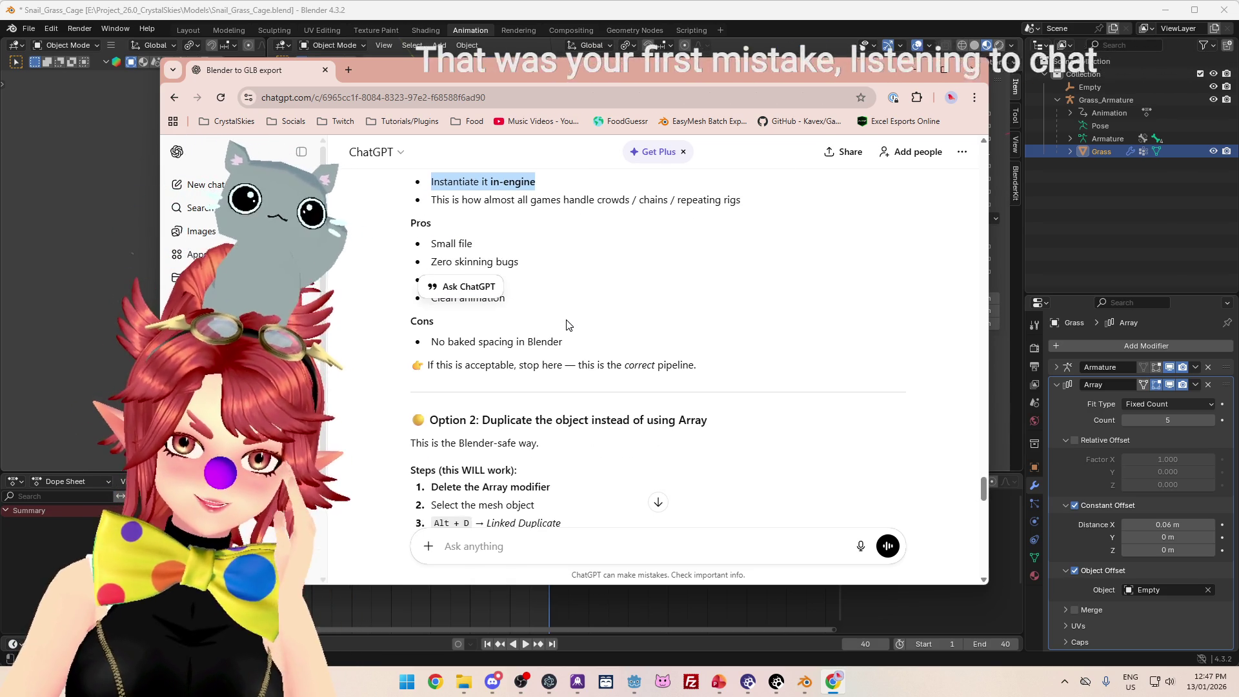
scroll(567, 325, down, 1)
scroll(567, 325, down, 1)
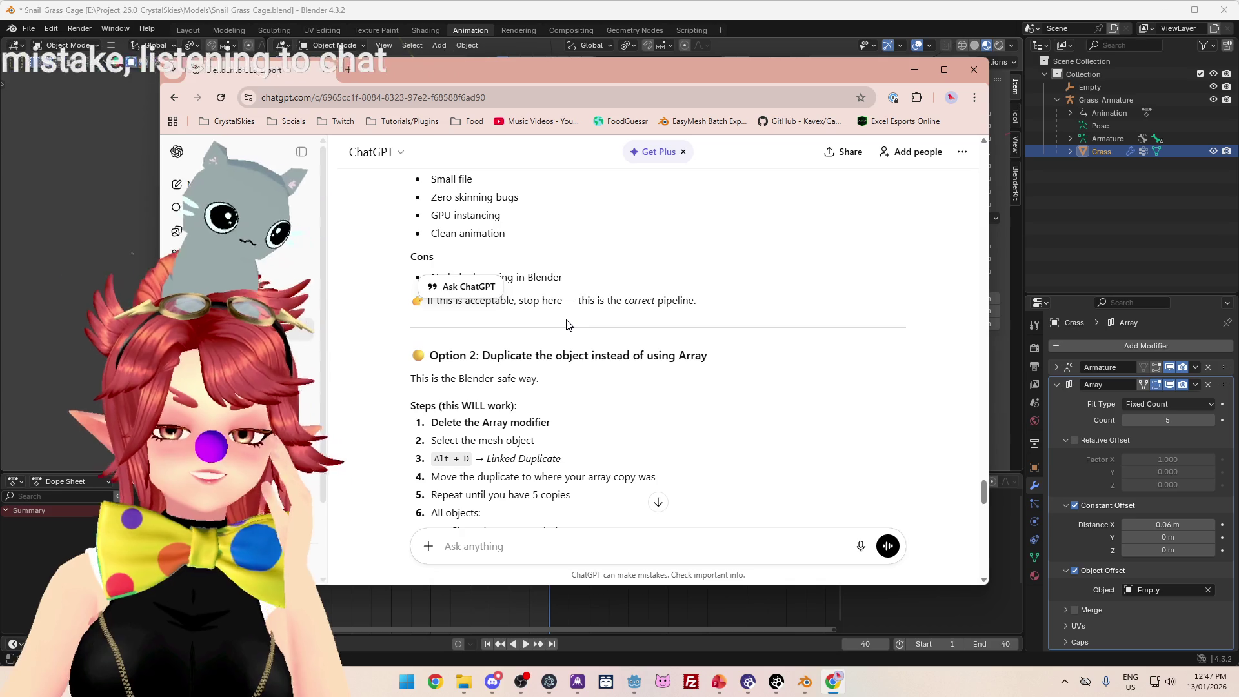
scroll(567, 324, down, 2)
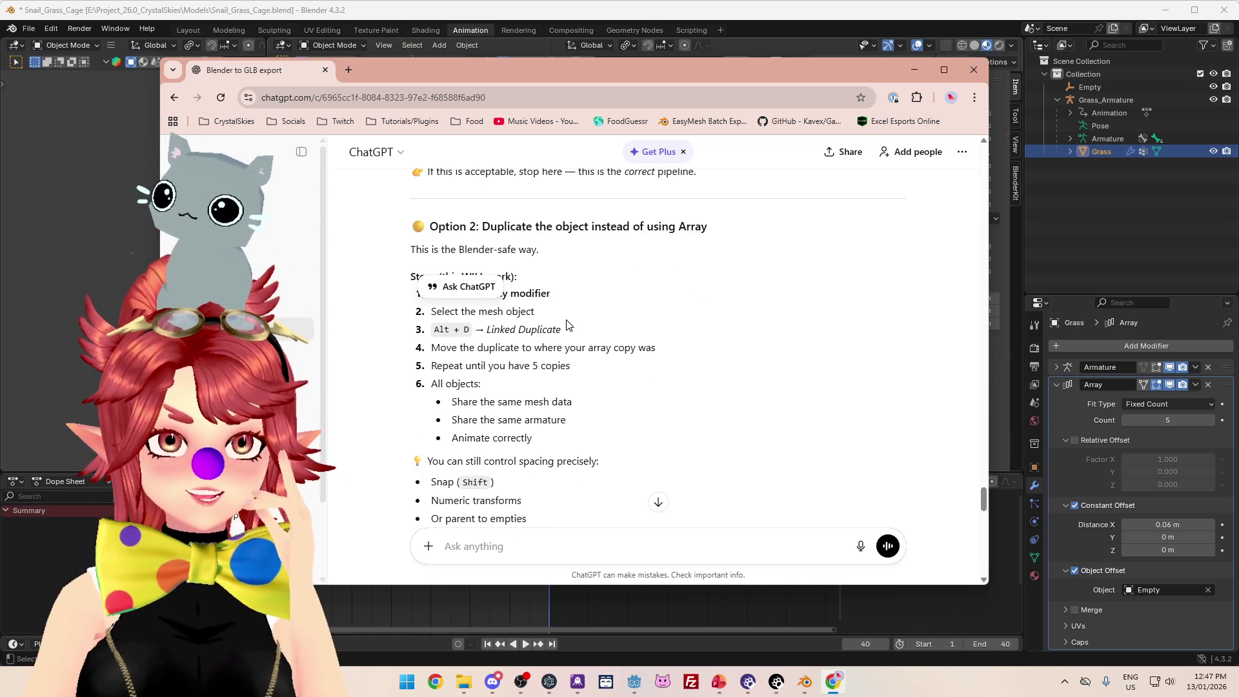
scroll(567, 324, down, 1)
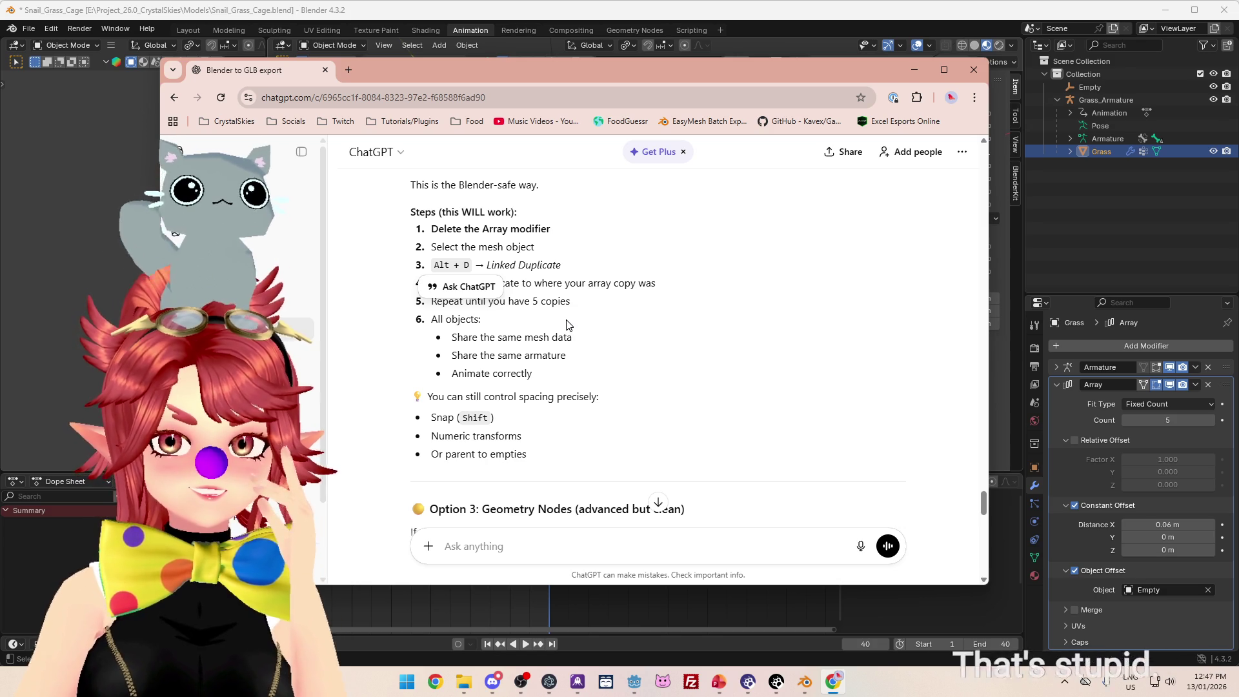
scroll(568, 325, down, 2)
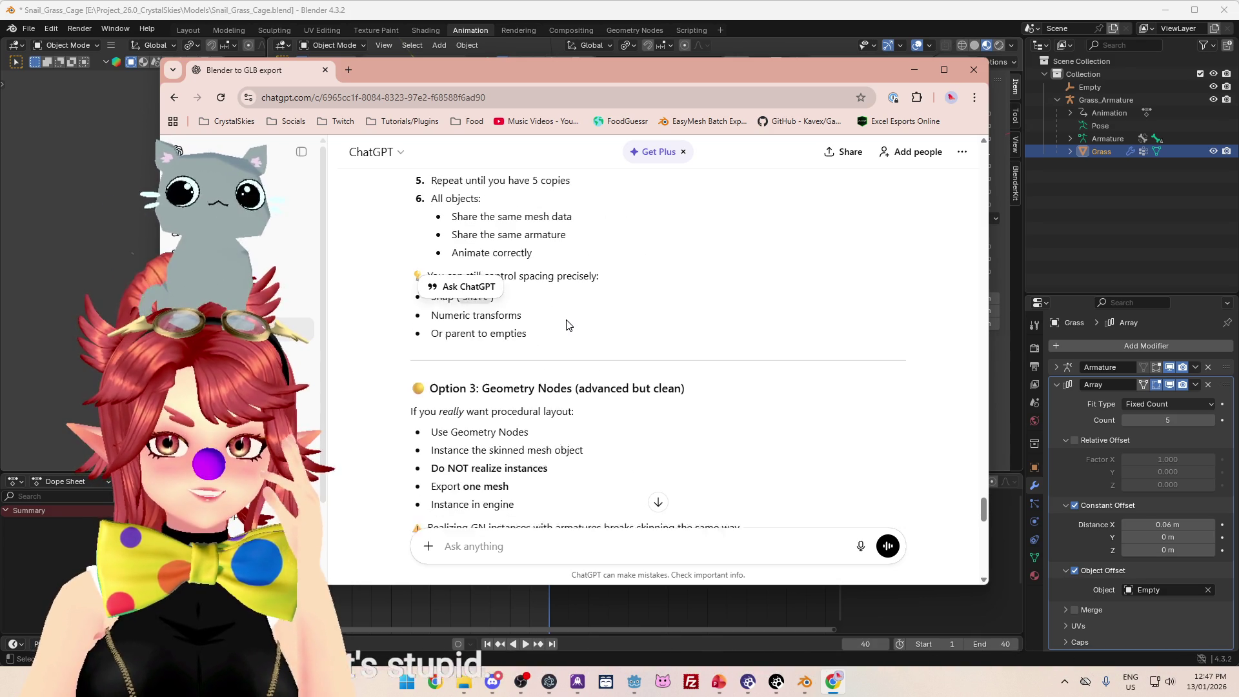
scroll(568, 324, down, 3)
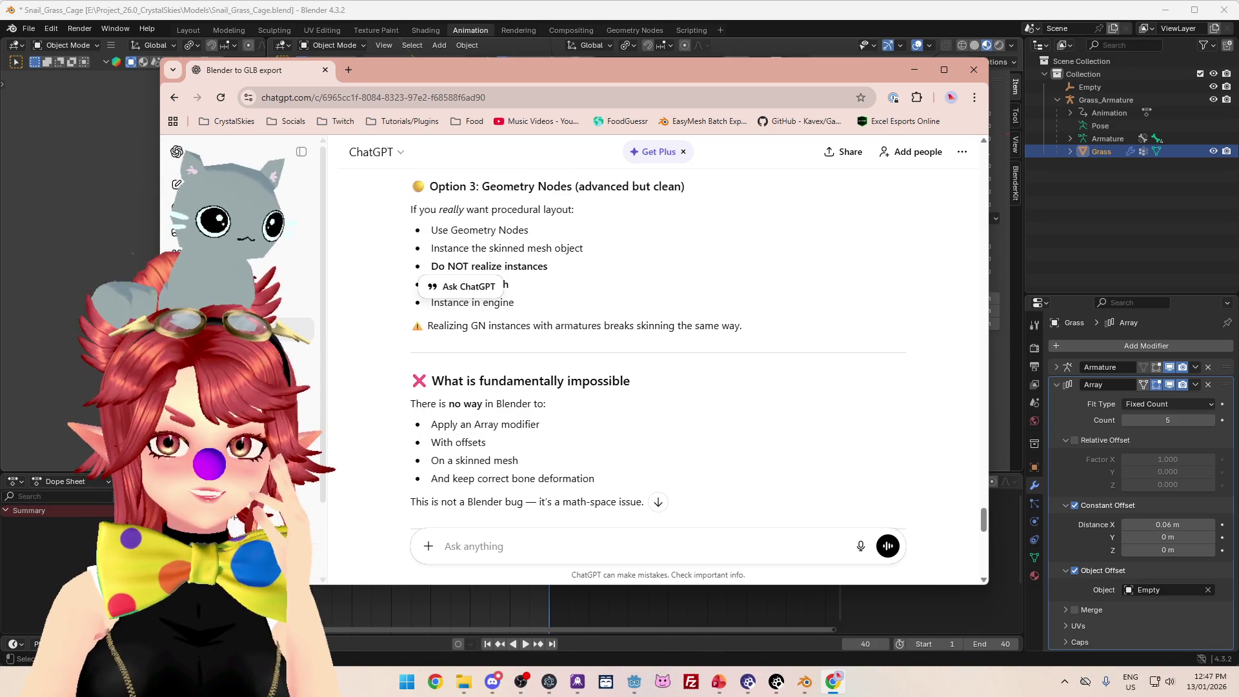
scroll(568, 325, up, 10)
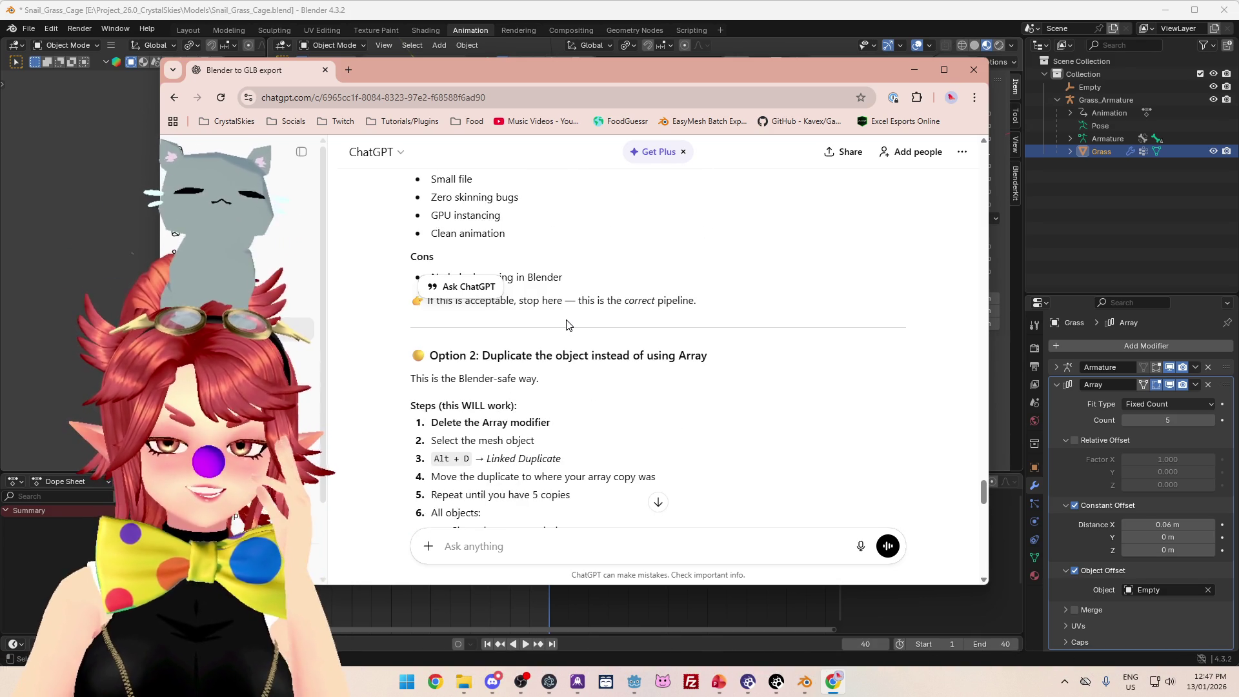
scroll(568, 325, down, 1)
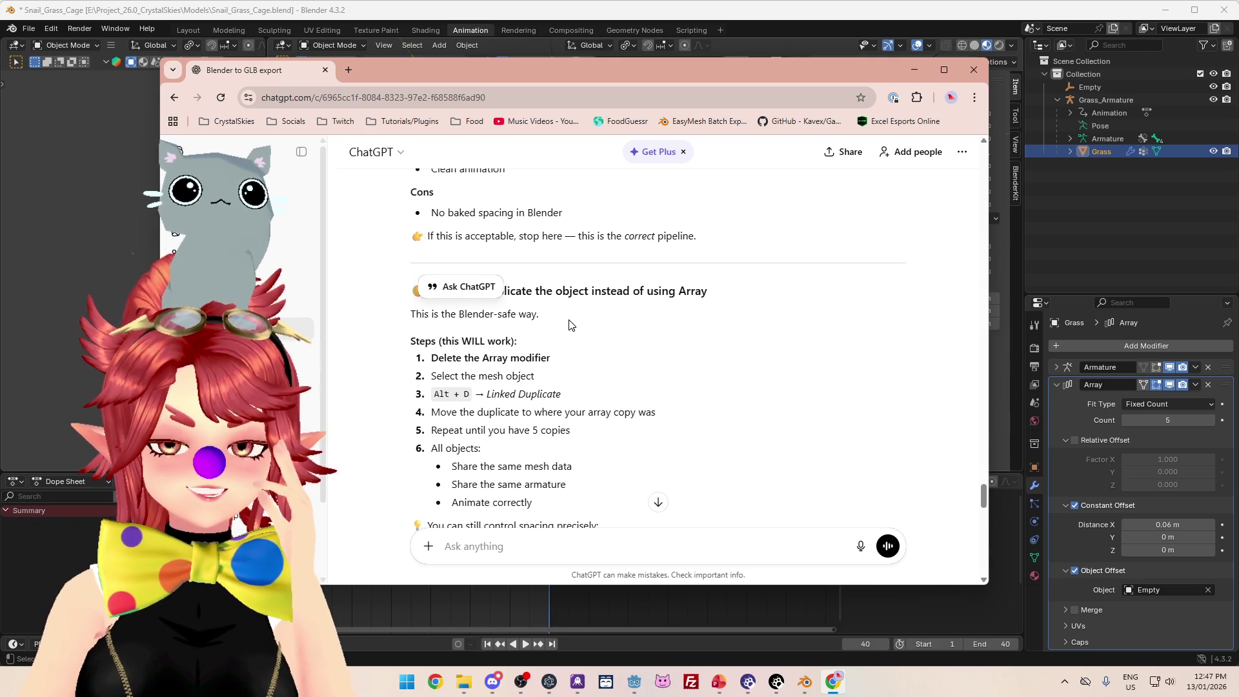
click(982, 69)
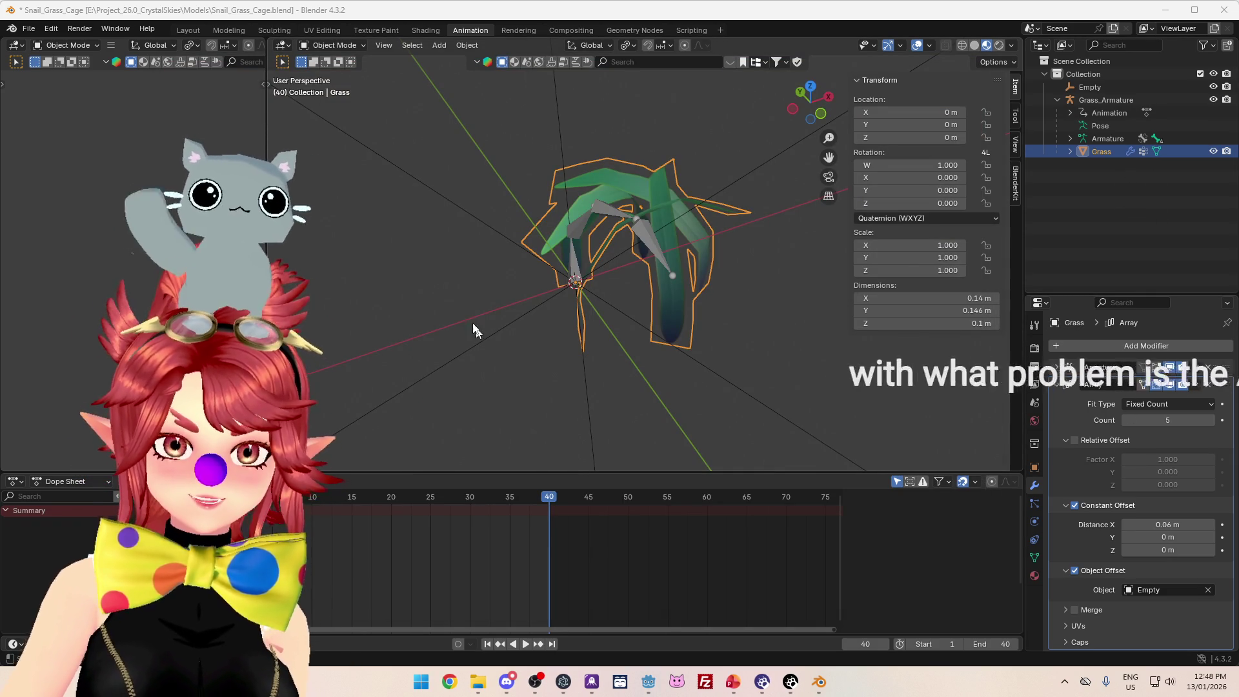
- Go to frame 20 and inspect the five-blade grass star from top and perspective views
drag(401, 495, 390, 497)
key(KP_7)
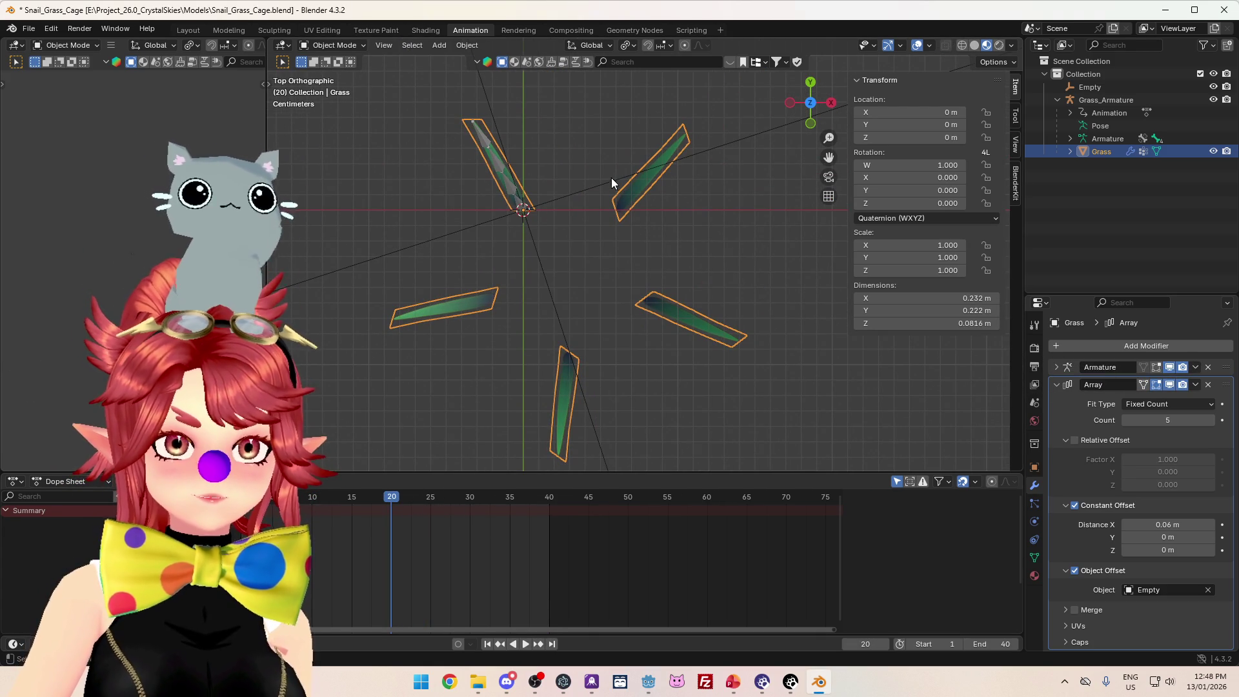
click(1055, 385)
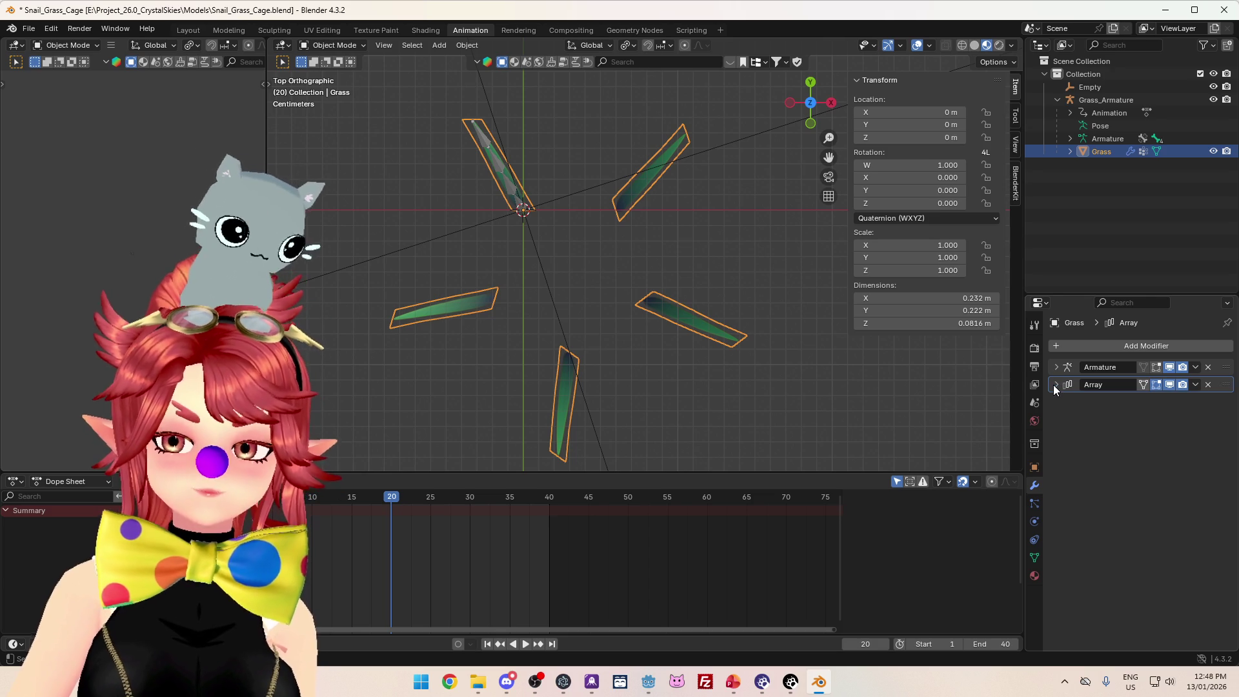
click(1055, 385)
click(1053, 372)
click(1054, 369)
mouse_move(491, 229)
mouse_down()
mouse_move(590, 236)
mouse_move(634, 215)
mouse_move(559, 243)
mouse_move(570, 289)
mouse_move(563, 277)
mouse_move(622, 216)
mouse_move(624, 192)
mouse_up()
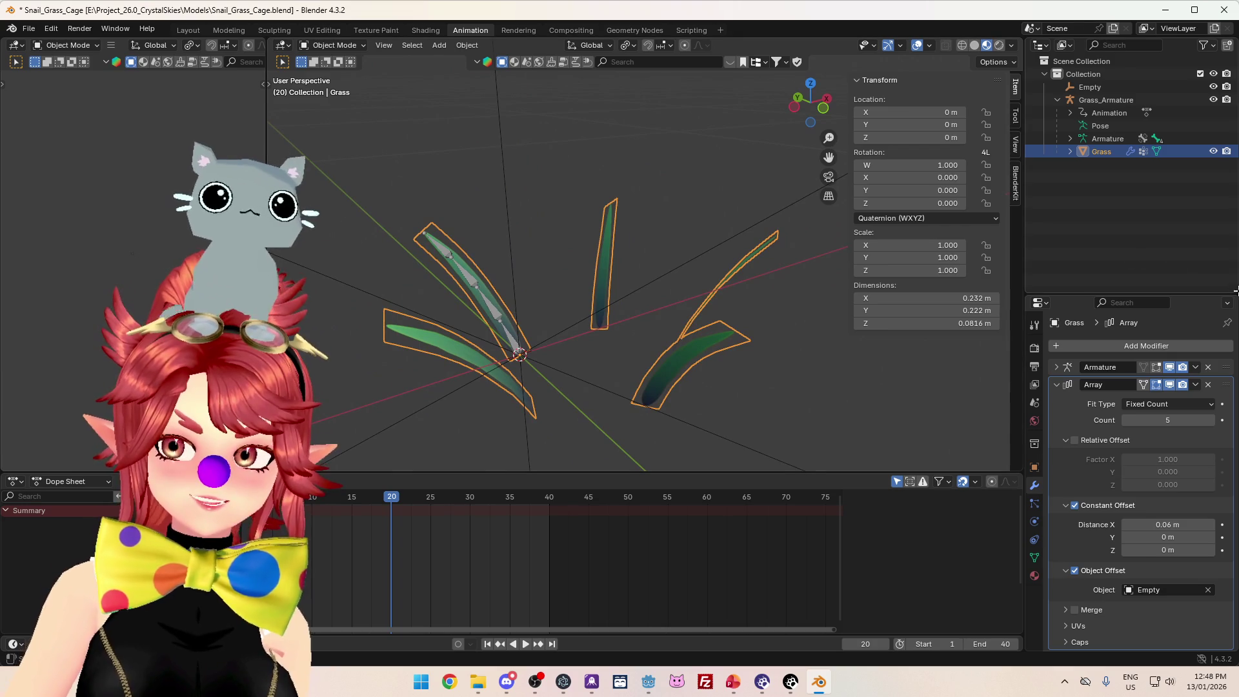
mouse_move(768, 229)
mouse_down()
mouse_move(681, 231)
mouse_move(698, 262)
mouse_up()
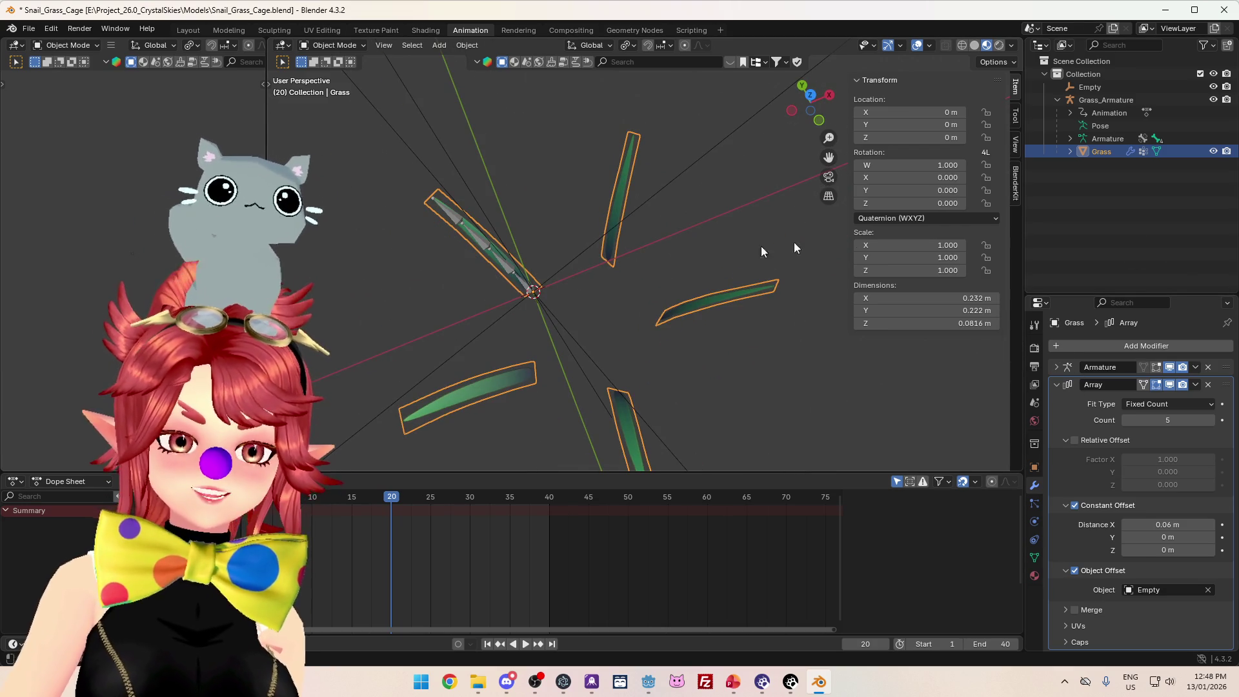
key(KP_7)
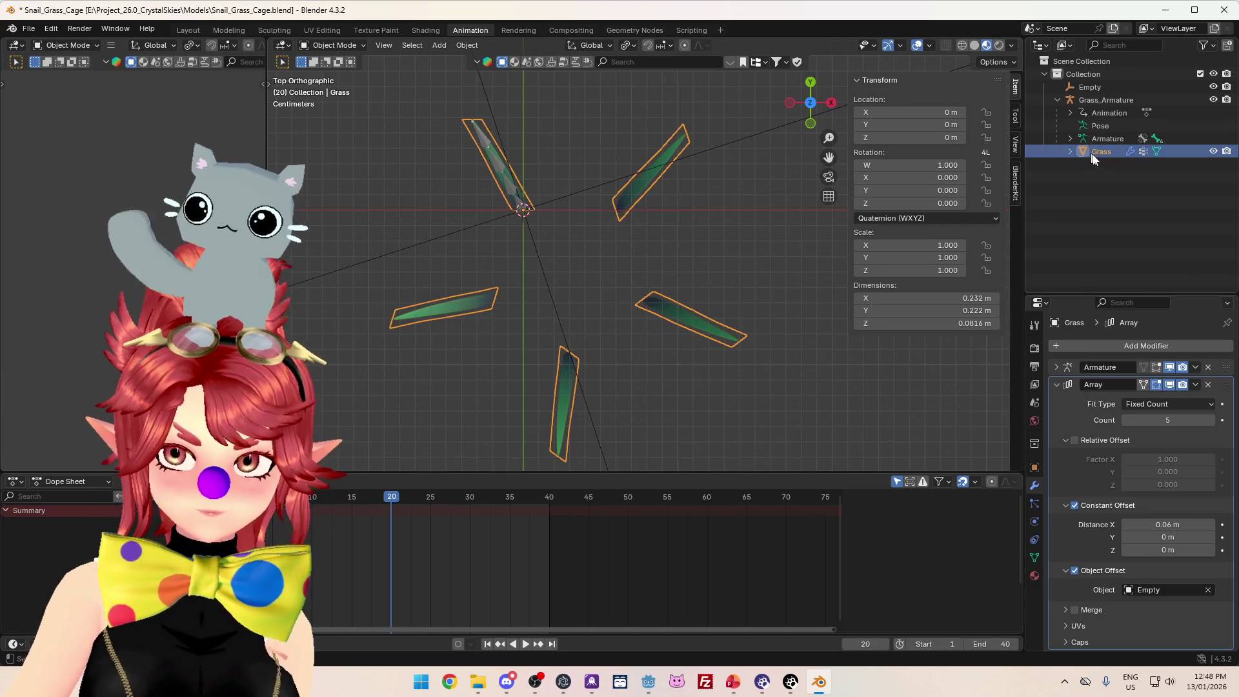
- Duplicate Grass_Armature with its Grass blade in place, creating Grass_Armature.001 and Grass.001
ctrl+click(1090, 99)
key(shift+d)
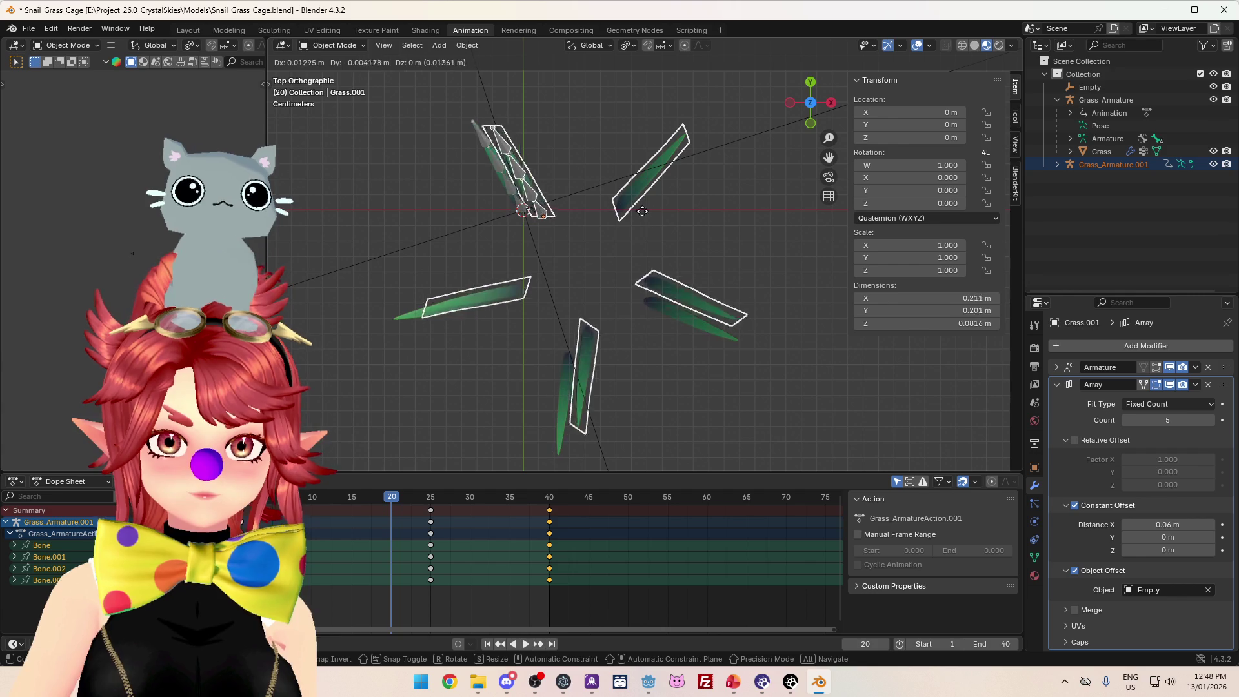
right_click(610, 168)
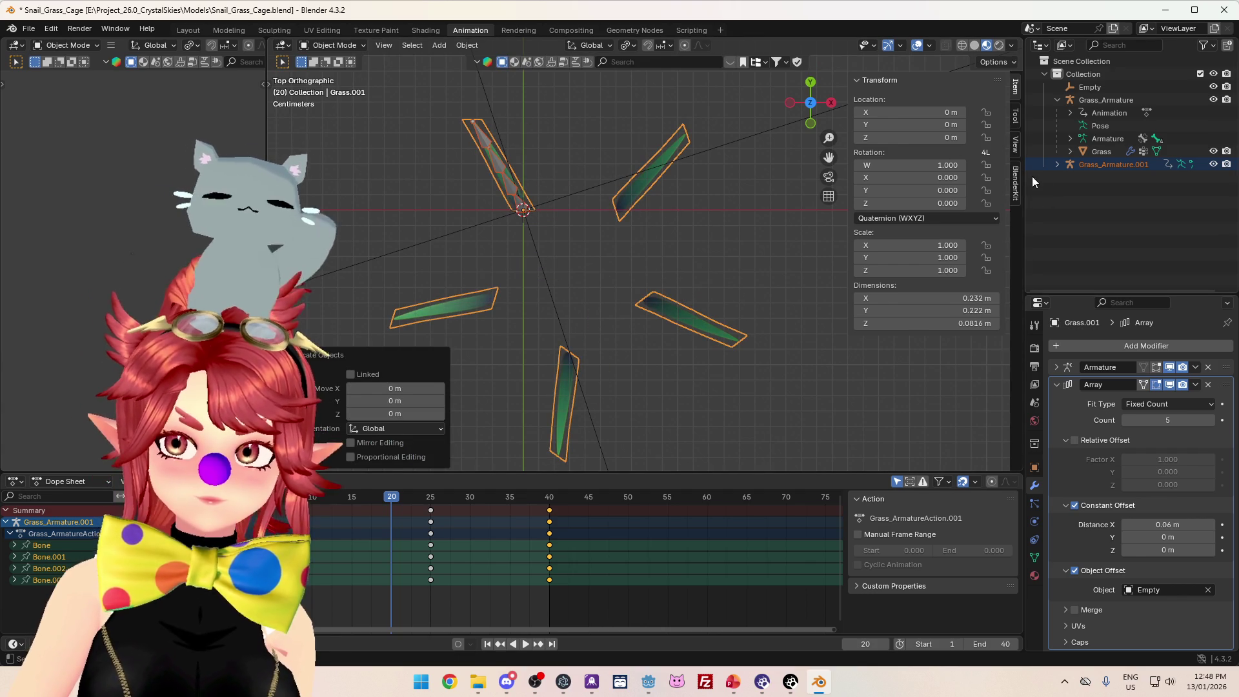
click(1058, 164)
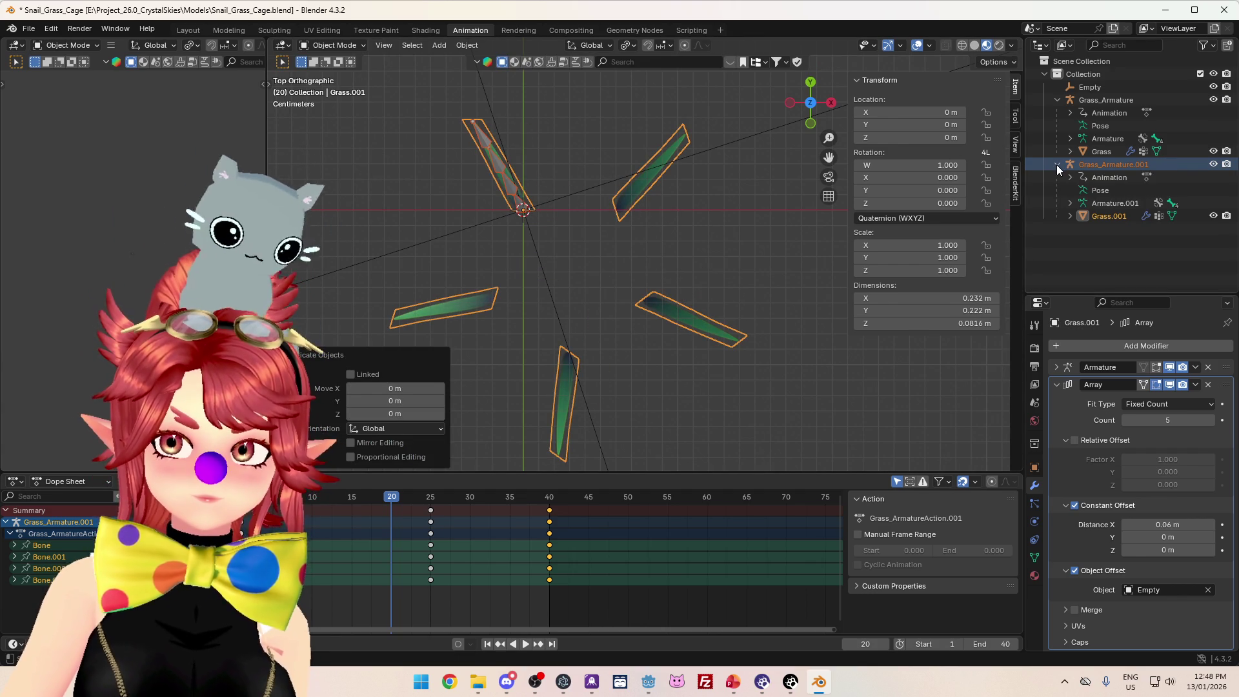
click(1039, 214)
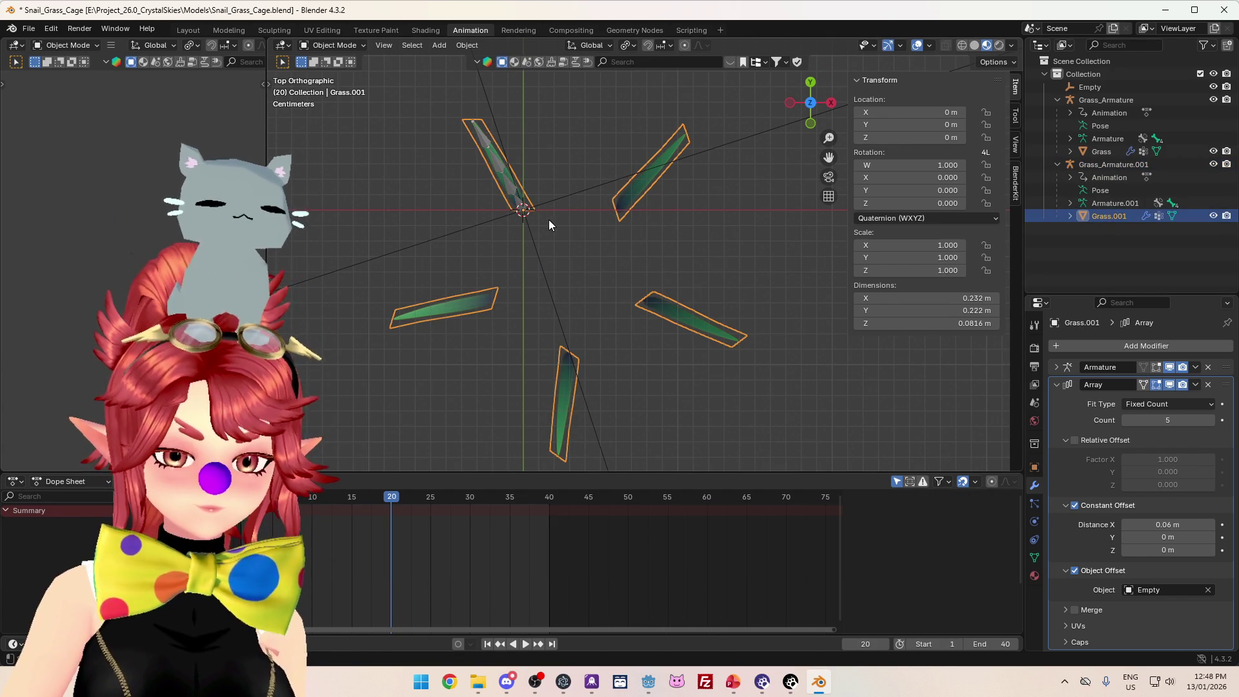
key(g)
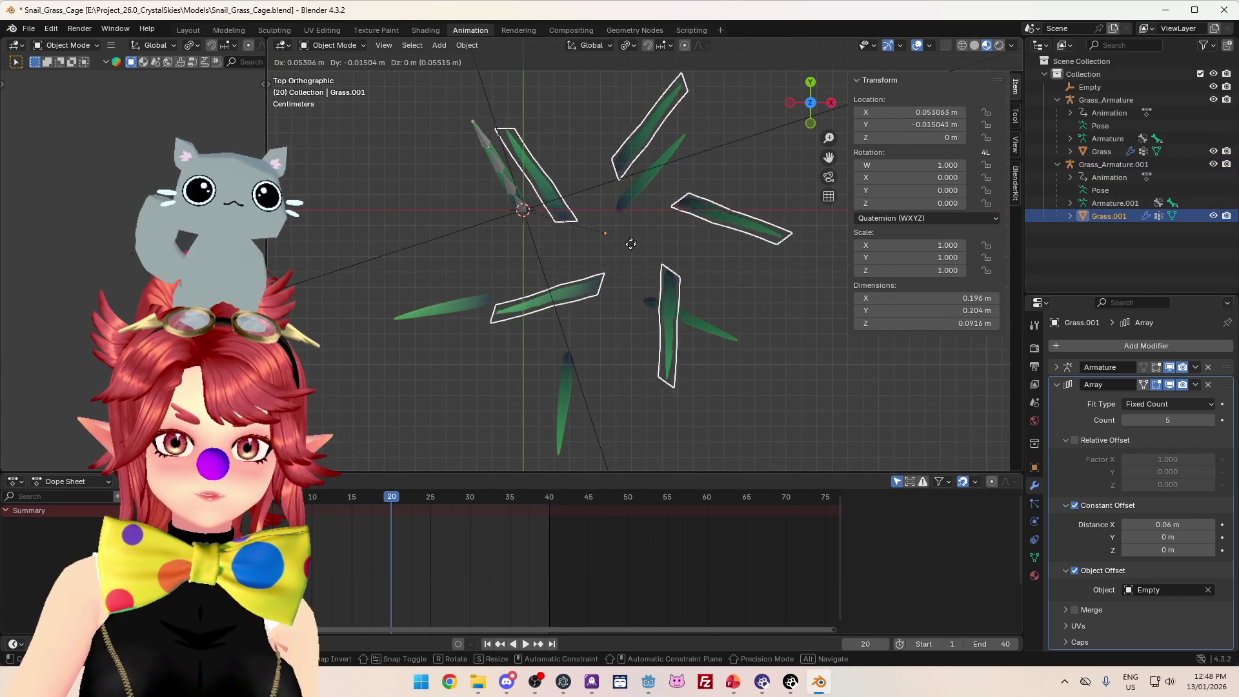
right_click(600, 236)
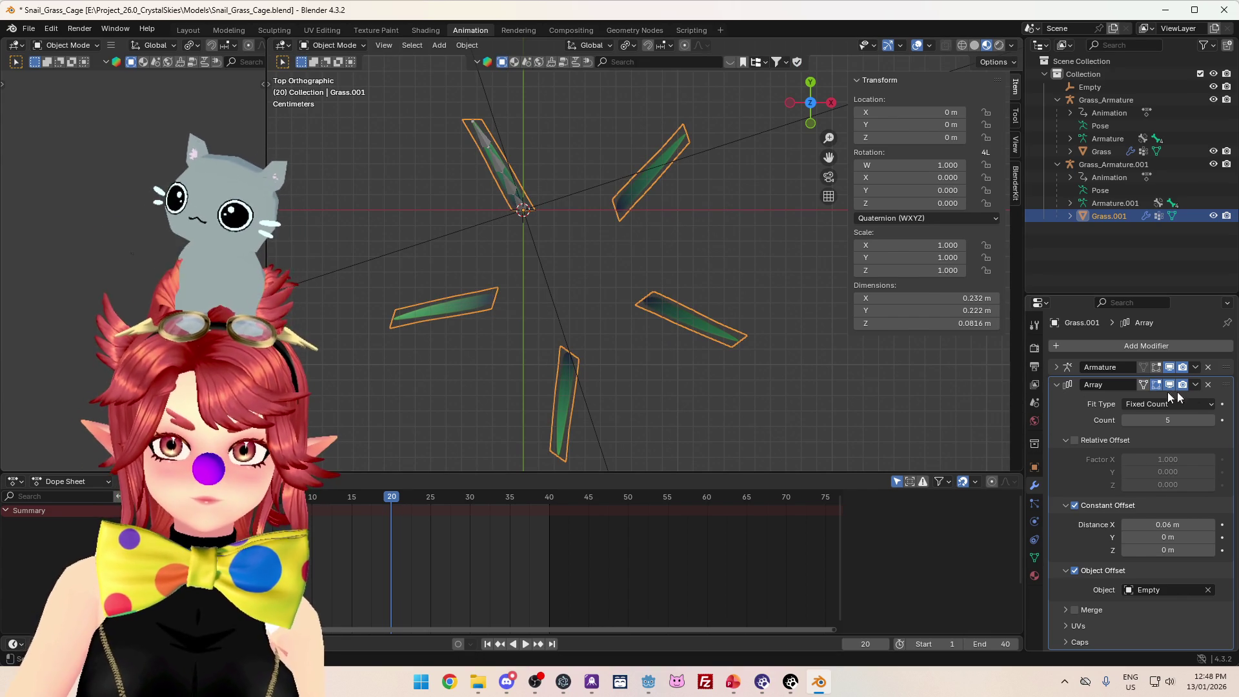
- Remove the Array modifier from Grass.001, leaving a single blade with only its Armature modifier
click(1209, 384)
key(g)
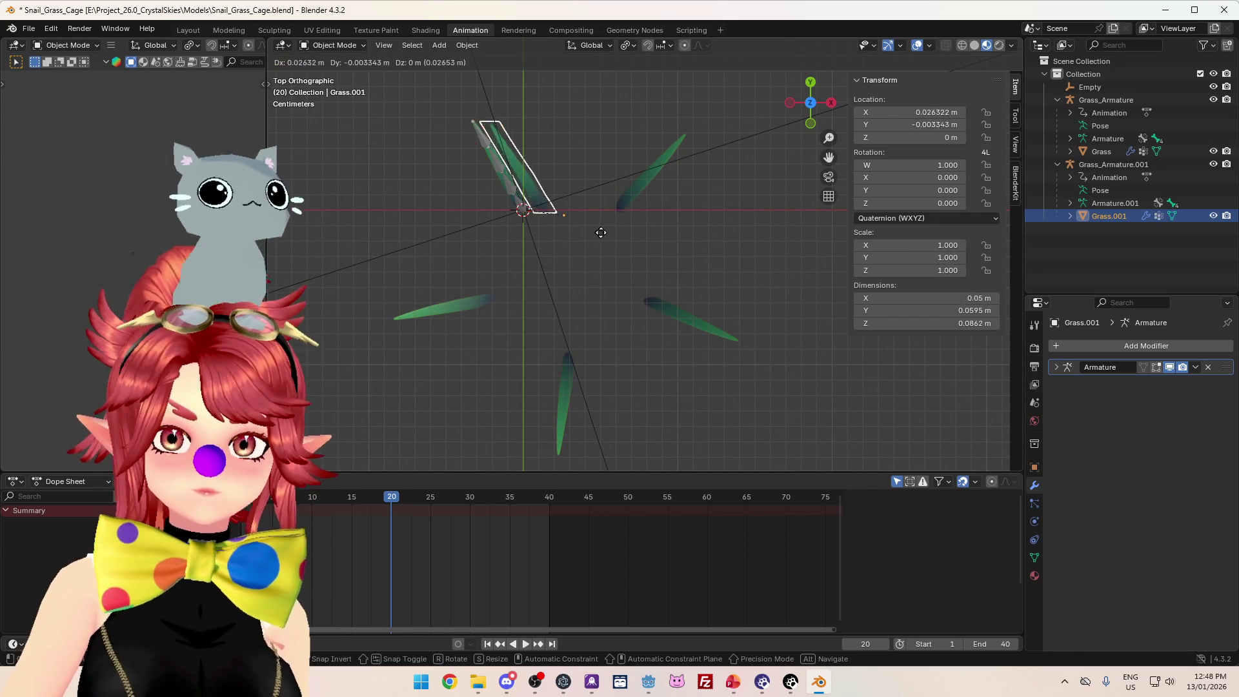
right_click(639, 229)
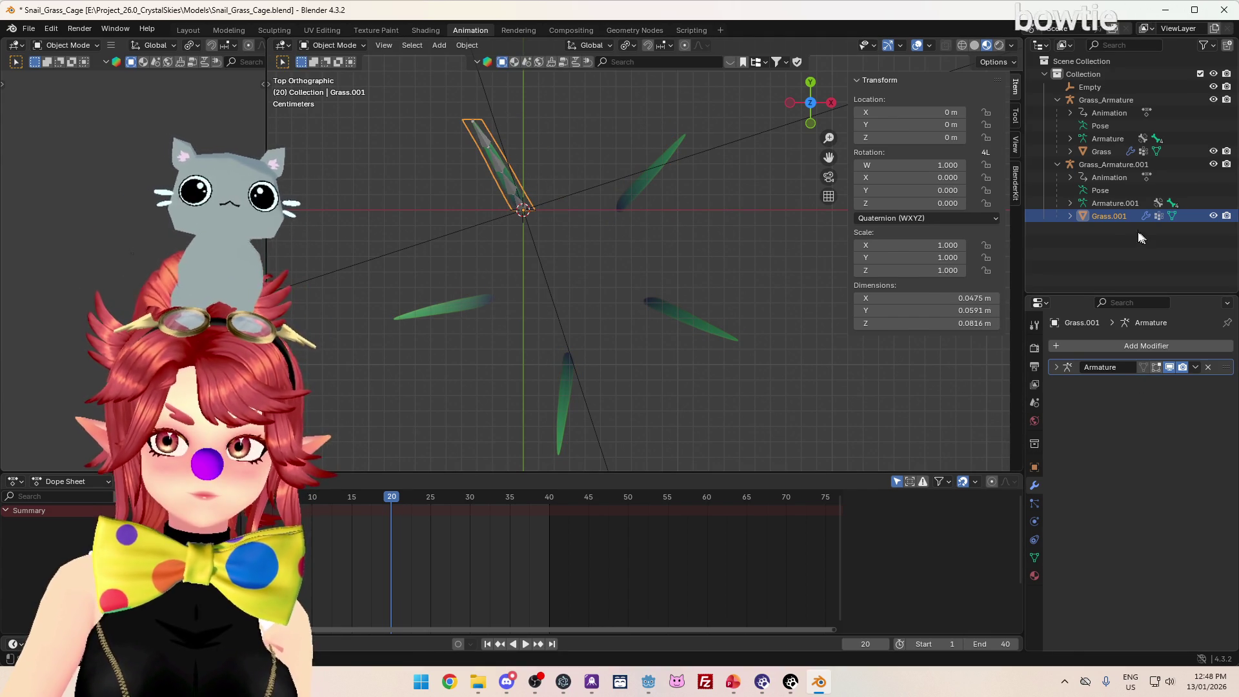
click(1076, 369)
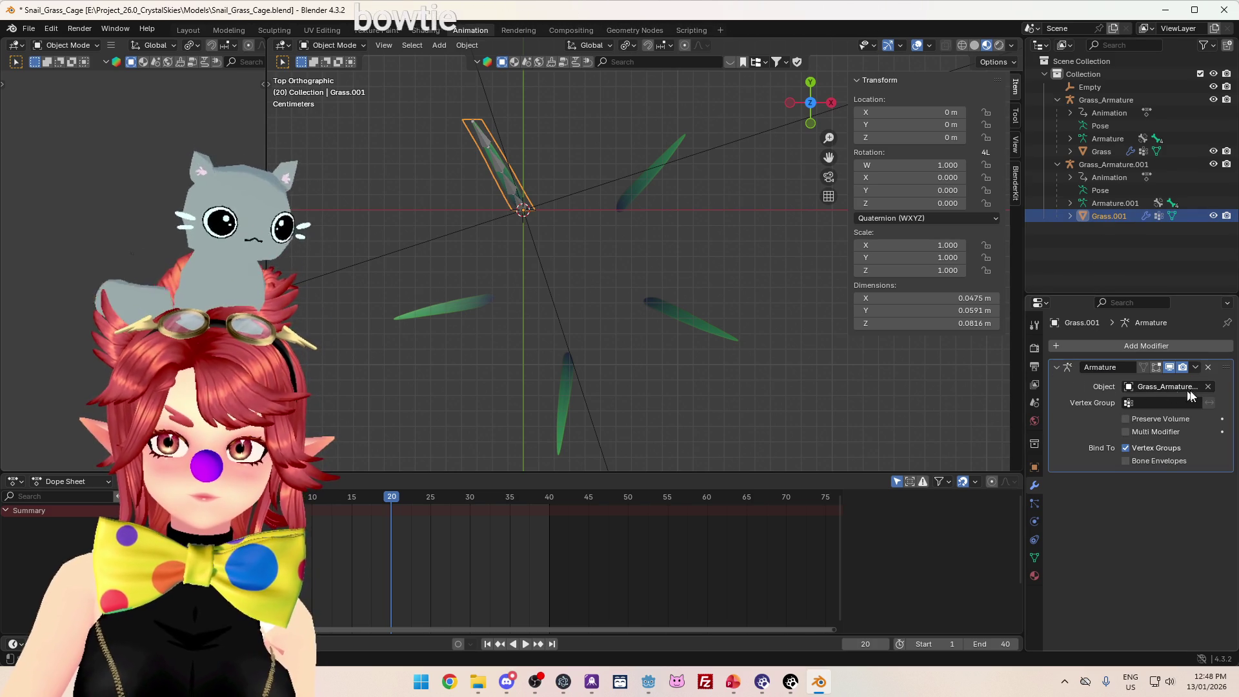
mouse_move(1023, 390)
mouse_down()
mouse_move(954, 390)
mouse_move(1041, 392)
mouse_move(966, 391)
mouse_move(986, 392)
mouse_up()
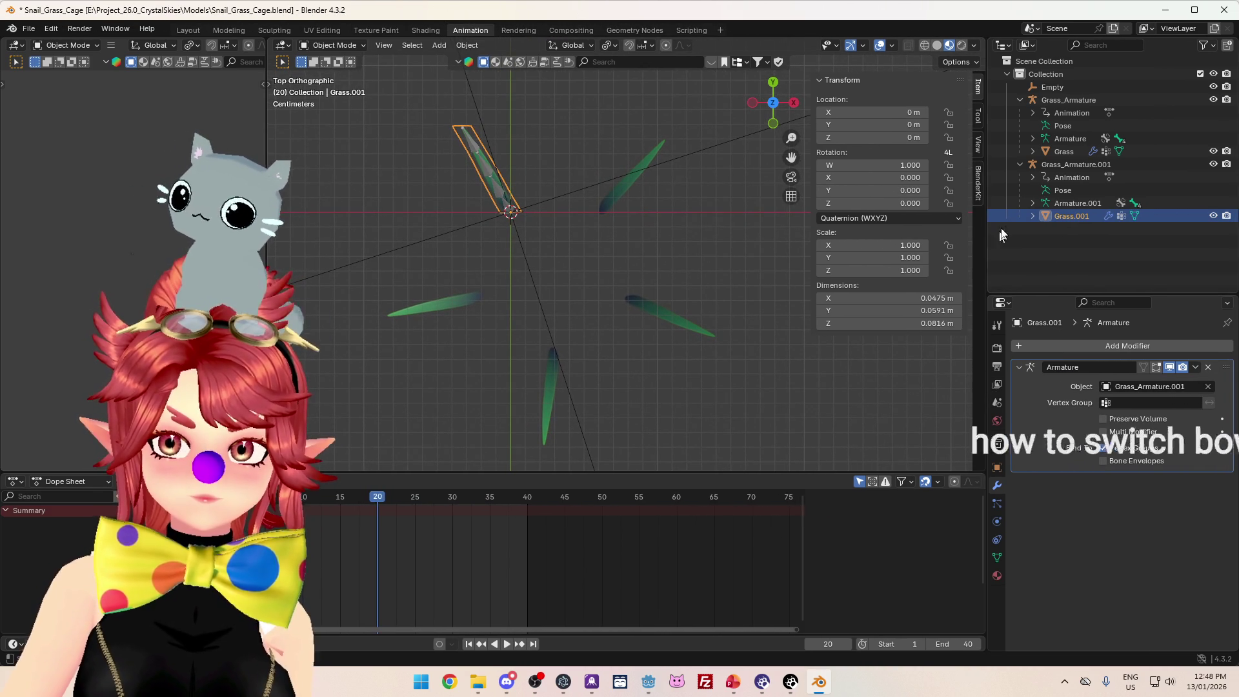
- Place Grass_Armature.001 right of centre at about 72°, then duplicate it as .002 rotated ~70° further
click(1077, 164)
key(g)
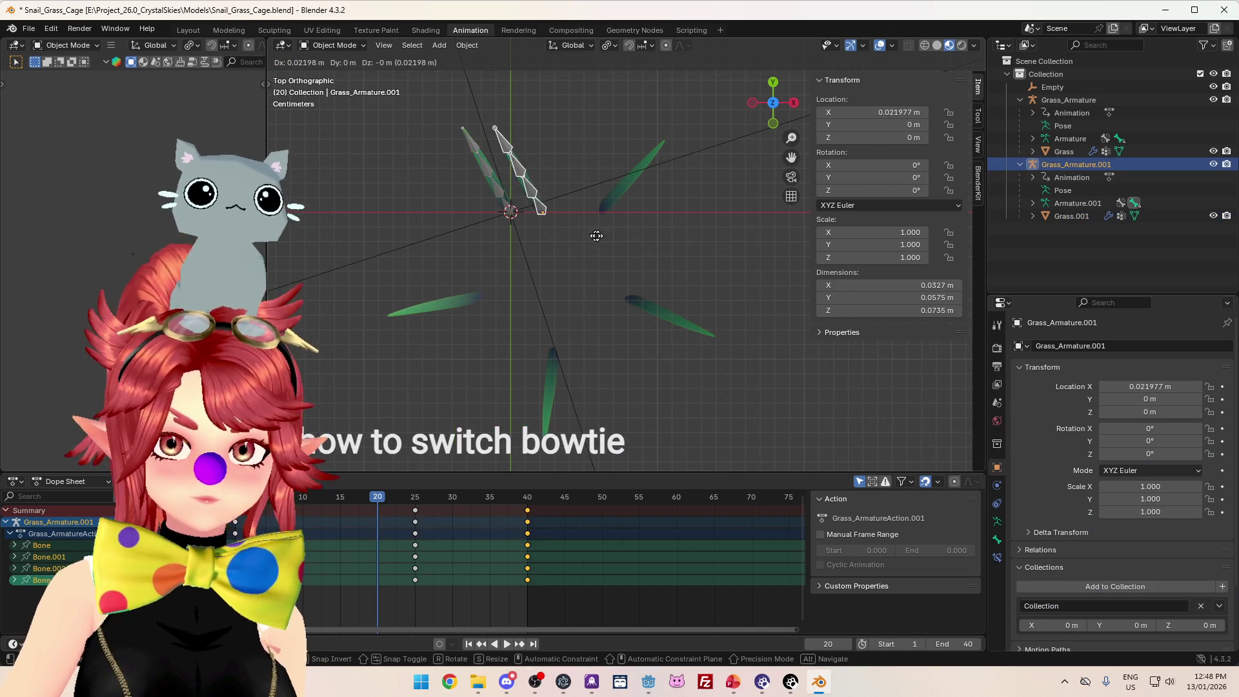
click(649, 241)
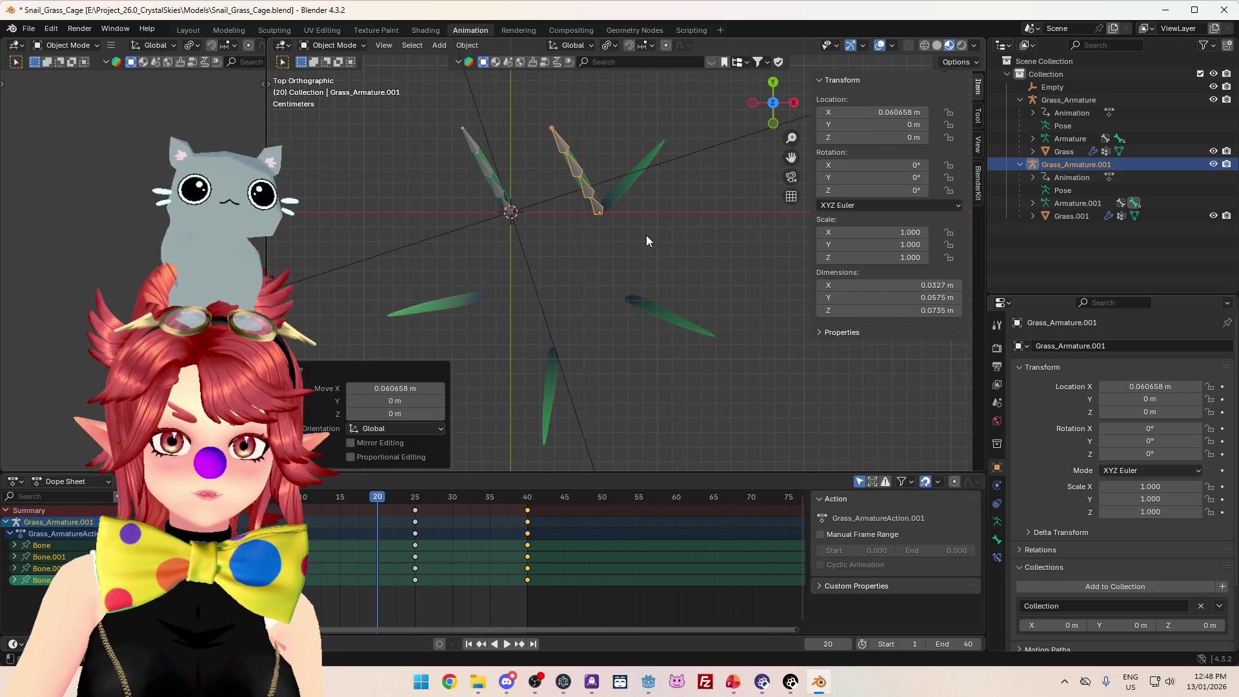
key(r)
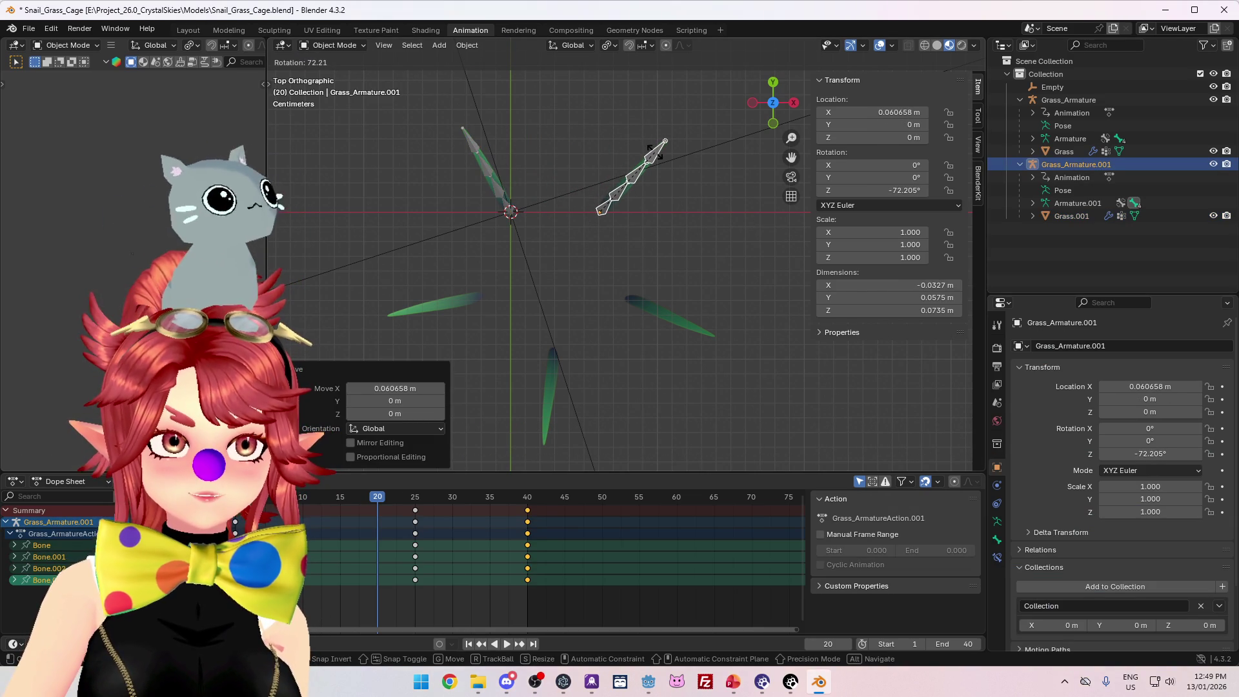
click(655, 154)
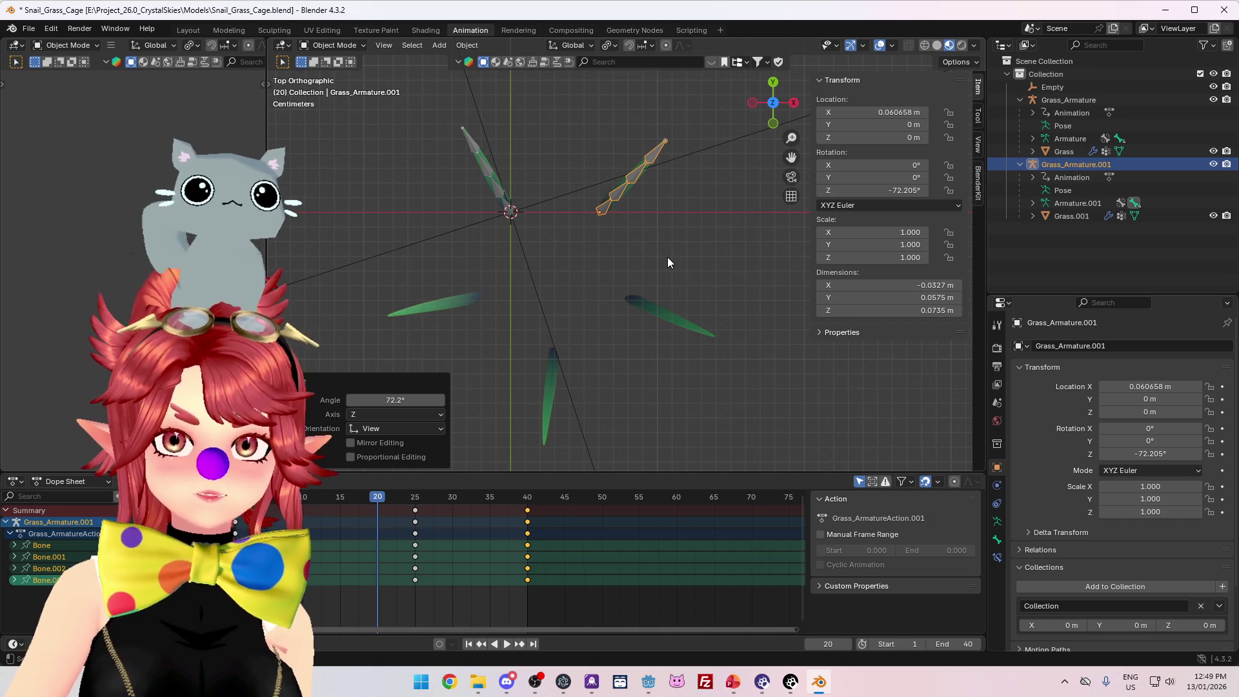
click(1054, 168)
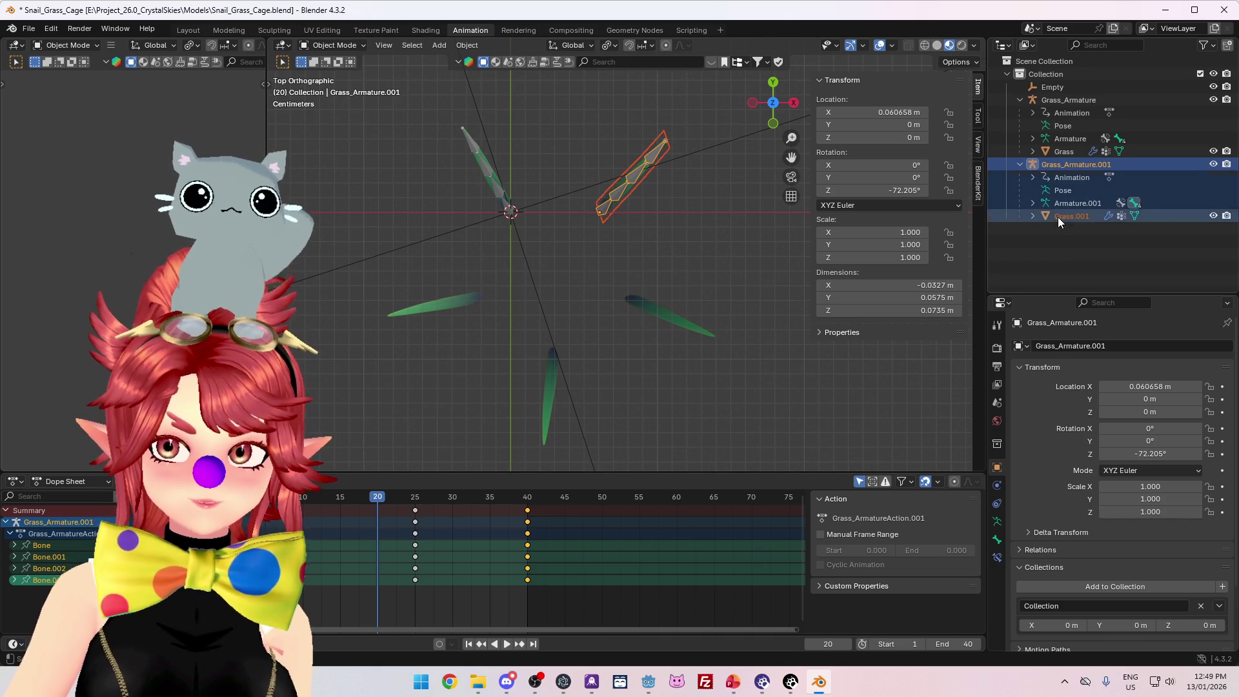
key(shift+d)
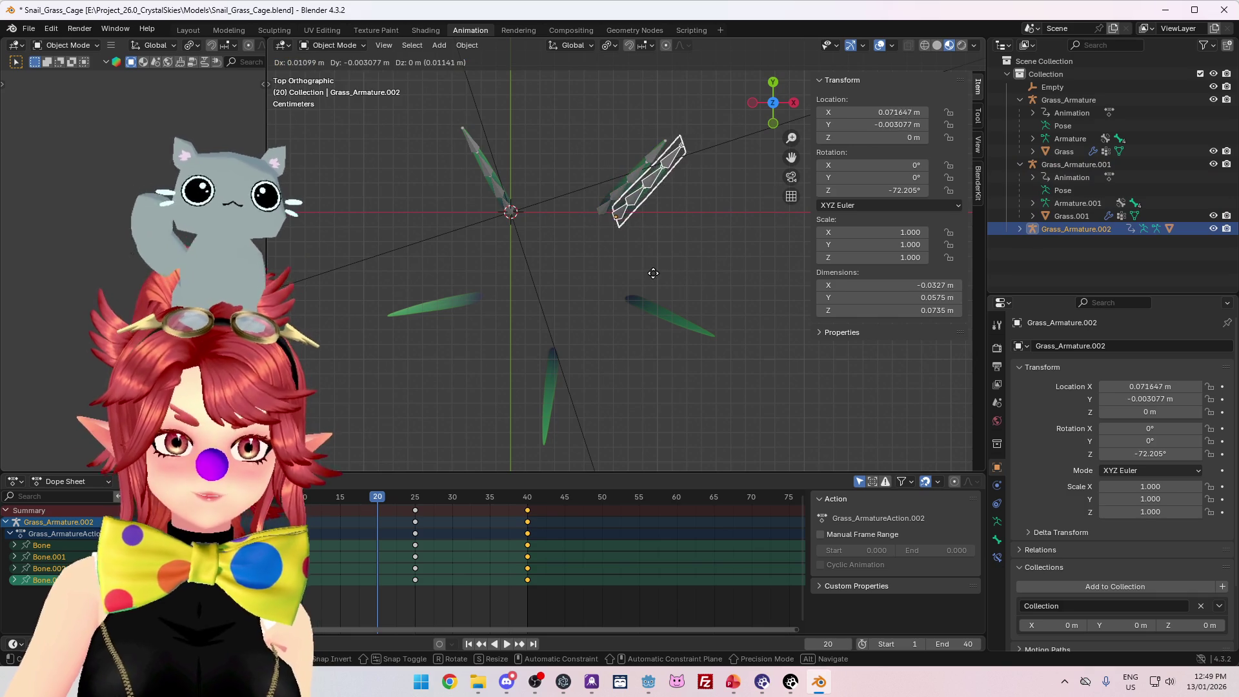
click(667, 355)
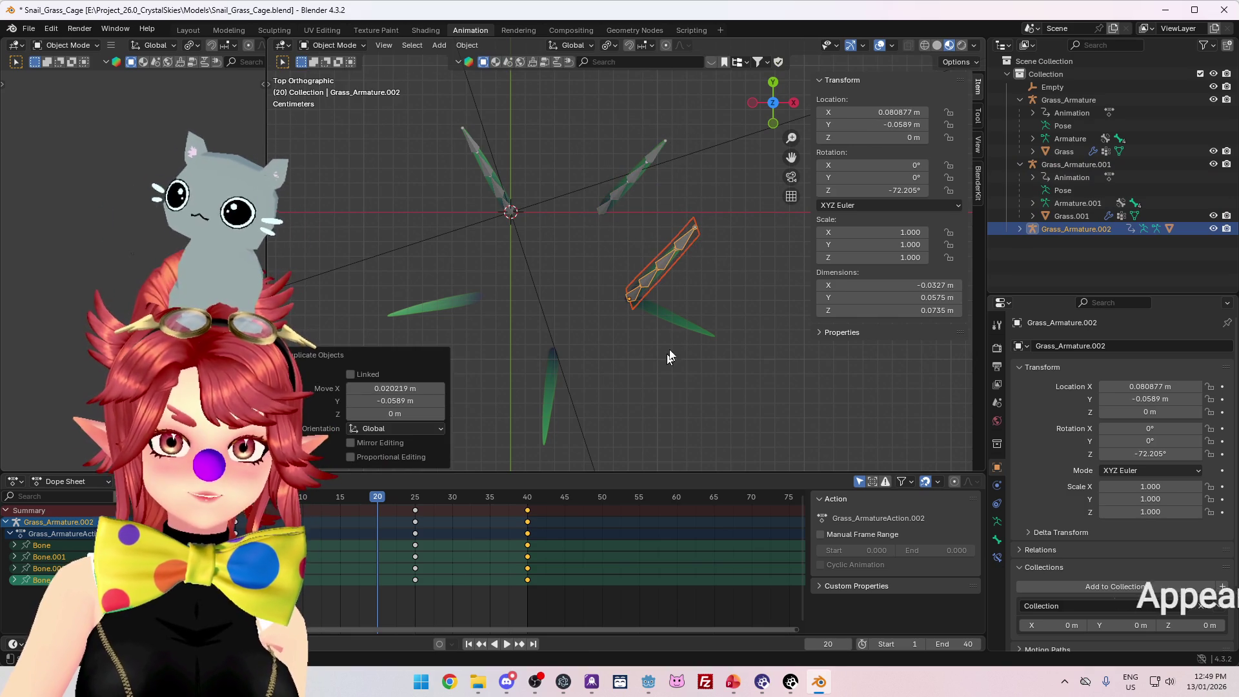
key(r)
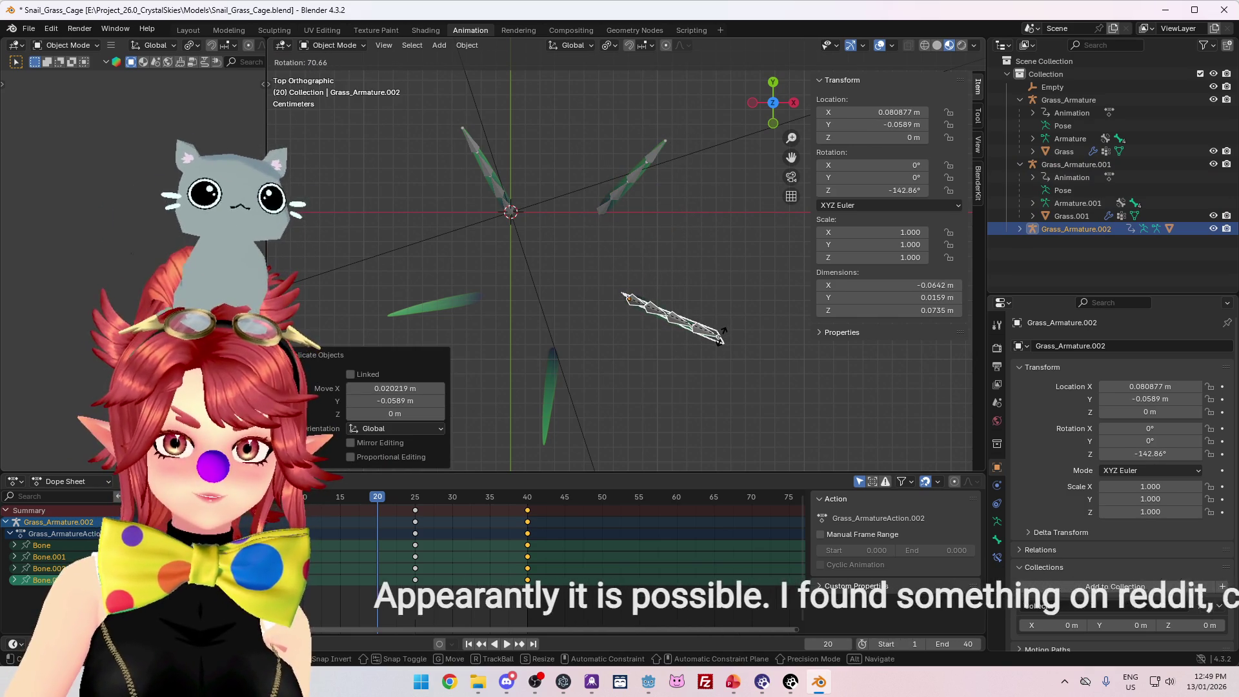
click(723, 333)
- Duplicate two more blades, .003 pointing down and .004 pointing left, completing the ring
key(shift+d)
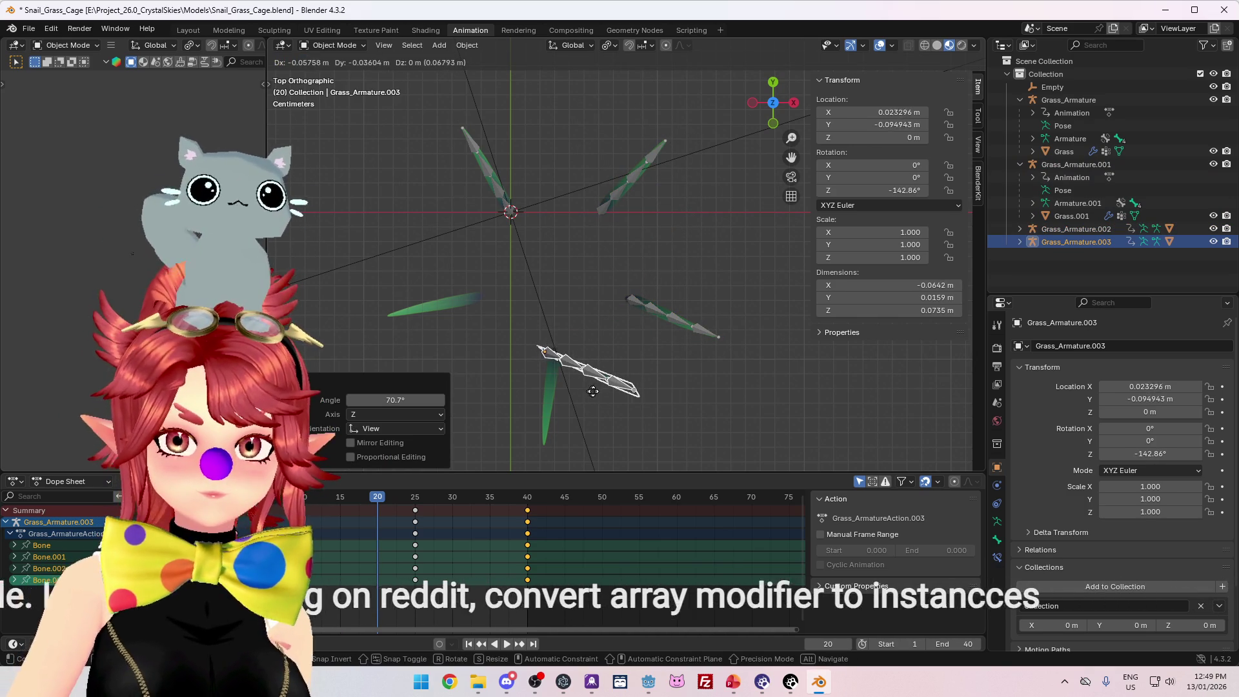
click(599, 392)
key(r)
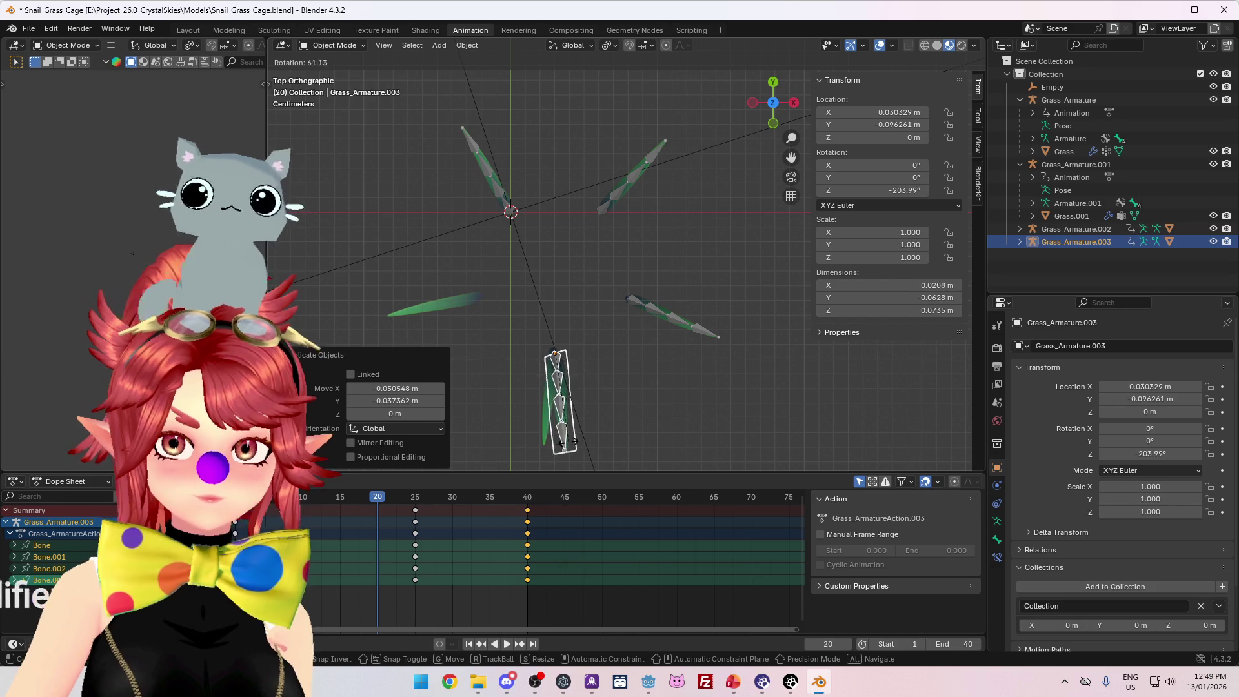
click(550, 441)
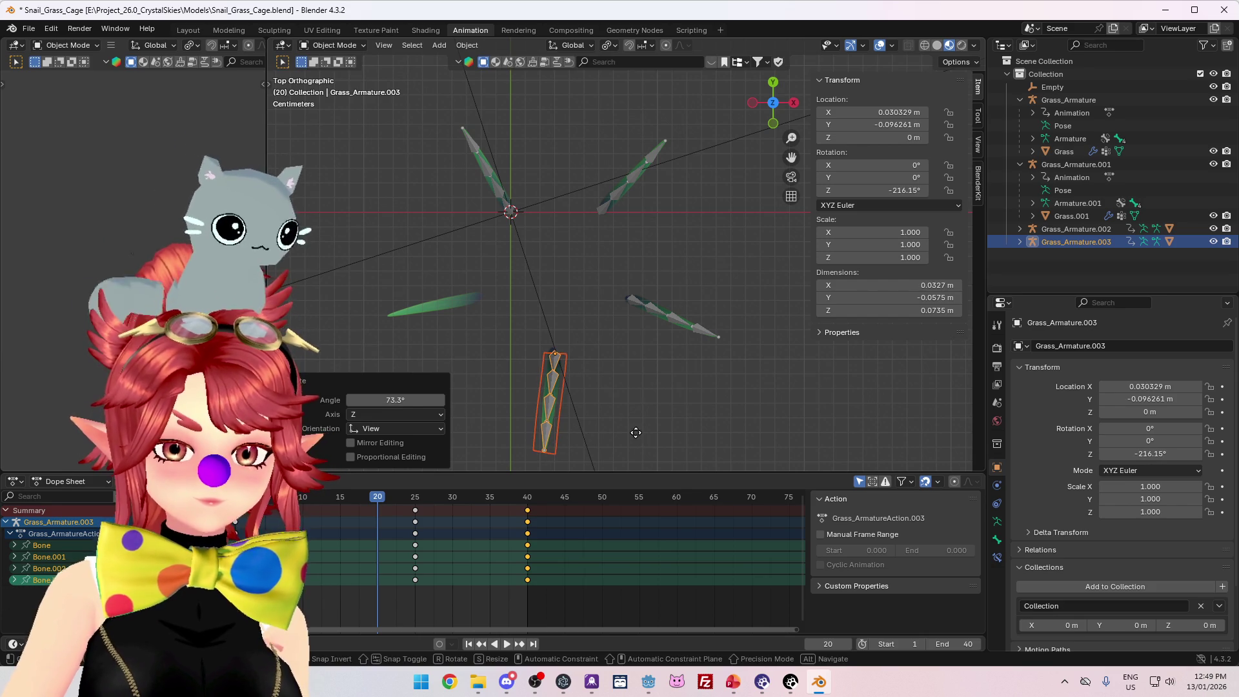
key(g)
click(633, 428)
key(shift+d)
click(560, 372)
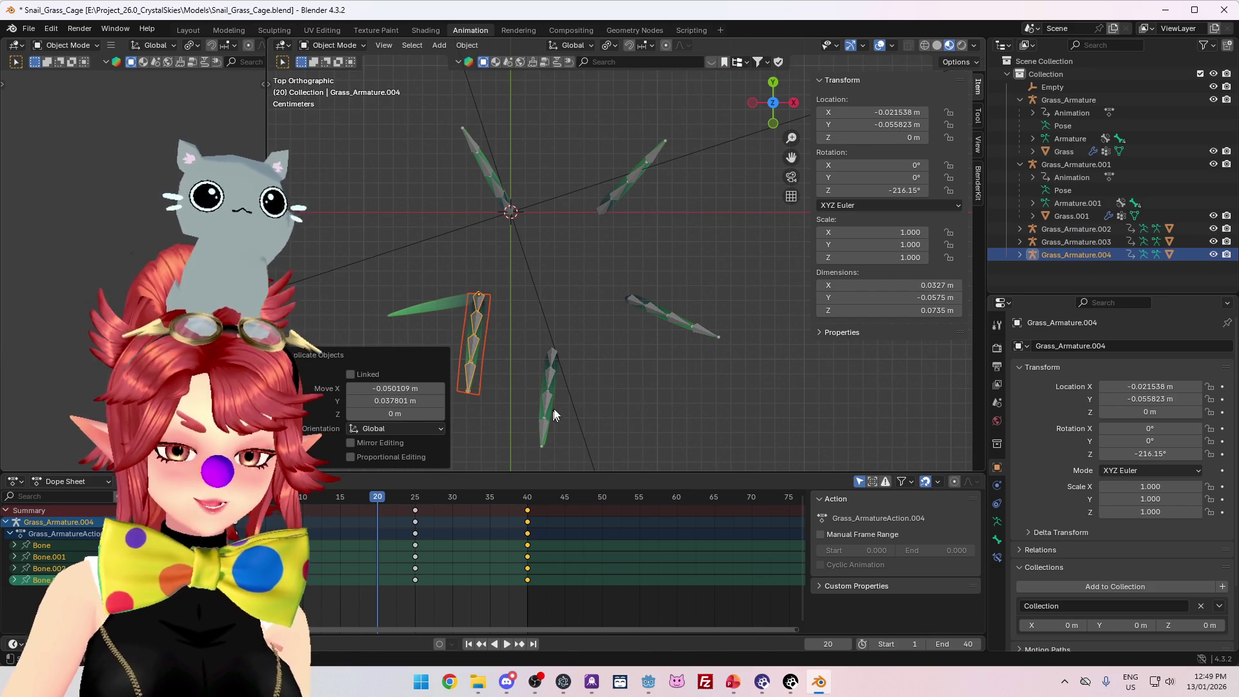
key(r)
click(438, 370)
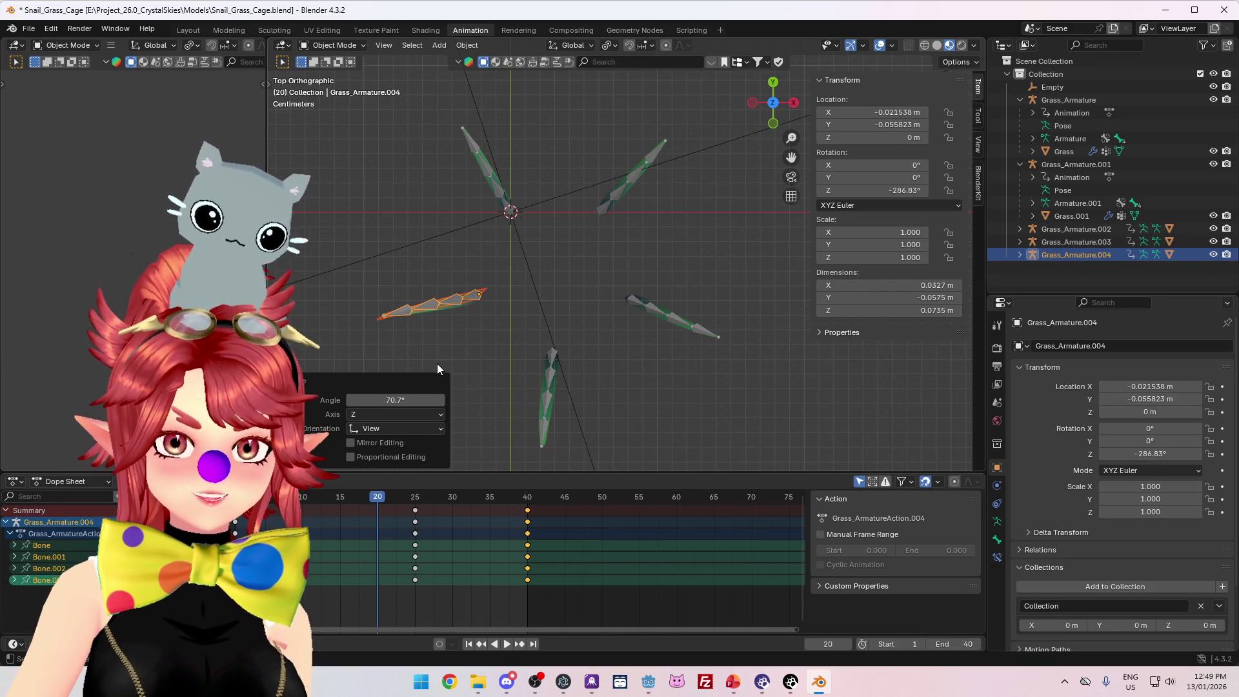
- Select Grass, orbit to a perspective view, jump to frame 39 and play the sway animation
click(1069, 150)
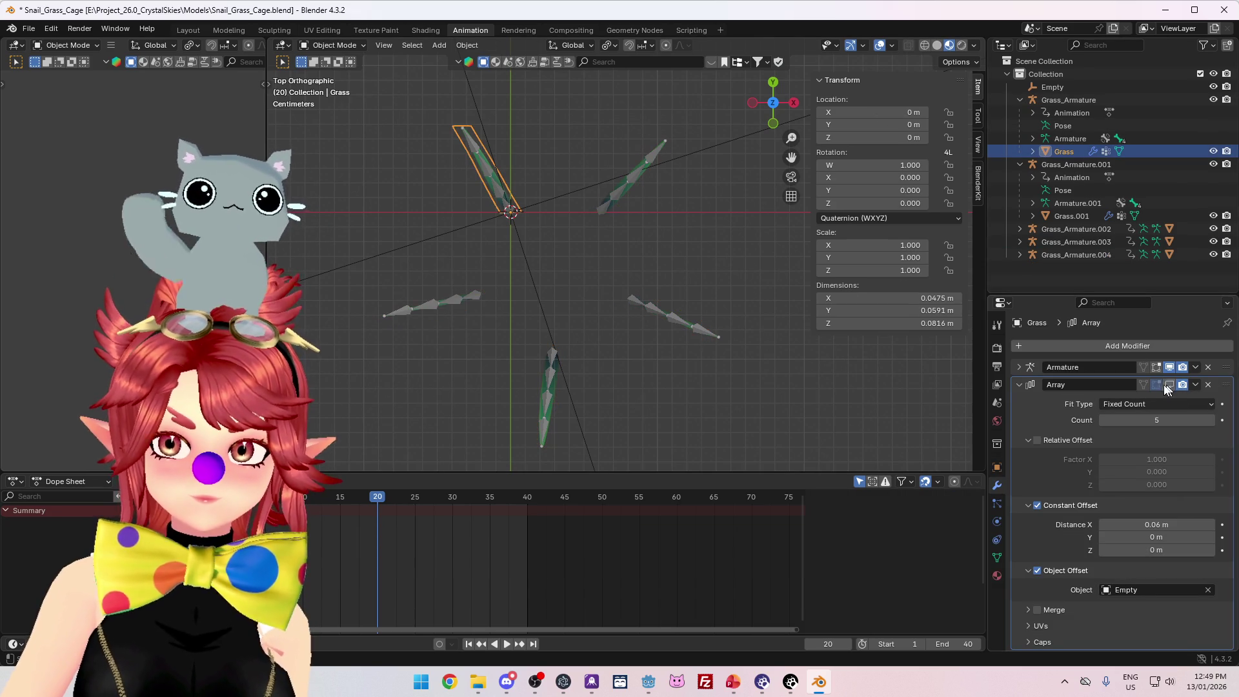
drag(745, 385, 394, 446)
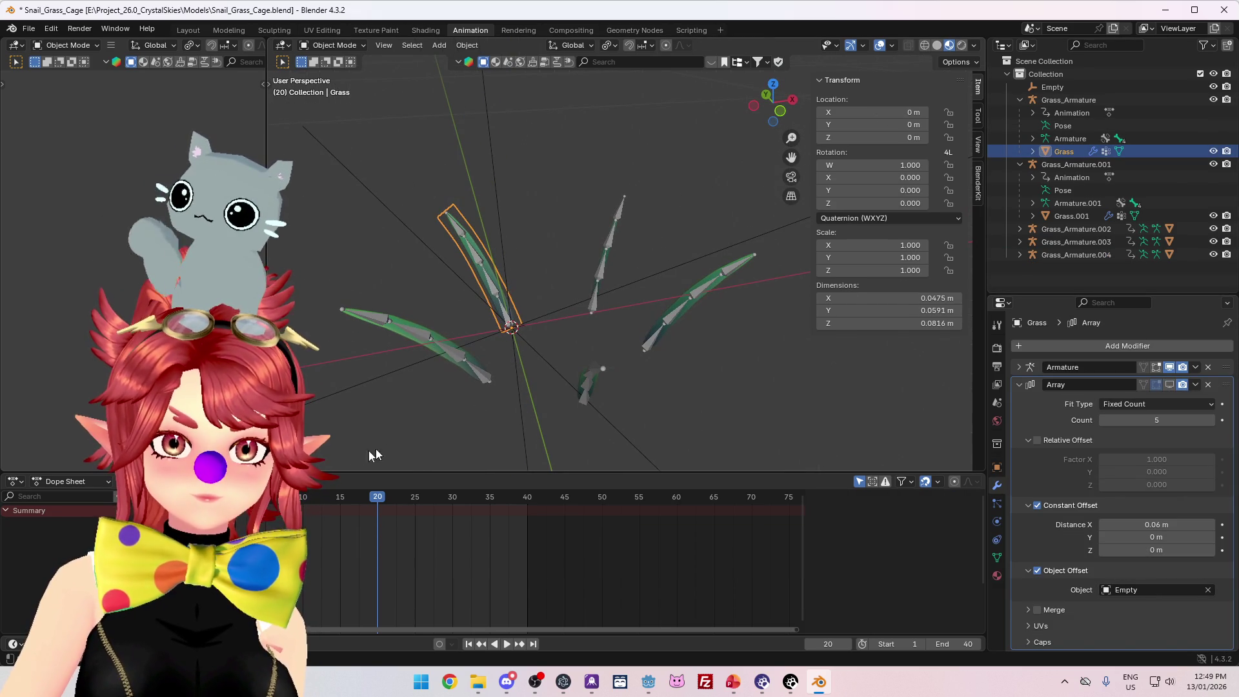
drag(290, 507, 515, 513)
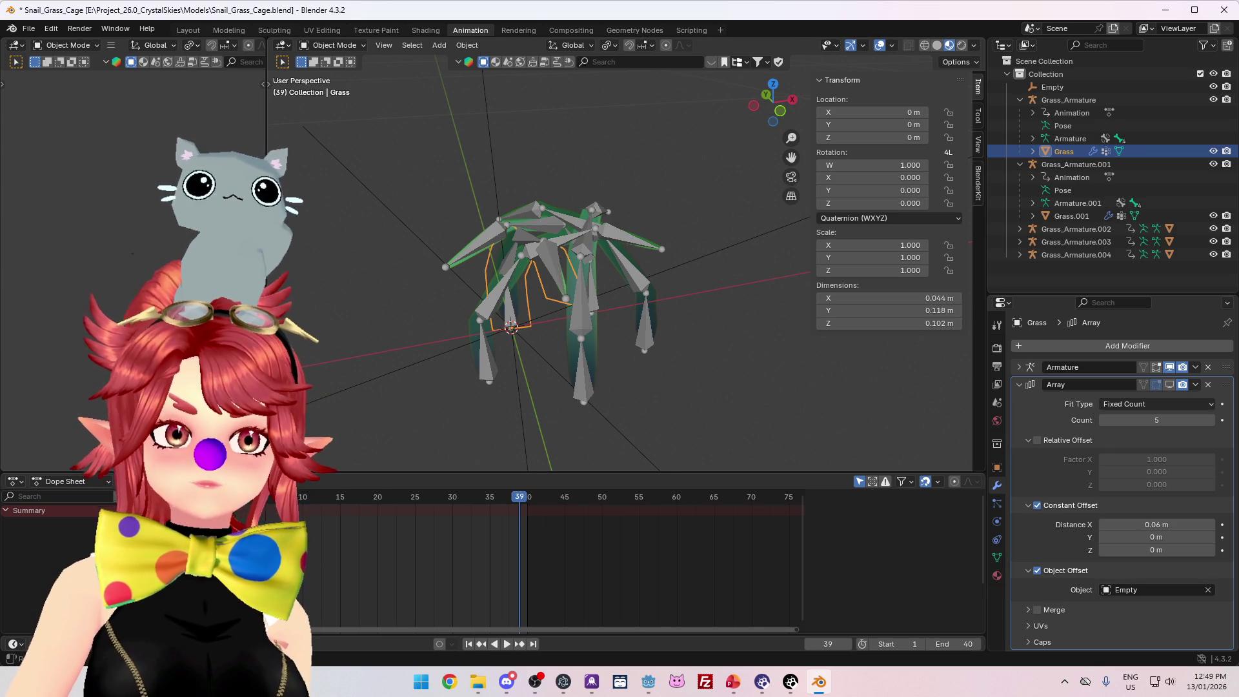
drag(556, 323, 626, 357)
key(space)
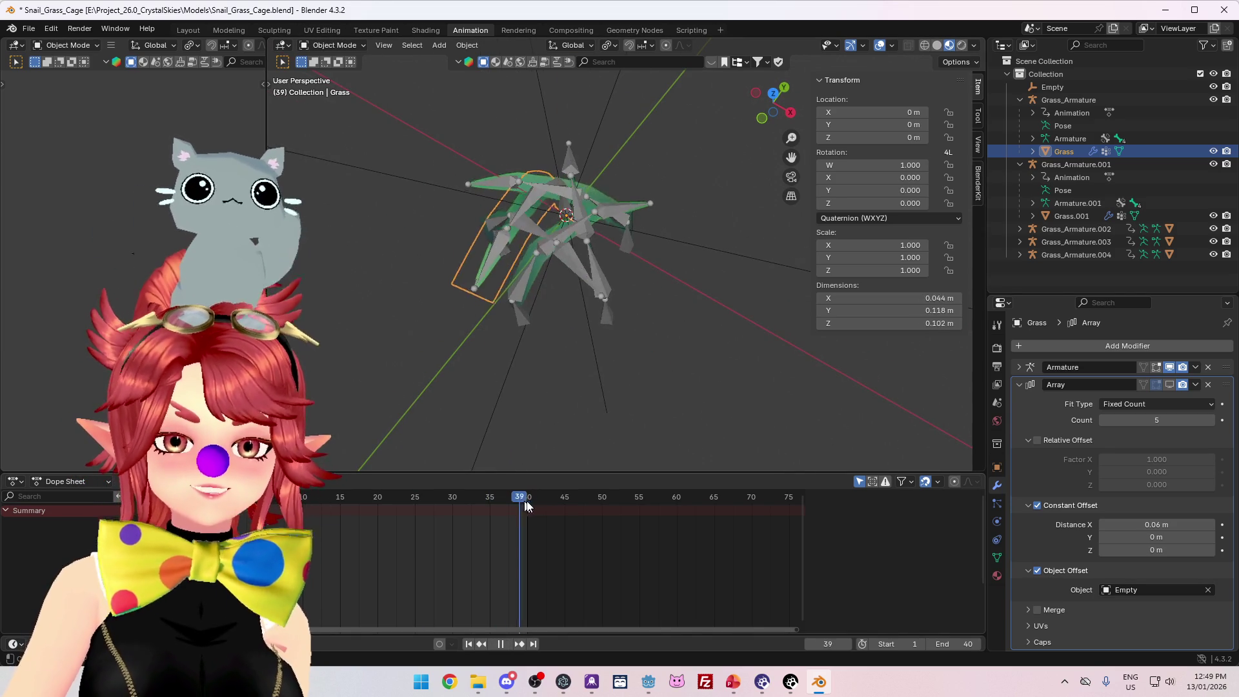
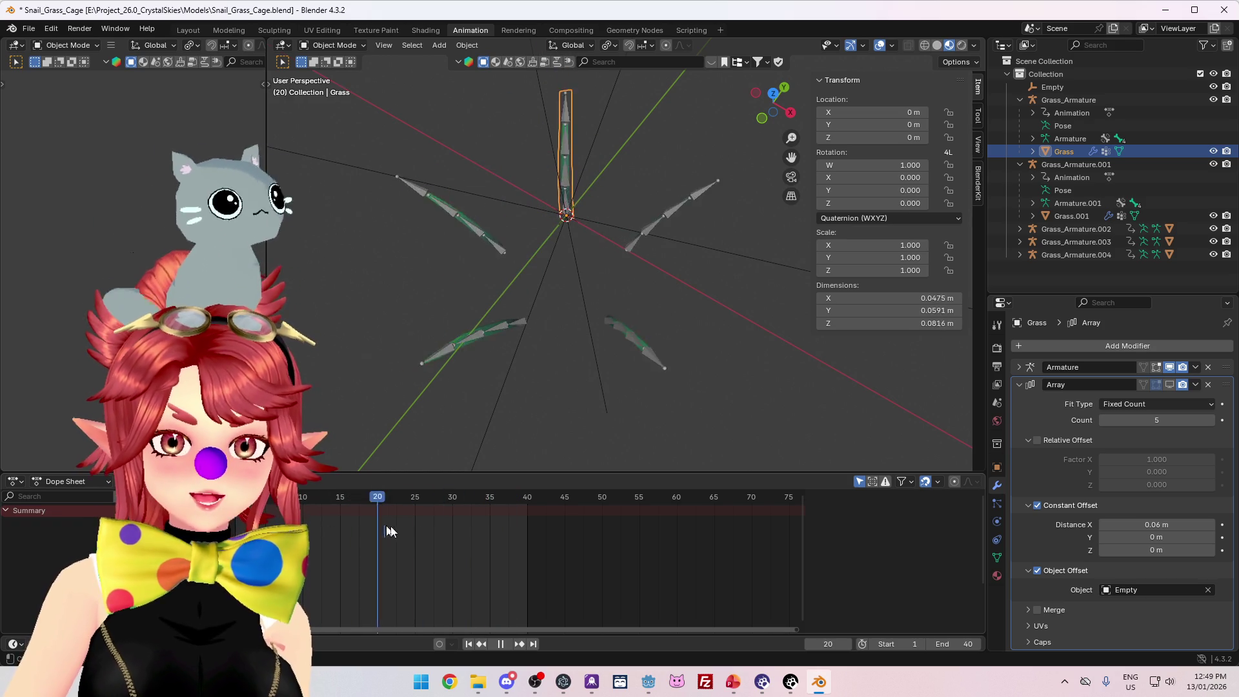
- Play and pause the grass animation, inspecting the blades and the armature modifier settings from several angles
click(456, 531)
key(space)
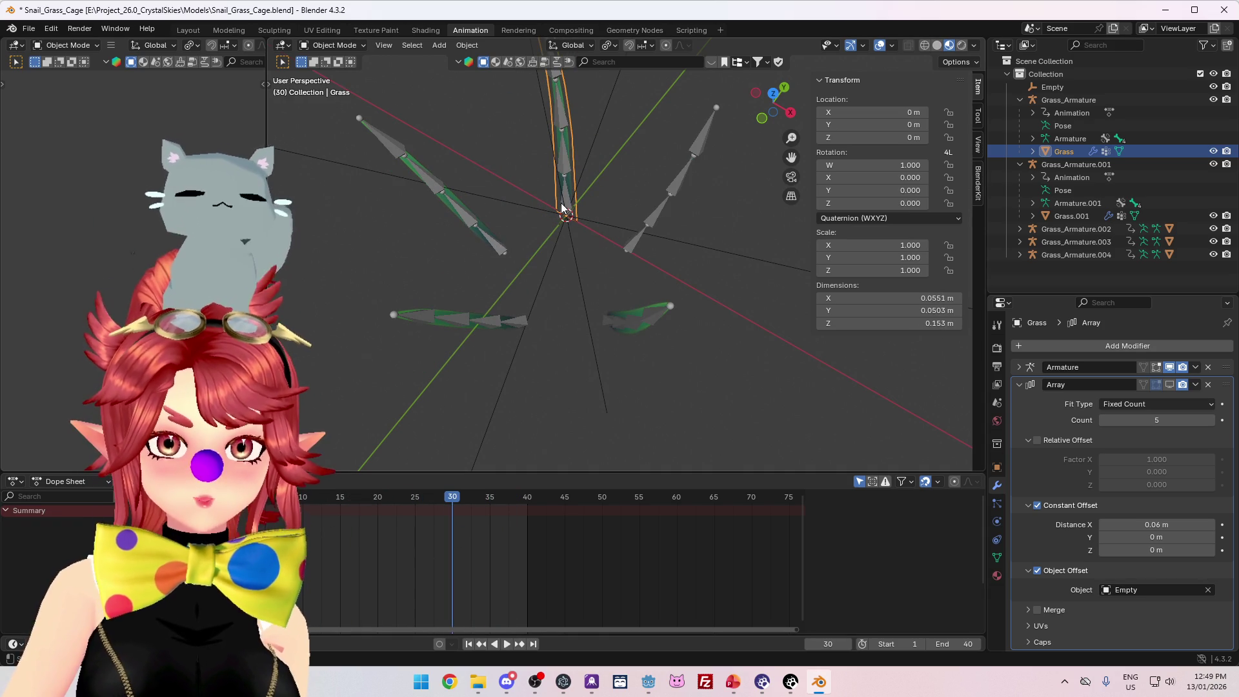
mouse_move(562, 258)
mouse_down()
mouse_move(573, 286)
mouse_move(641, 234)
mouse_move(734, 226)
mouse_move(675, 213)
mouse_move(760, 199)
mouse_up()
mouse_move(414, 301)
mouse_down()
mouse_move(420, 338)
mouse_move(386, 330)
mouse_move(465, 379)
mouse_move(367, 342)
mouse_move(365, 358)
mouse_up()
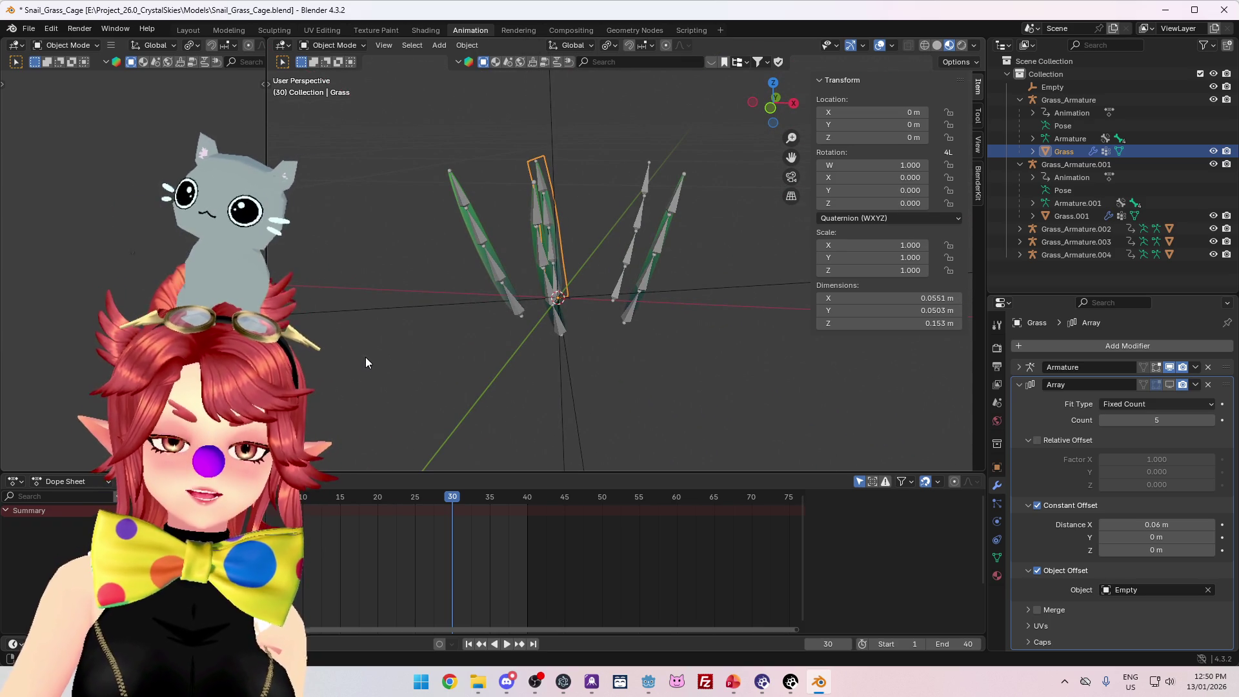
mouse_move(365, 358)
mouse_down()
mouse_move(398, 397)
mouse_move(501, 357)
mouse_move(427, 369)
mouse_move(397, 400)
mouse_move(575, 354)
mouse_move(561, 332)
mouse_move(560, 375)
mouse_move(618, 259)
mouse_move(709, 207)
mouse_move(633, 361)
mouse_up()
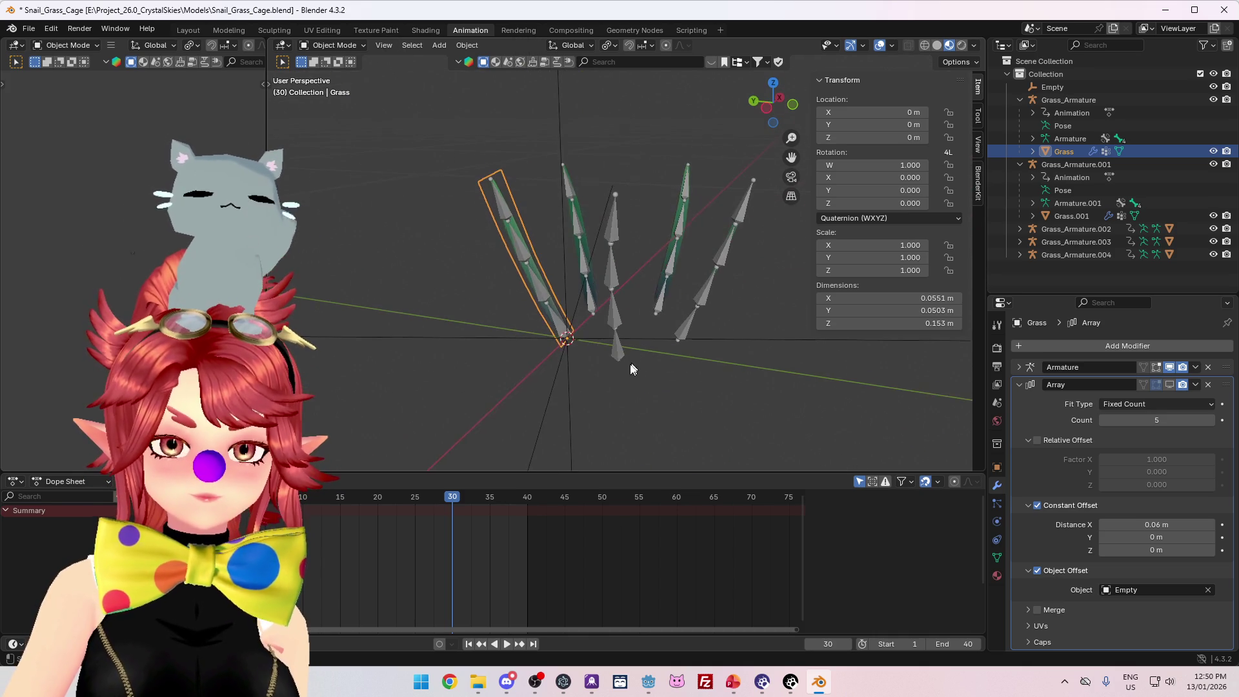
drag(702, 321, 479, 214)
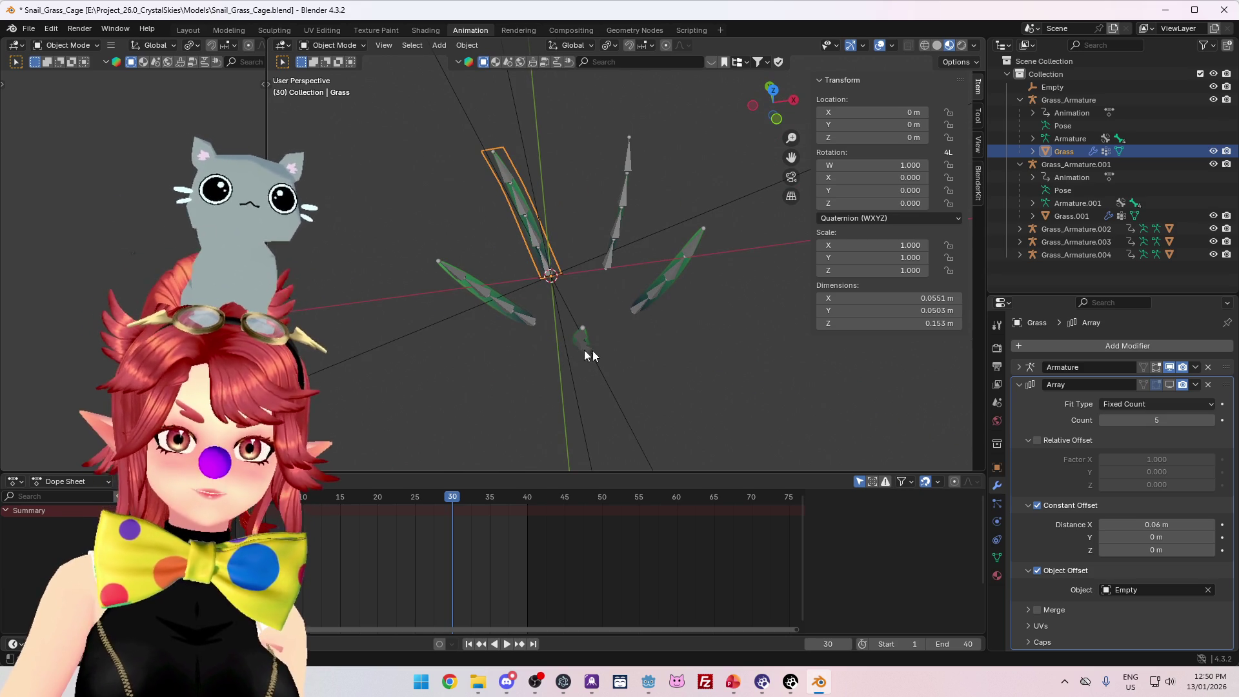
click(1018, 367)
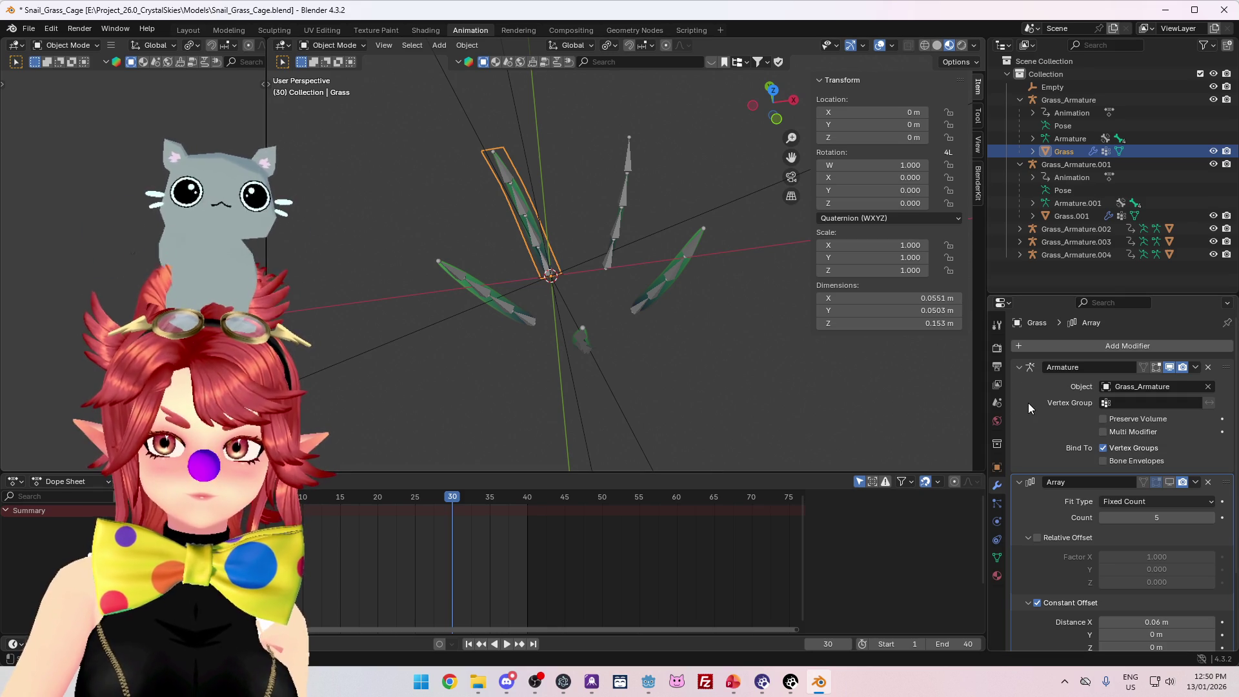
click(1019, 367)
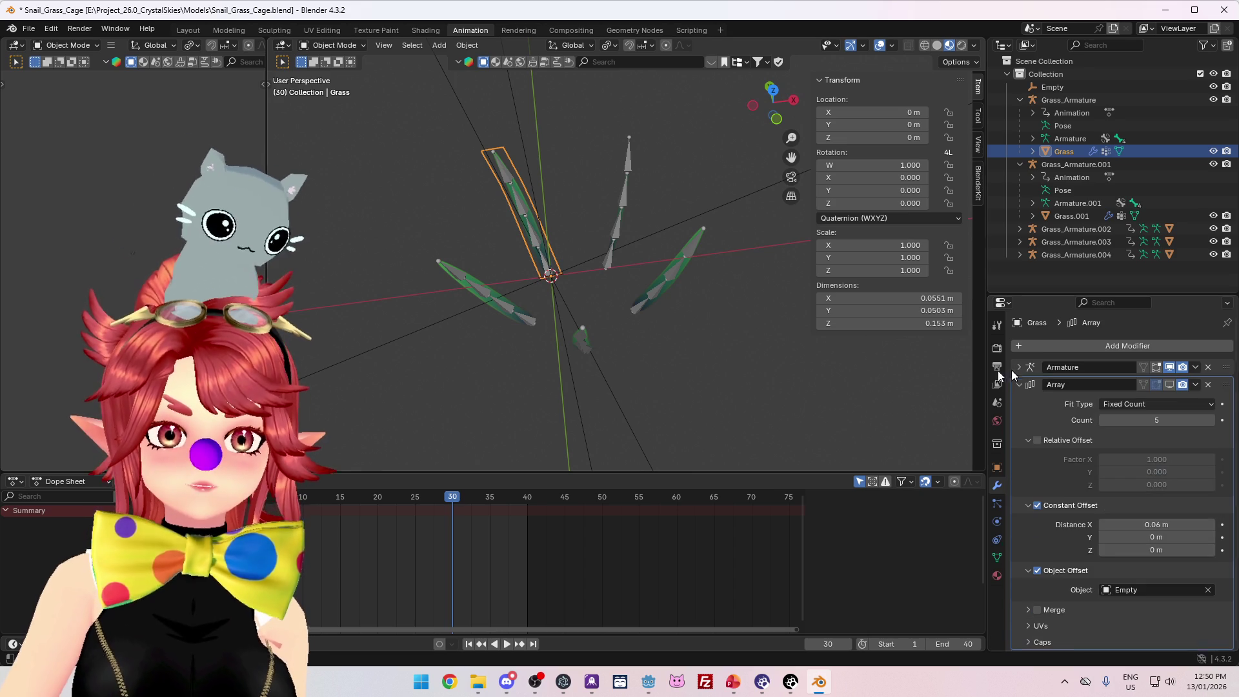
mouse_move(588, 214)
mouse_down()
mouse_move(628, 268)
mouse_move(596, 250)
mouse_move(625, 229)
mouse_up()
drag(544, 326, 598, 355)
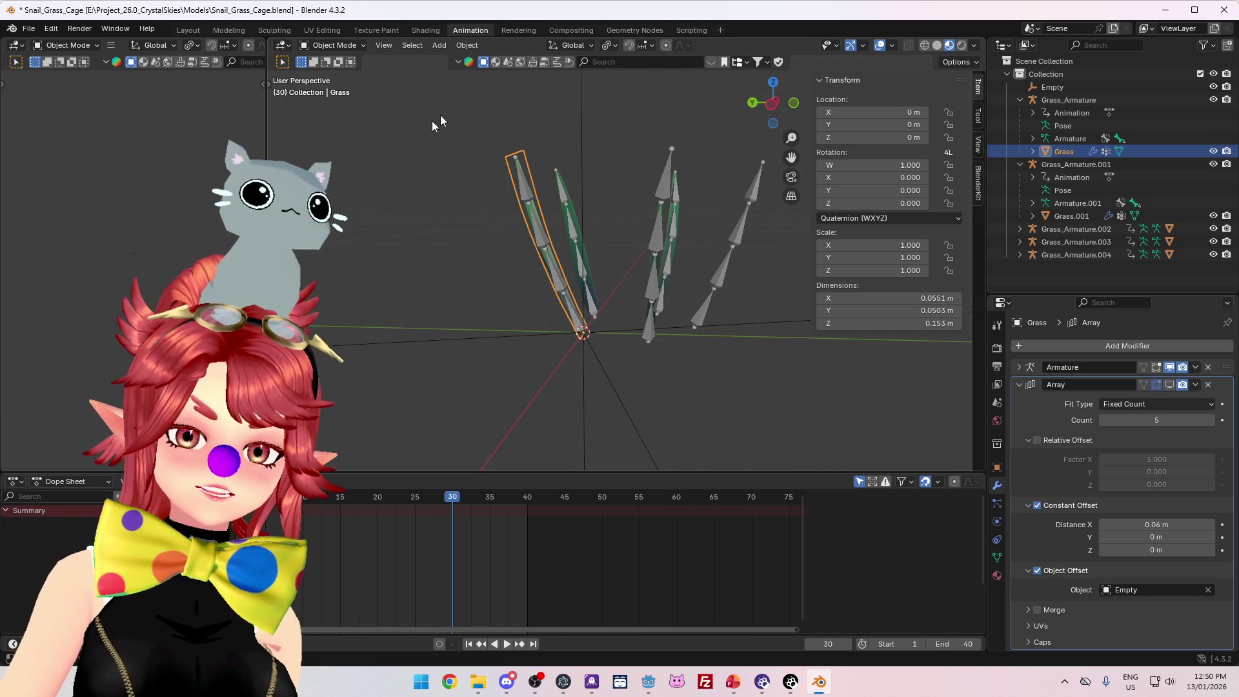
key(space)
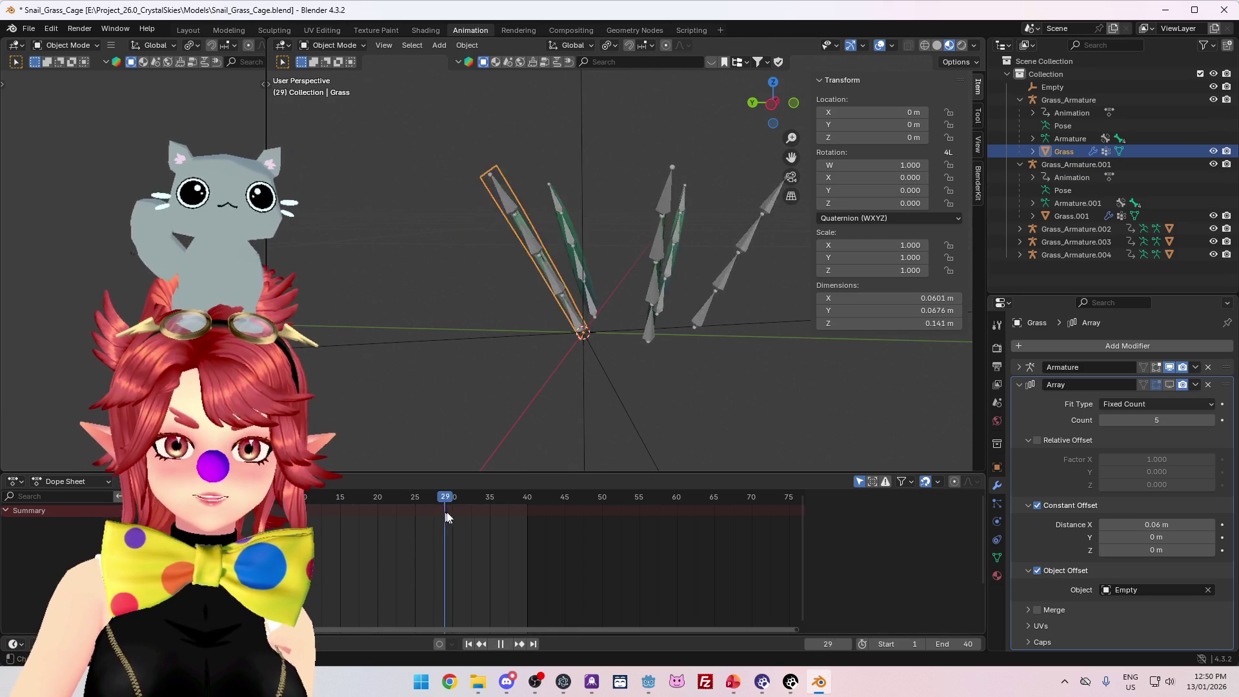
key(space)
mouse_move(497, 452)
mouse_down()
mouse_move(461, 416)
mouse_move(420, 333)
mouse_up()
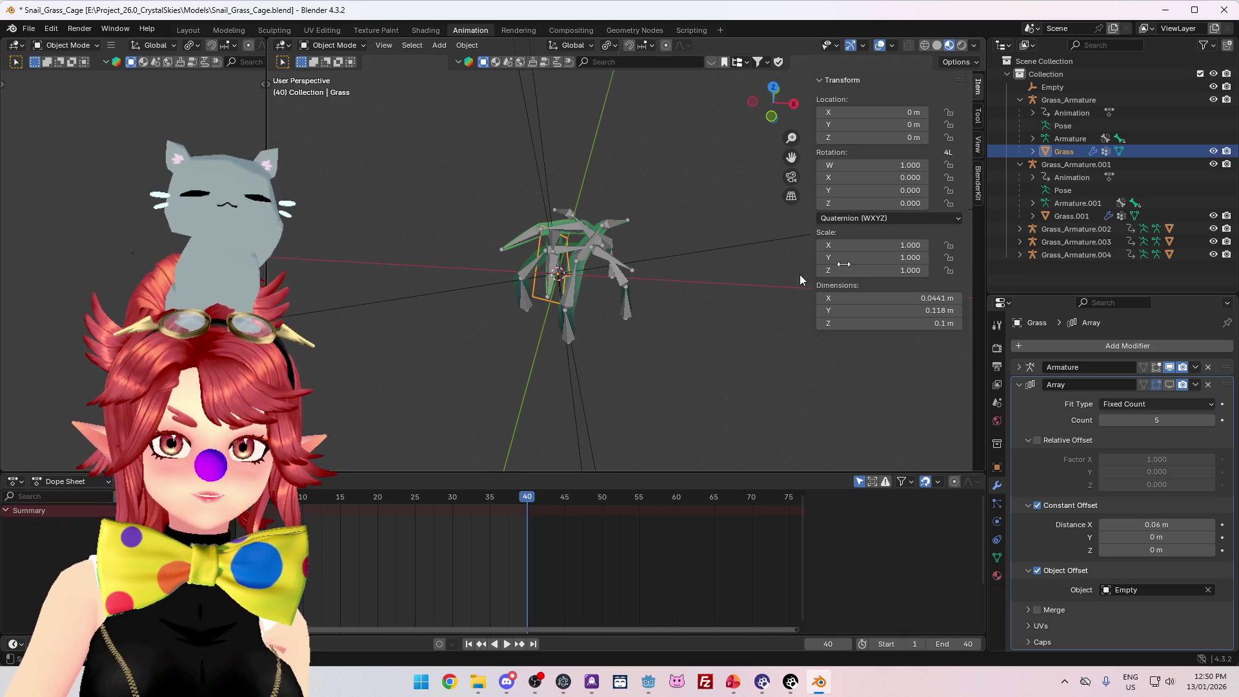
- Collapse the armatures' child entries in the Outliner and delete the Empty object
click(1020, 99)
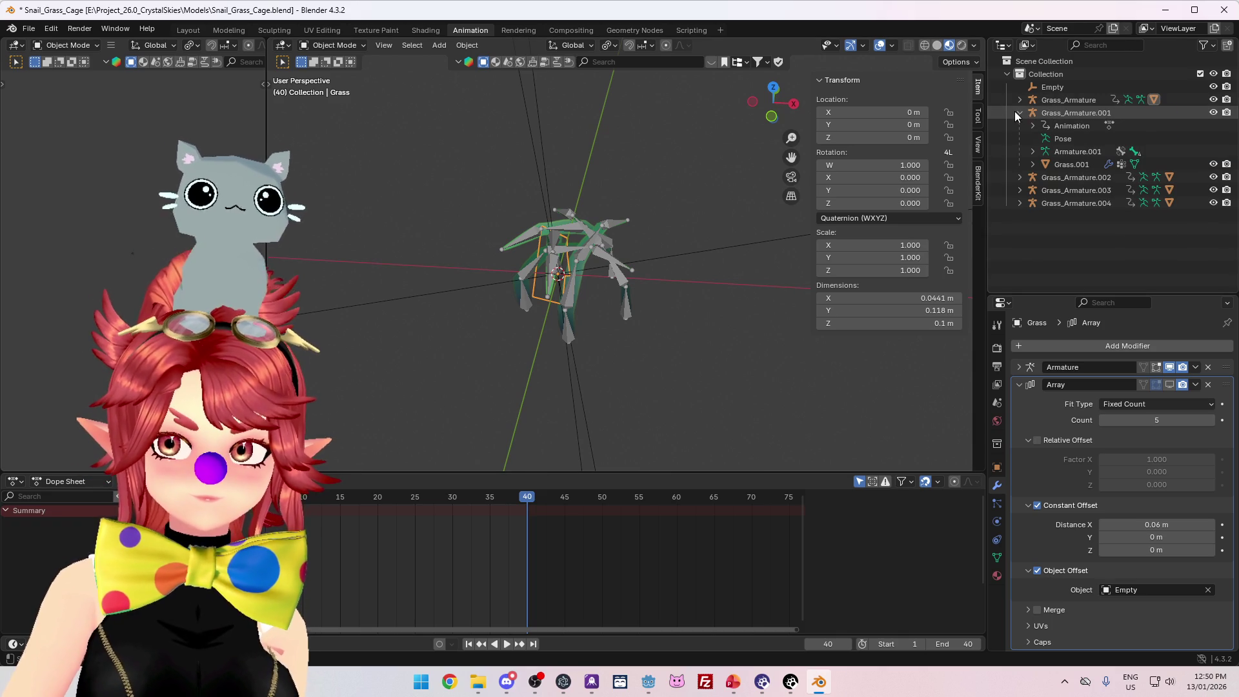
click(1020, 112)
click(1049, 88)
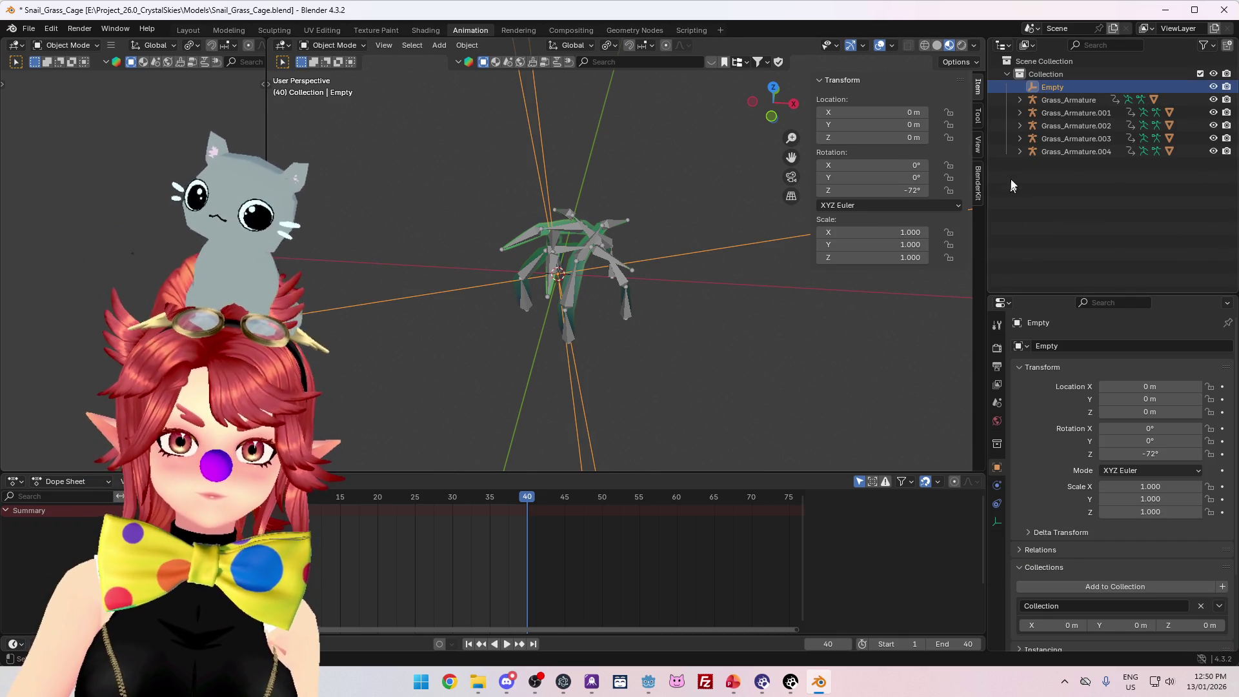
key(Delete)
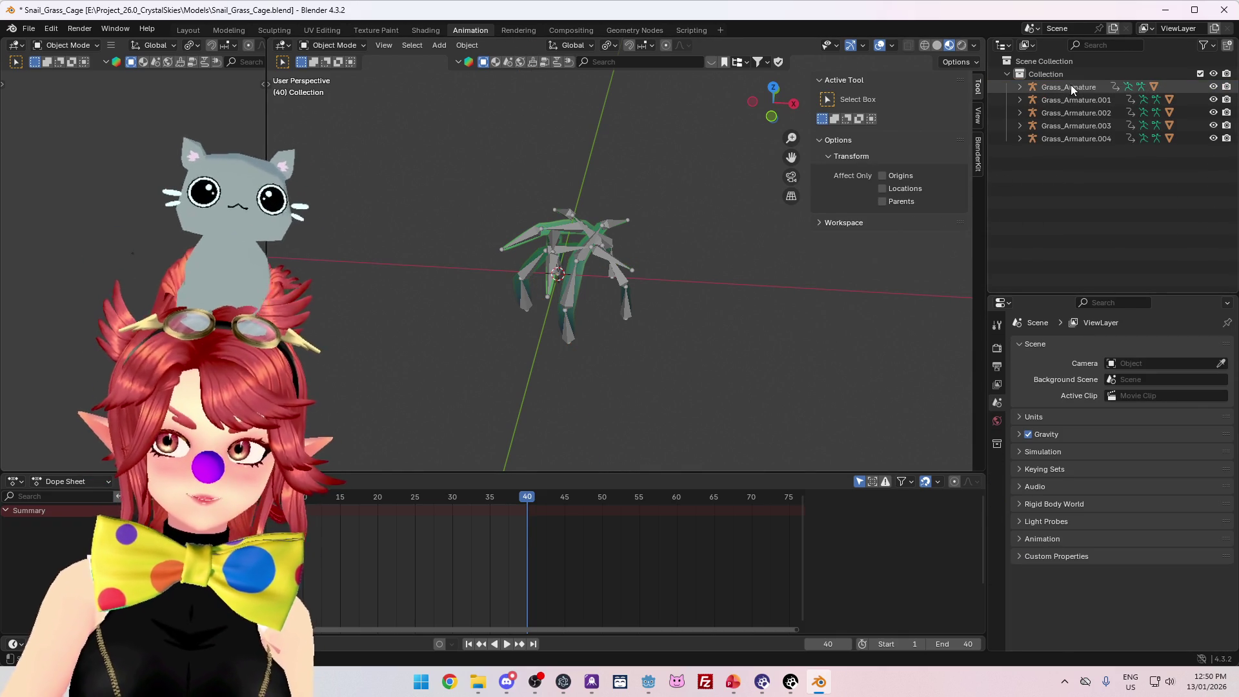
- Move all five grass armatures together from top view so the cage centres on the origin
click(1071, 86)
shift+click(1082, 141)
key(KP_7)
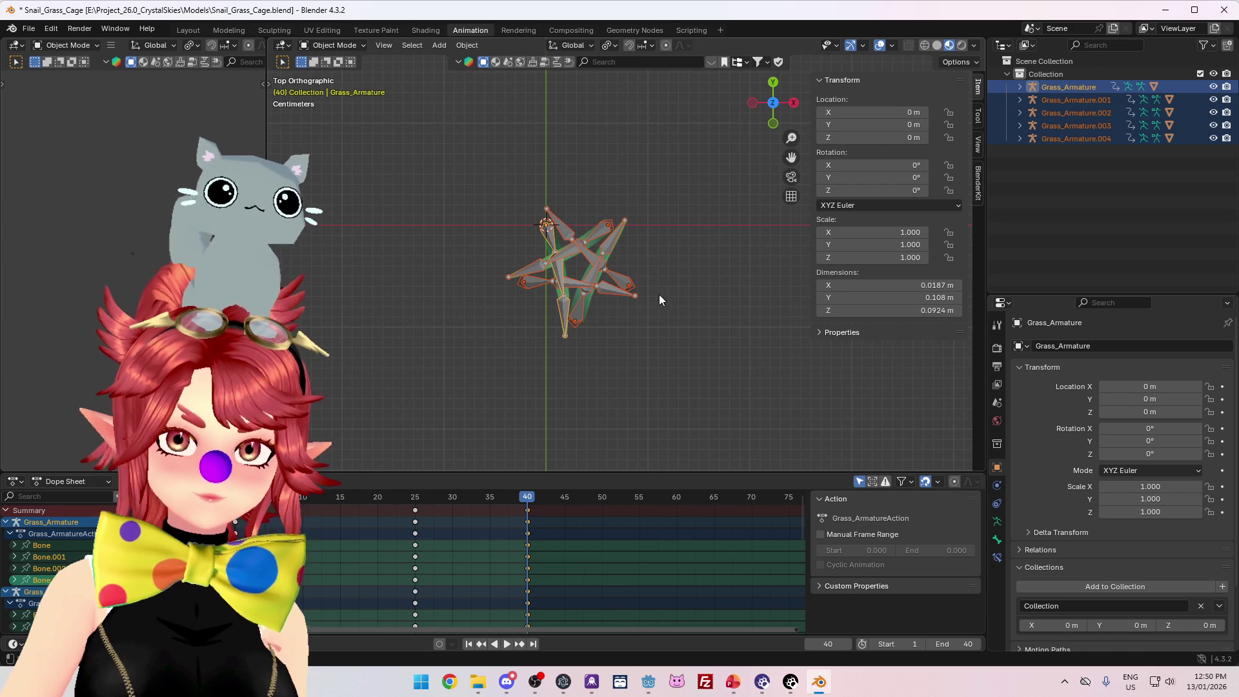
key(g)
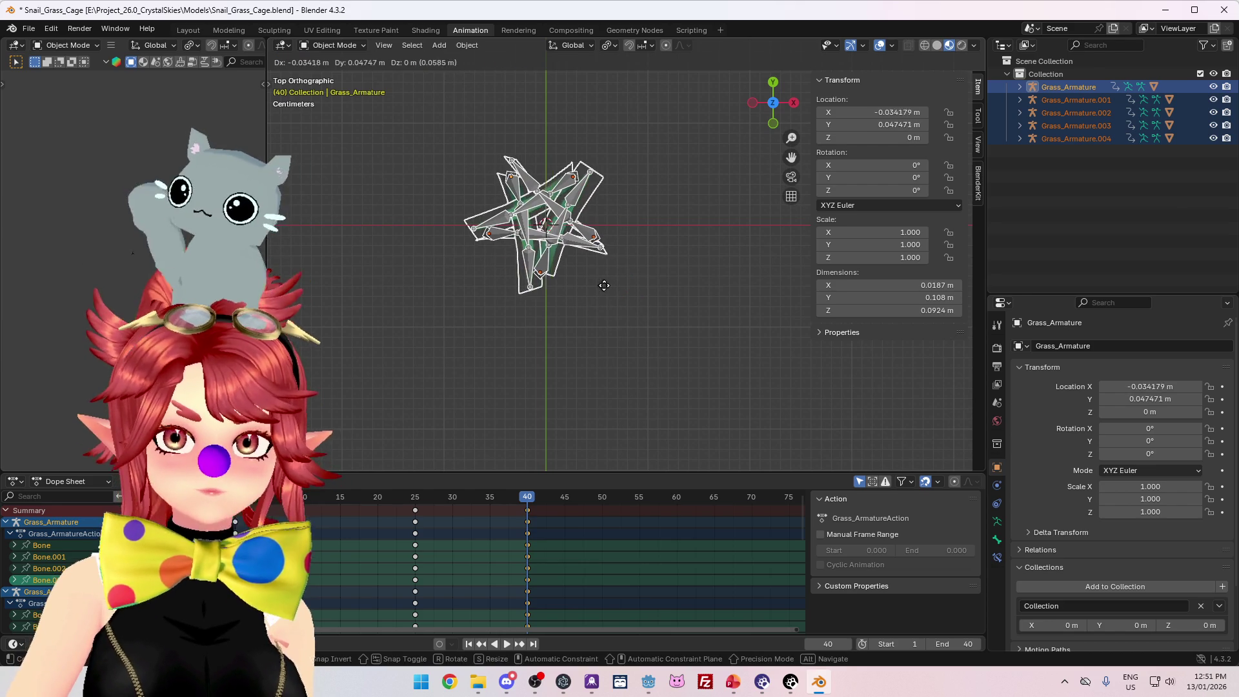
click(609, 290)
mouse_move(610, 290)
mouse_down()
mouse_move(610, 208)
mouse_move(726, 250)
mouse_up()
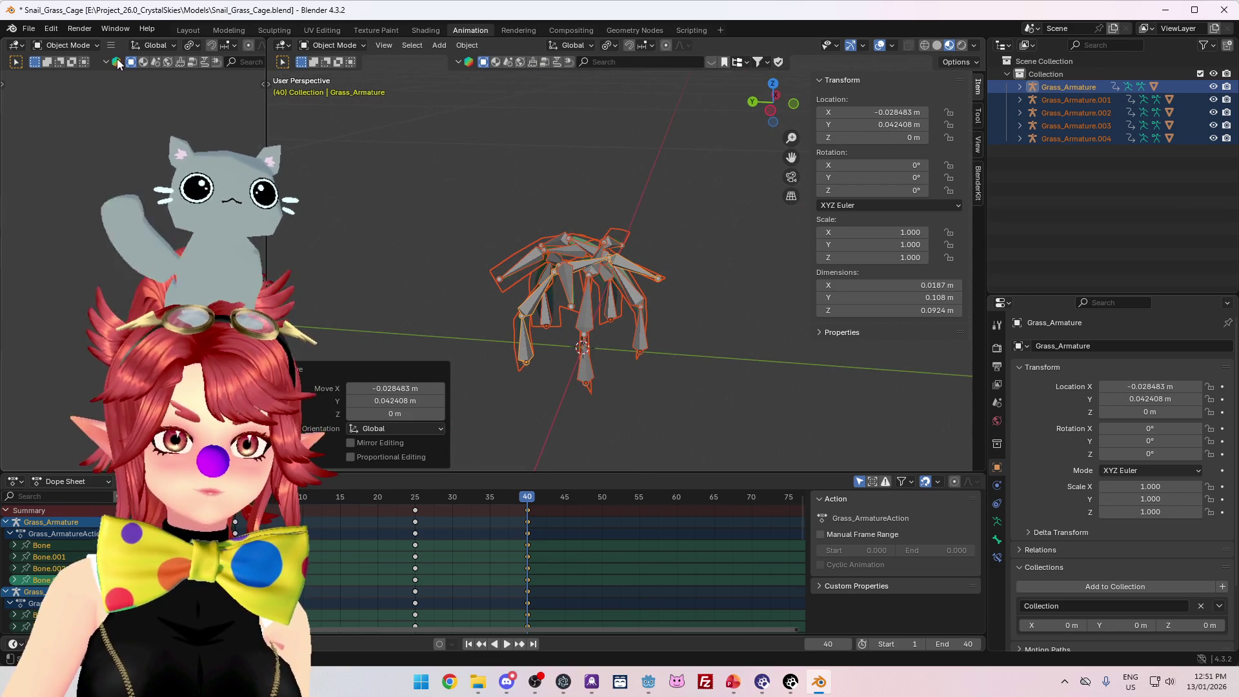
- Save Snail_Grass_Cage.blend
click(29, 29)
click(46, 112)
click(29, 29)
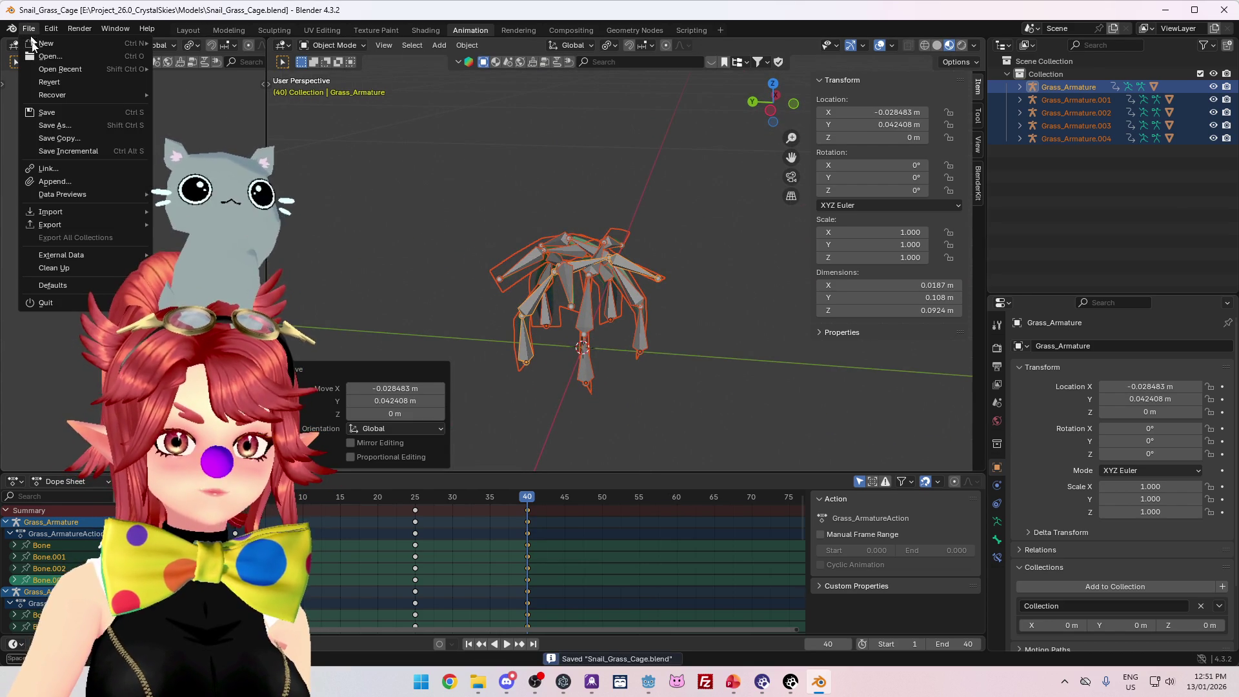
mouse_move(69, 231)
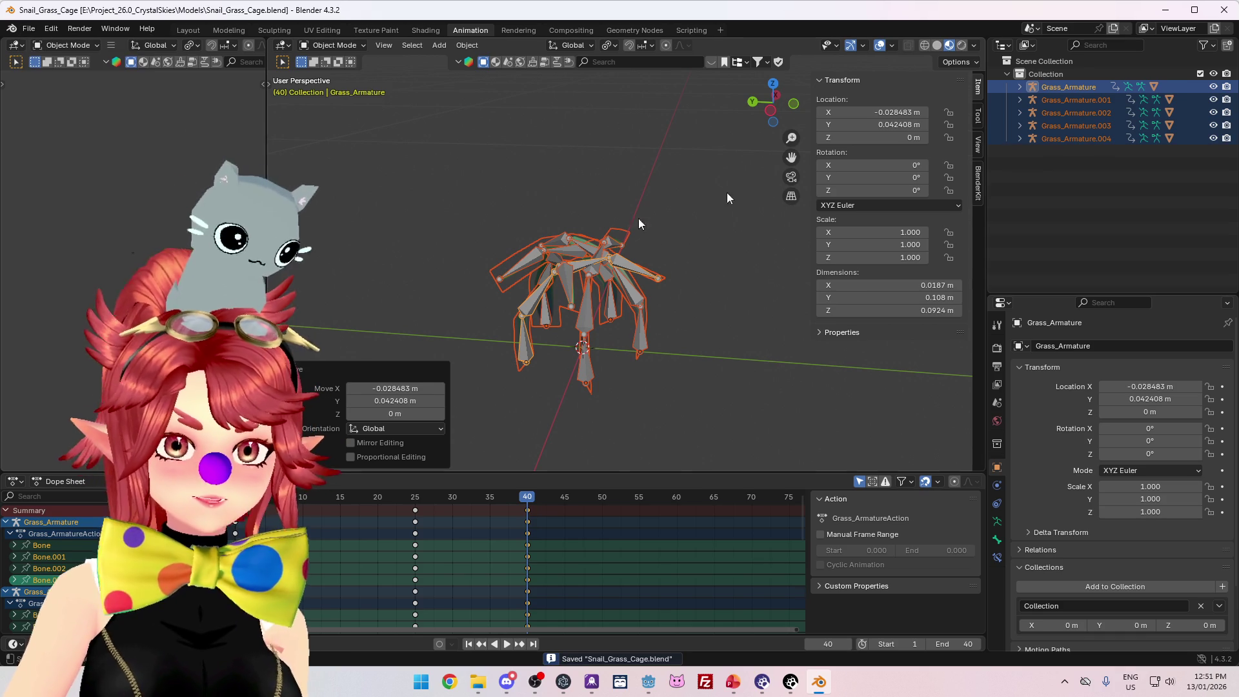
click(455, 279)
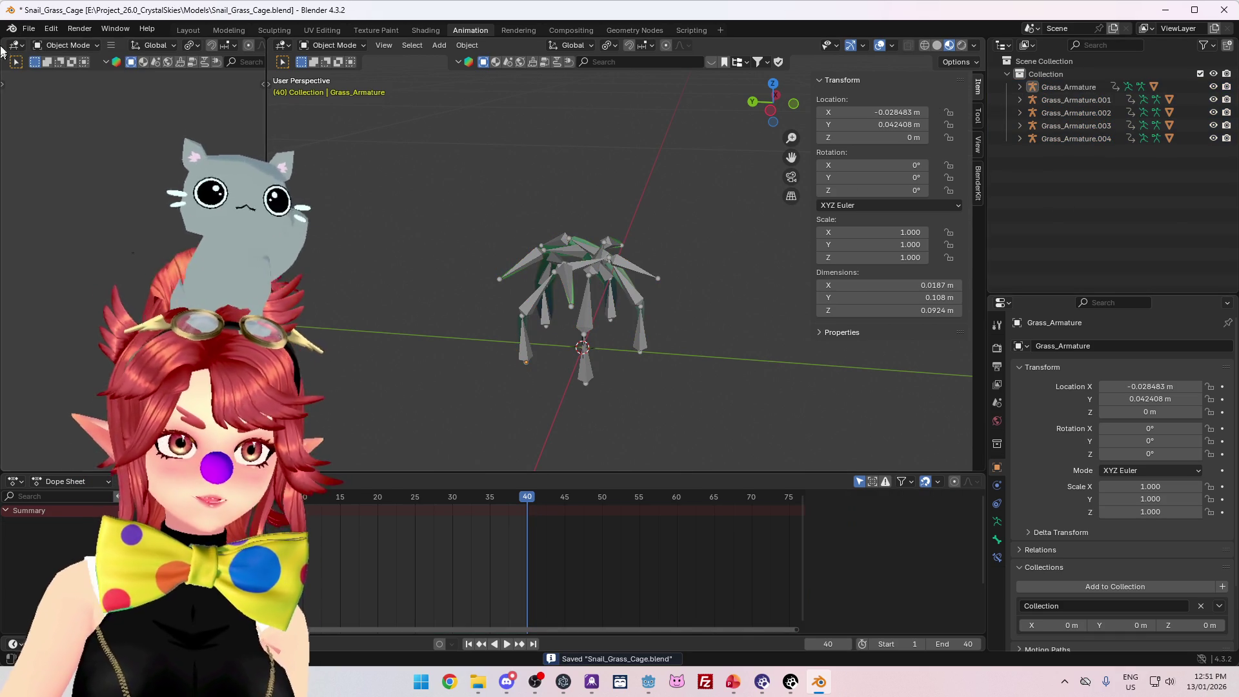
click(28, 29)
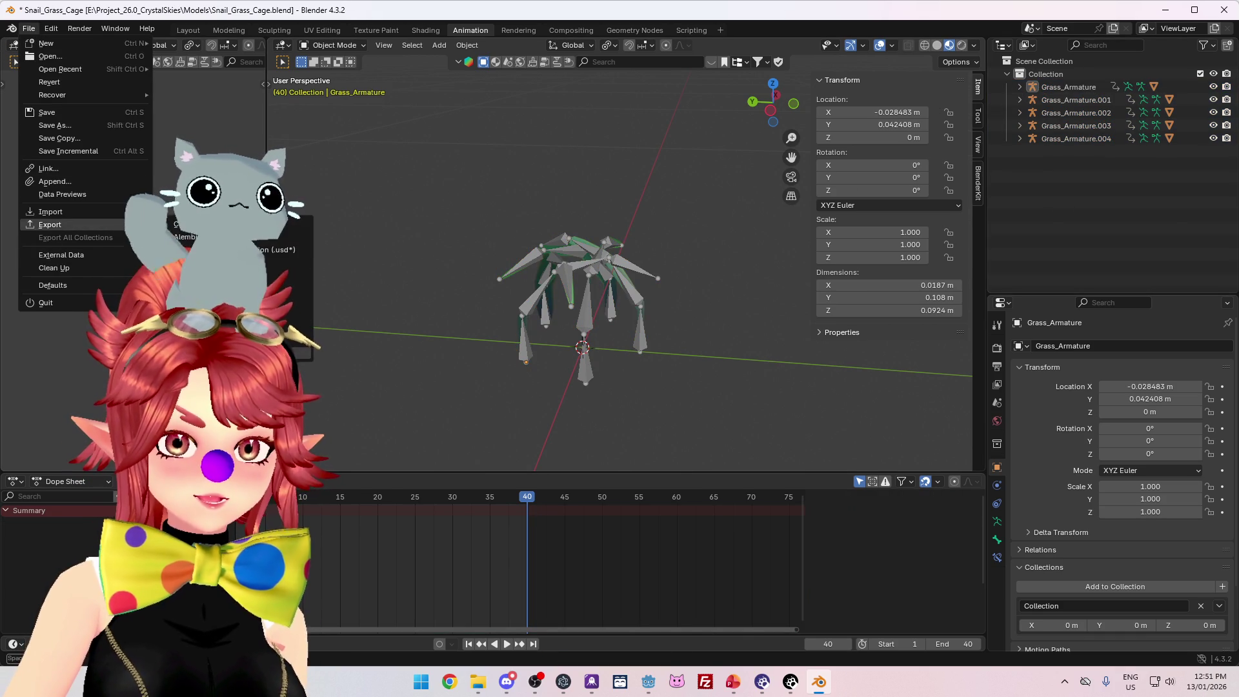
- Export glTF 2.0 over Snail_Grass_Cage.glb with selected objects only and images set to None
click(226, 340)
click(470, 243)
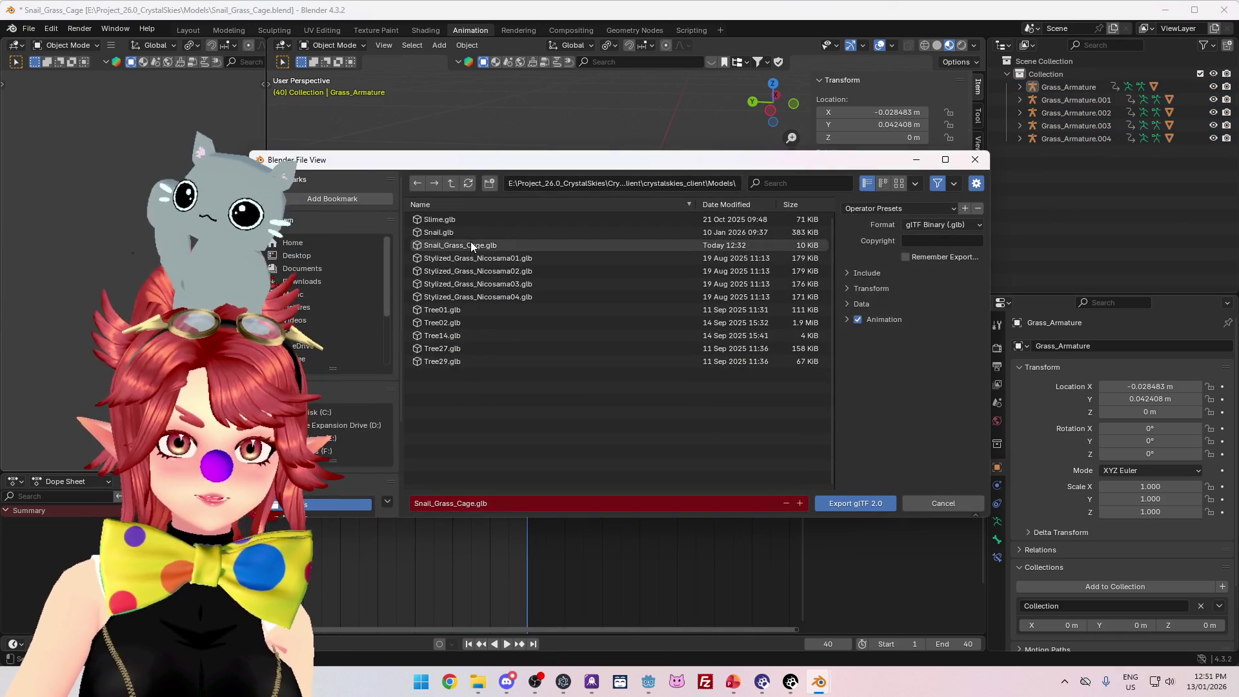
click(865, 272)
click(909, 292)
click(862, 273)
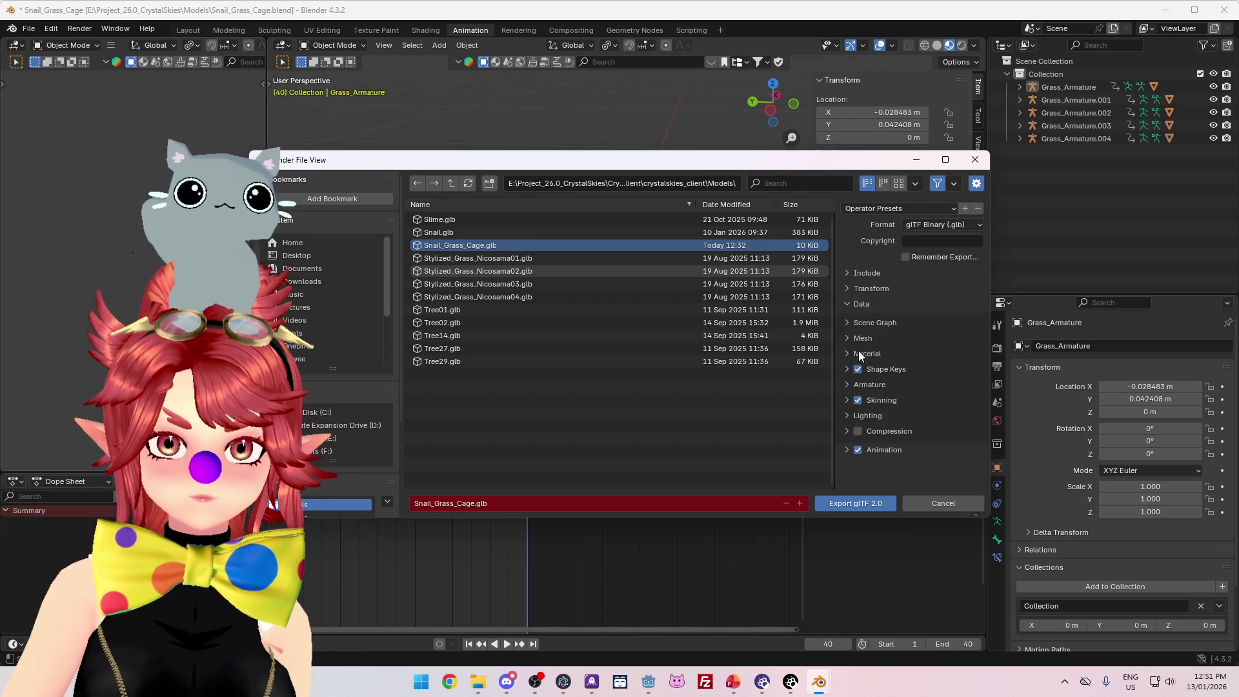
click(860, 355)
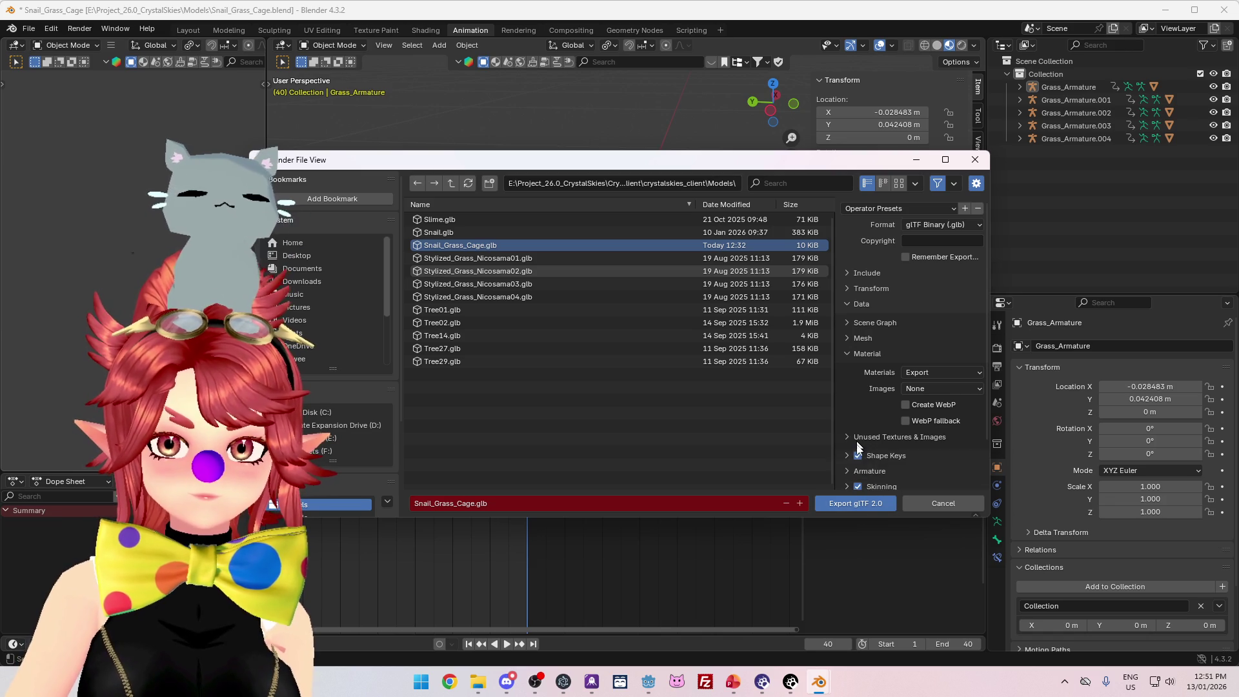
click(857, 502)
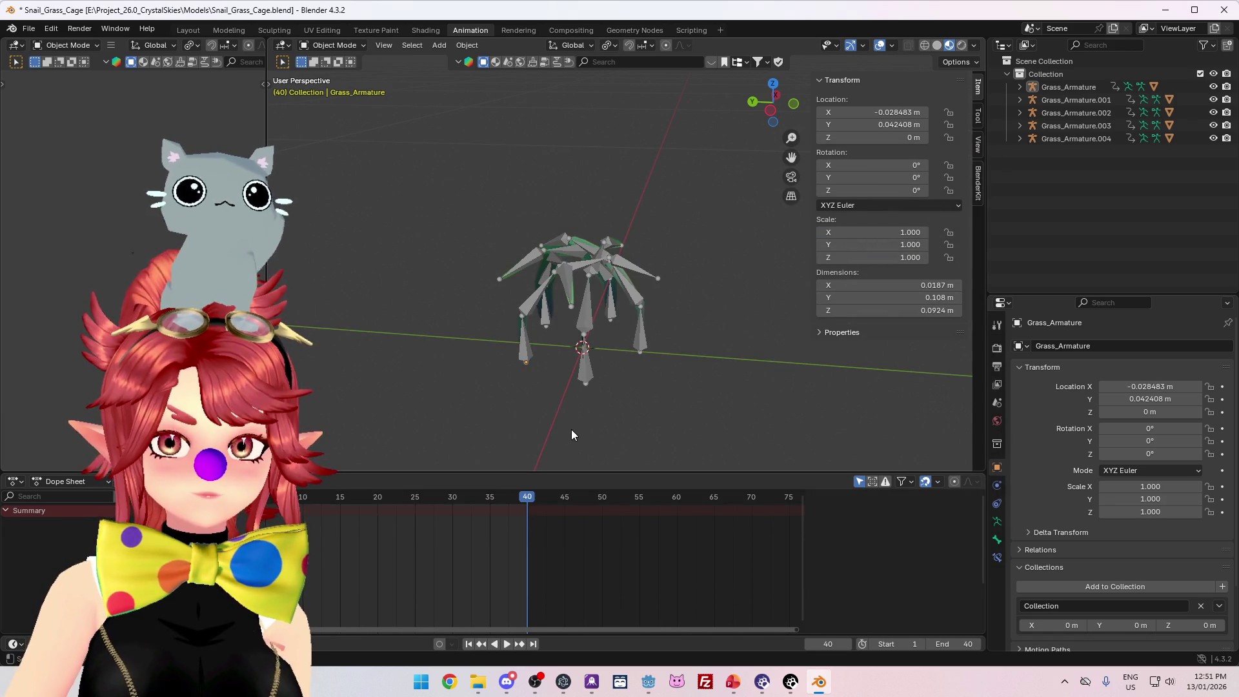
key(alt+Tab)
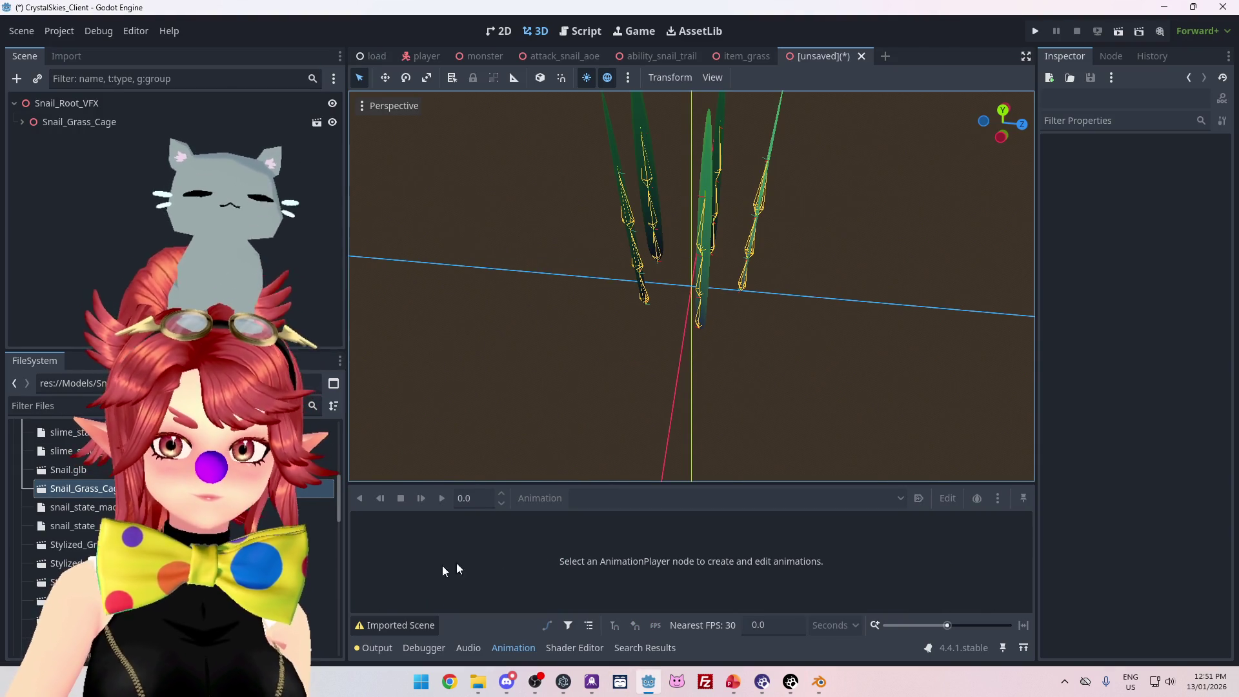
- Inspect Snail_Grass_Cage.glb's import settings: node tree, animation clip preview and the armature's bones
double_click(77, 488)
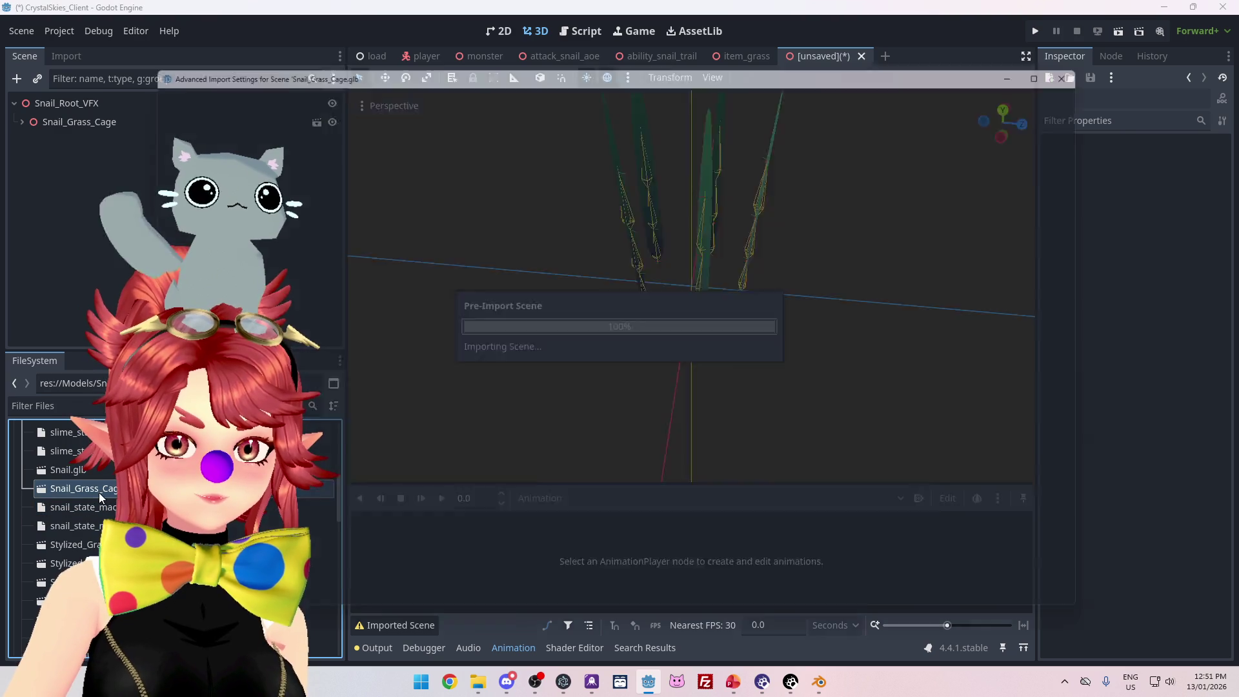
click(149, 108)
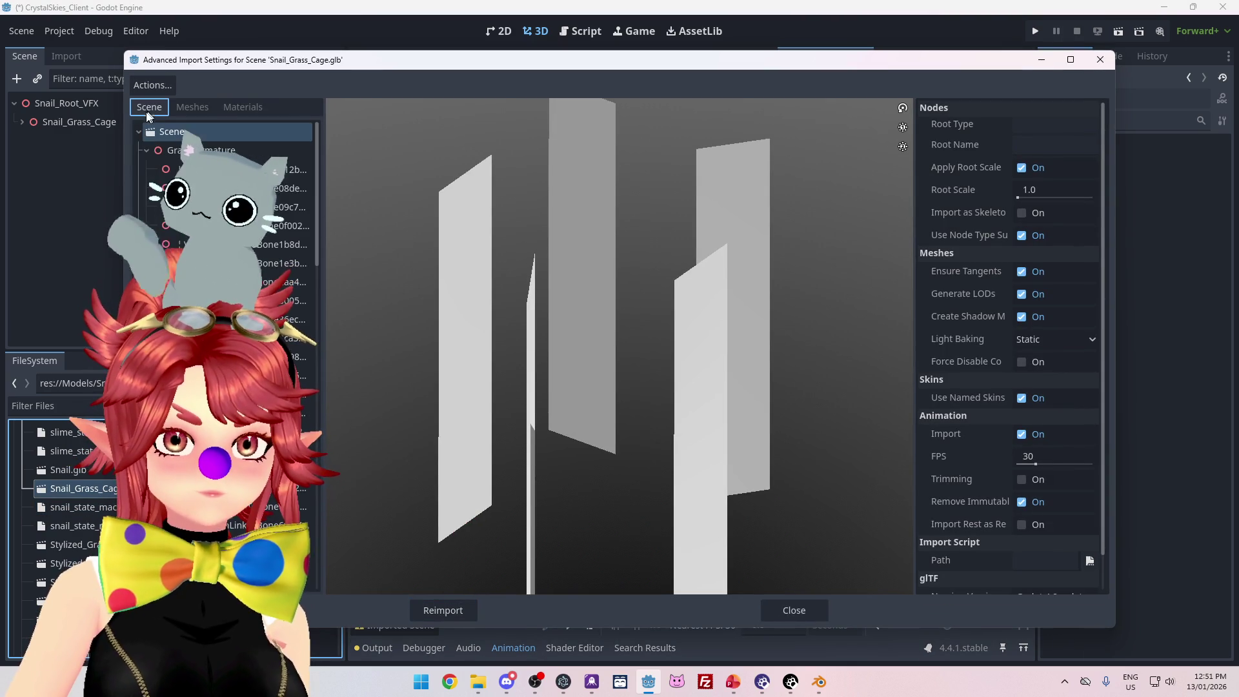
click(147, 150)
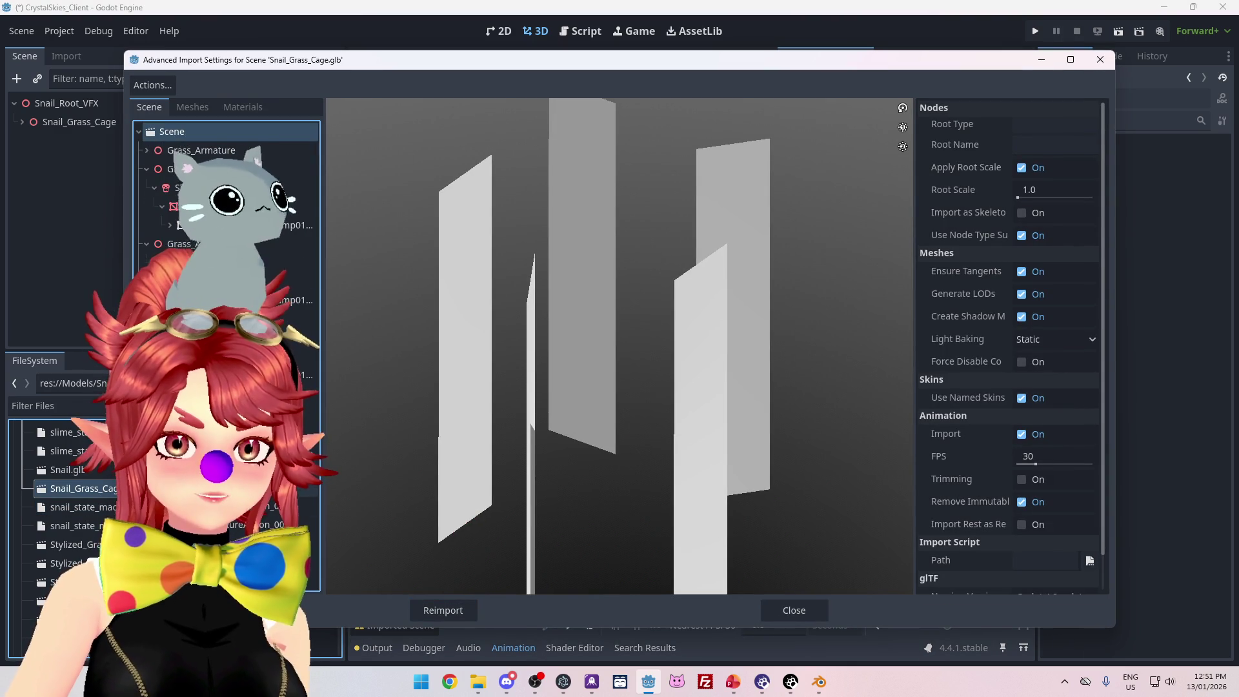
click(284, 226)
key(Down)
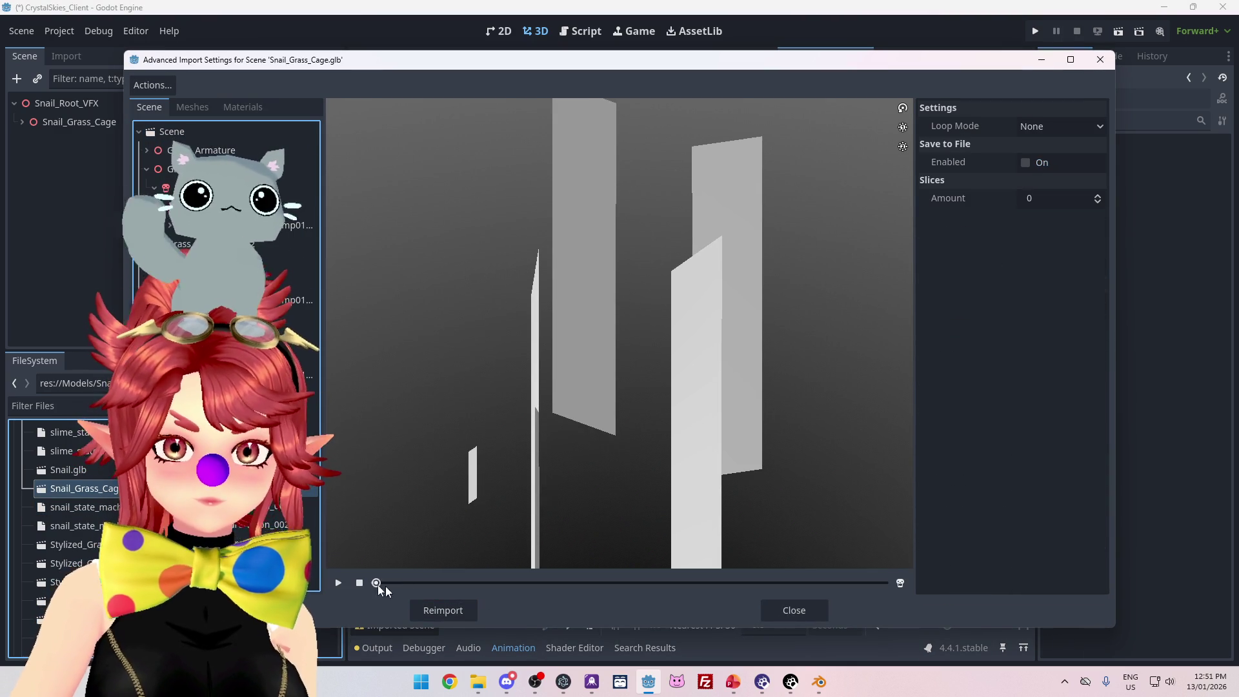
mouse_move(379, 584)
mouse_down()
mouse_move(775, 583)
mouse_move(347, 573)
mouse_up()
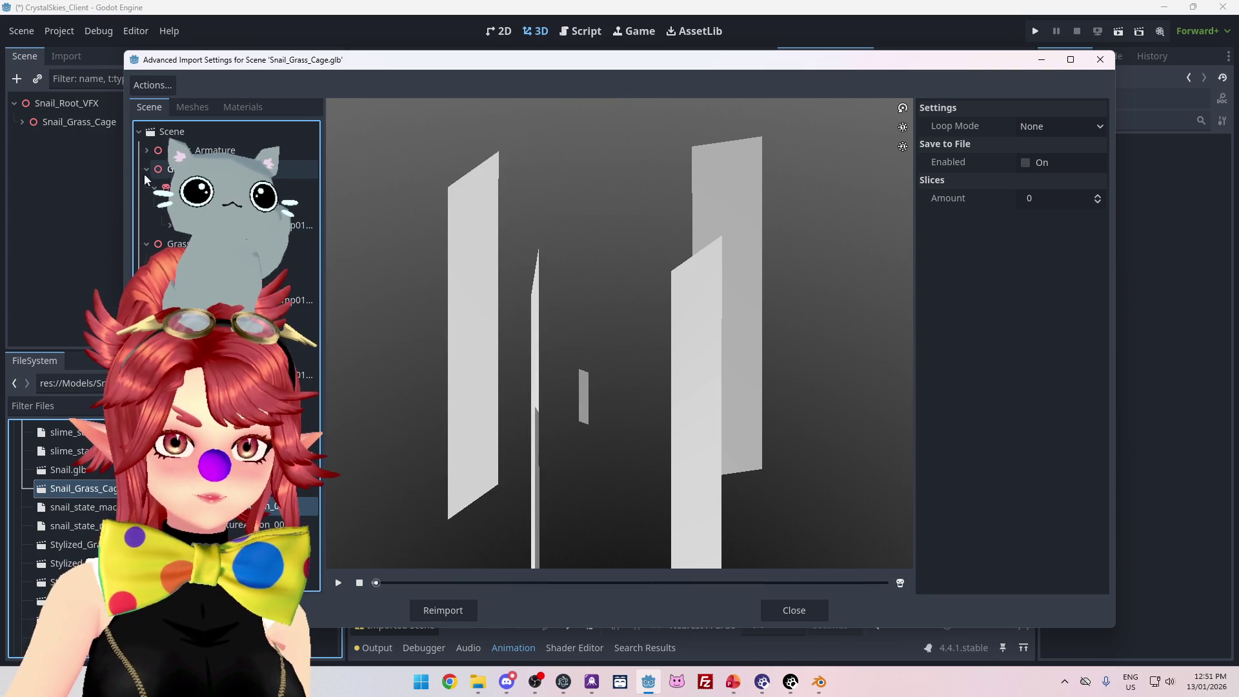
click(144, 150)
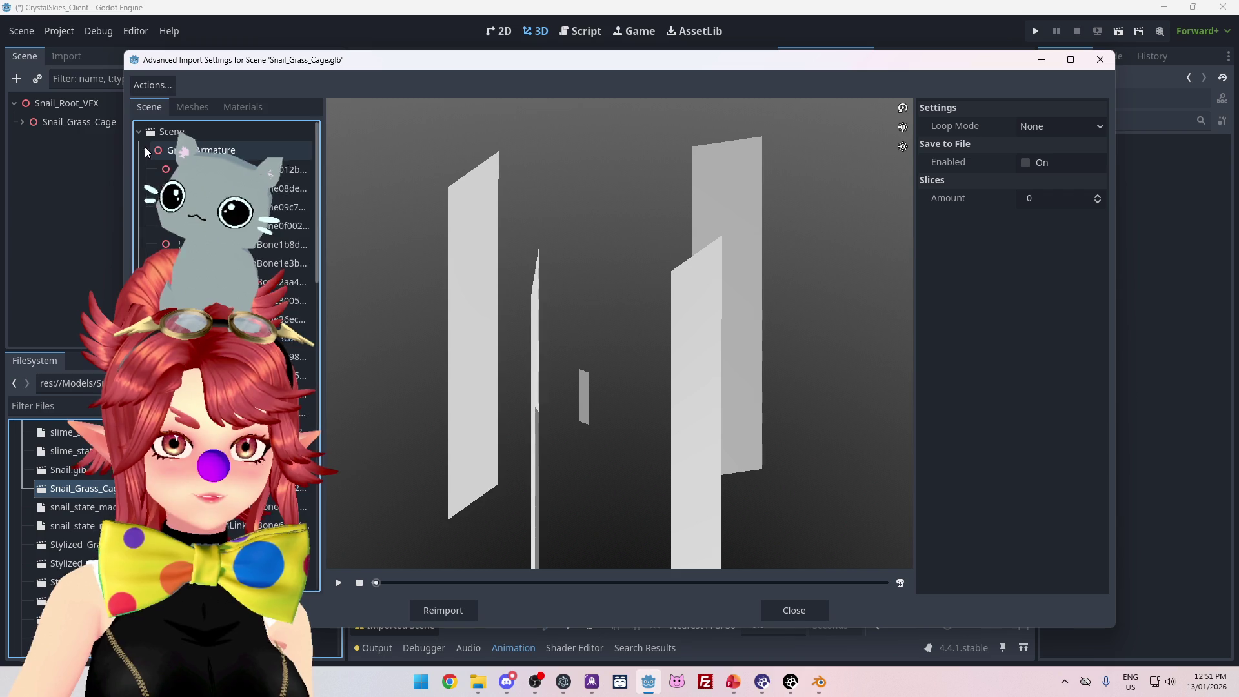
key(alt+Tab)
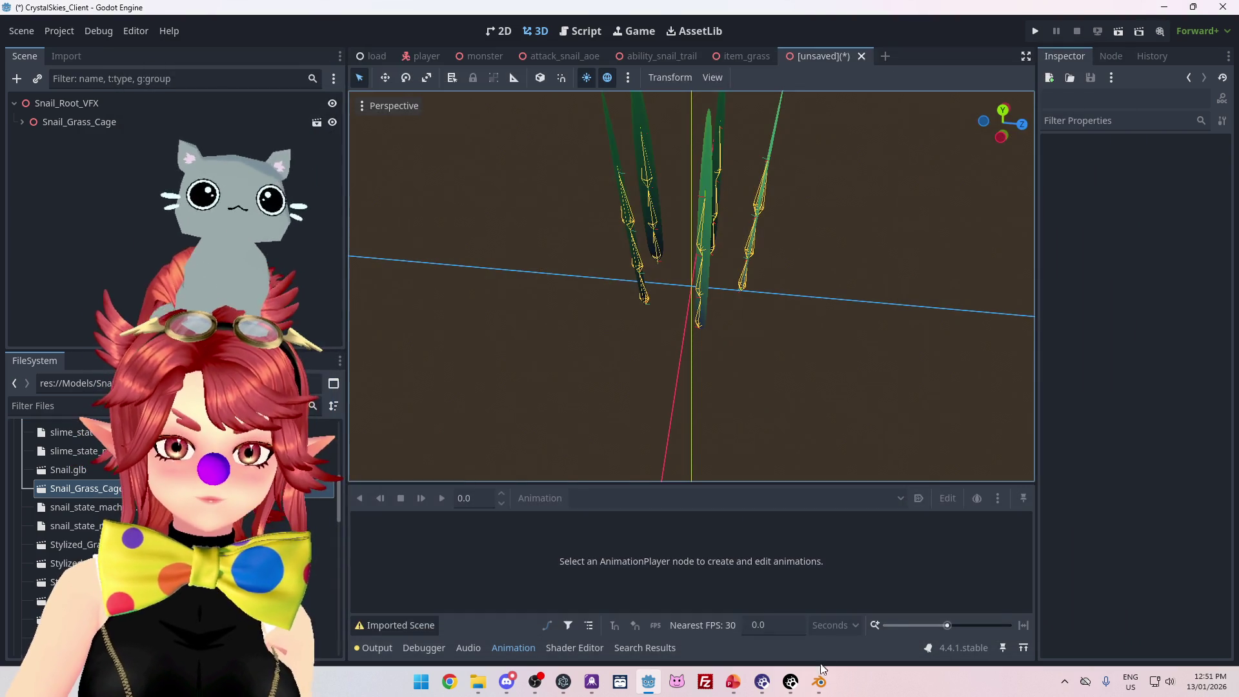
- Duplicate Grass_Armature.001, then move and rotate the copy beside the grass cluster
click(1072, 89)
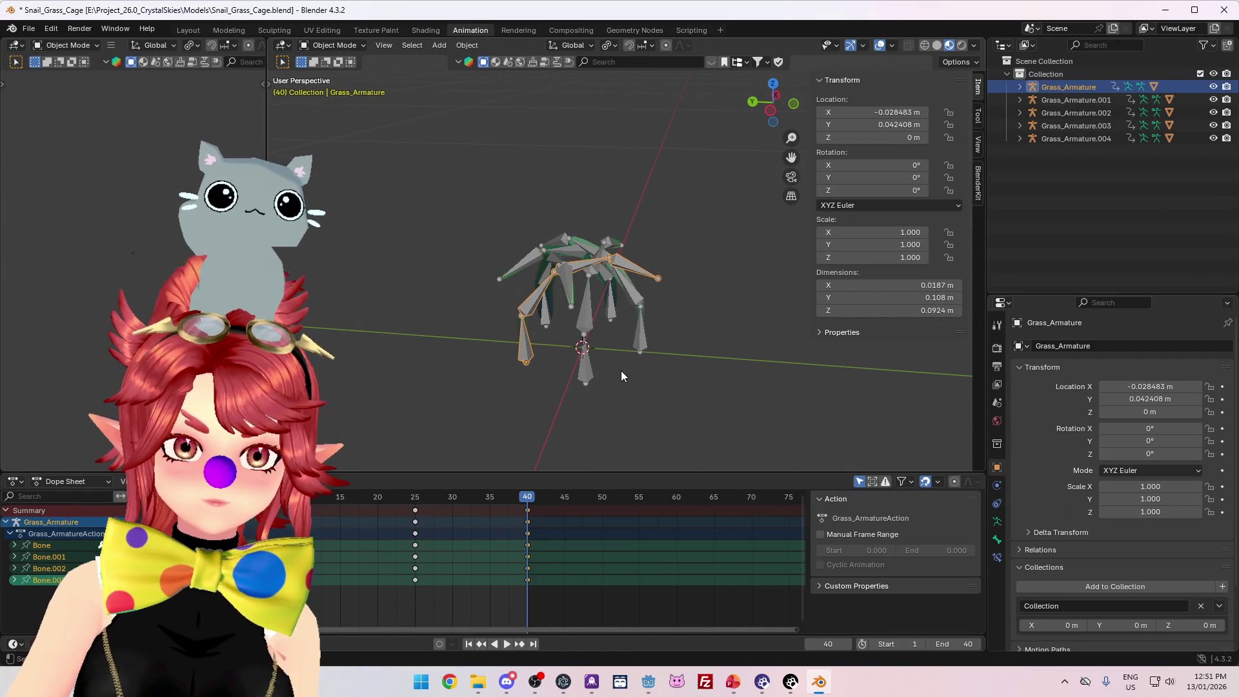
key(KP_7)
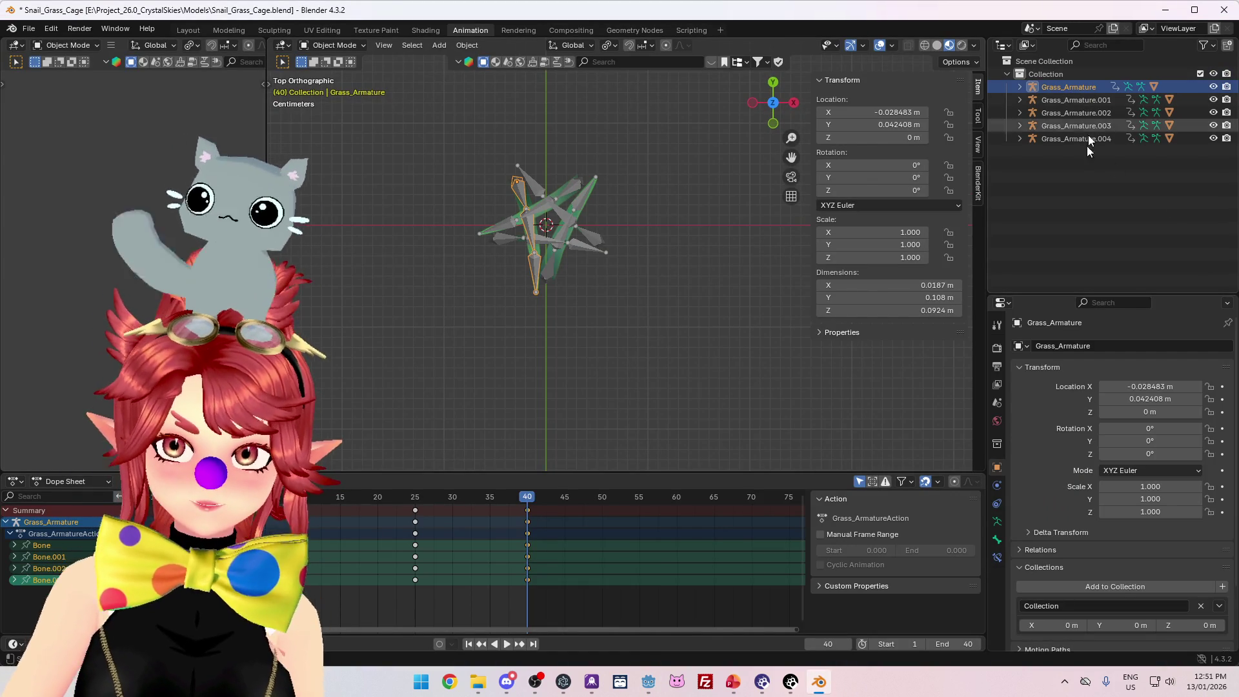
click(1074, 100)
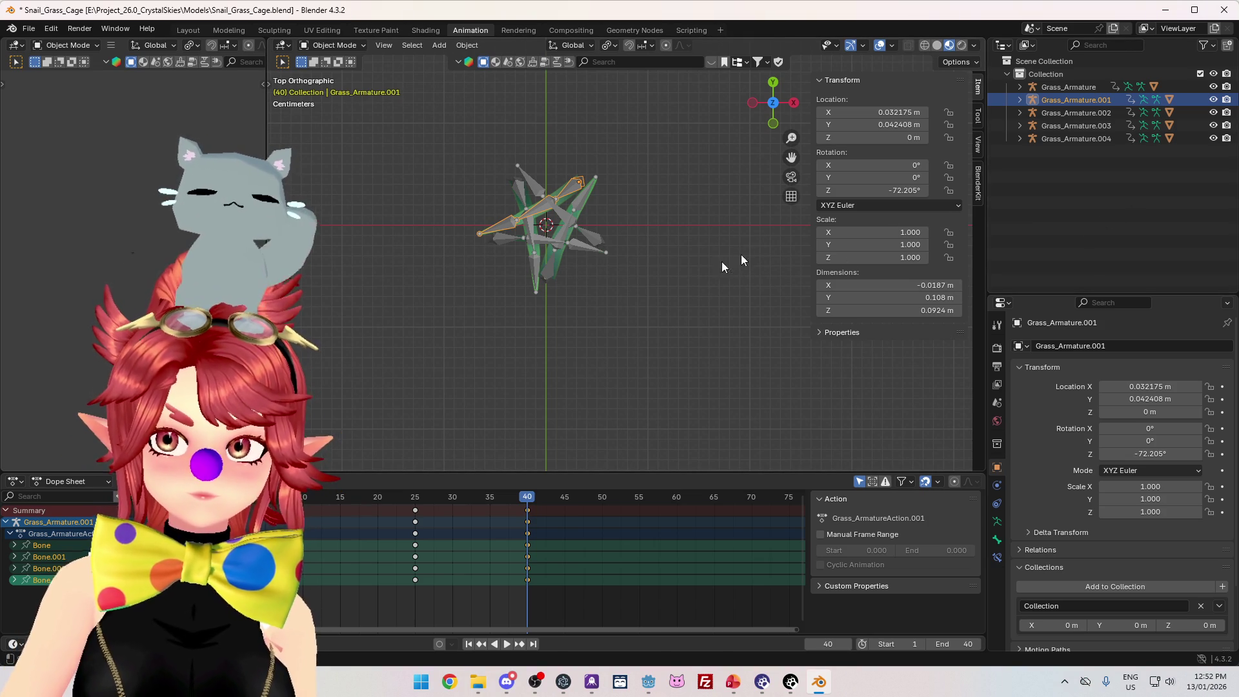
key(shift+d)
key(Escape)
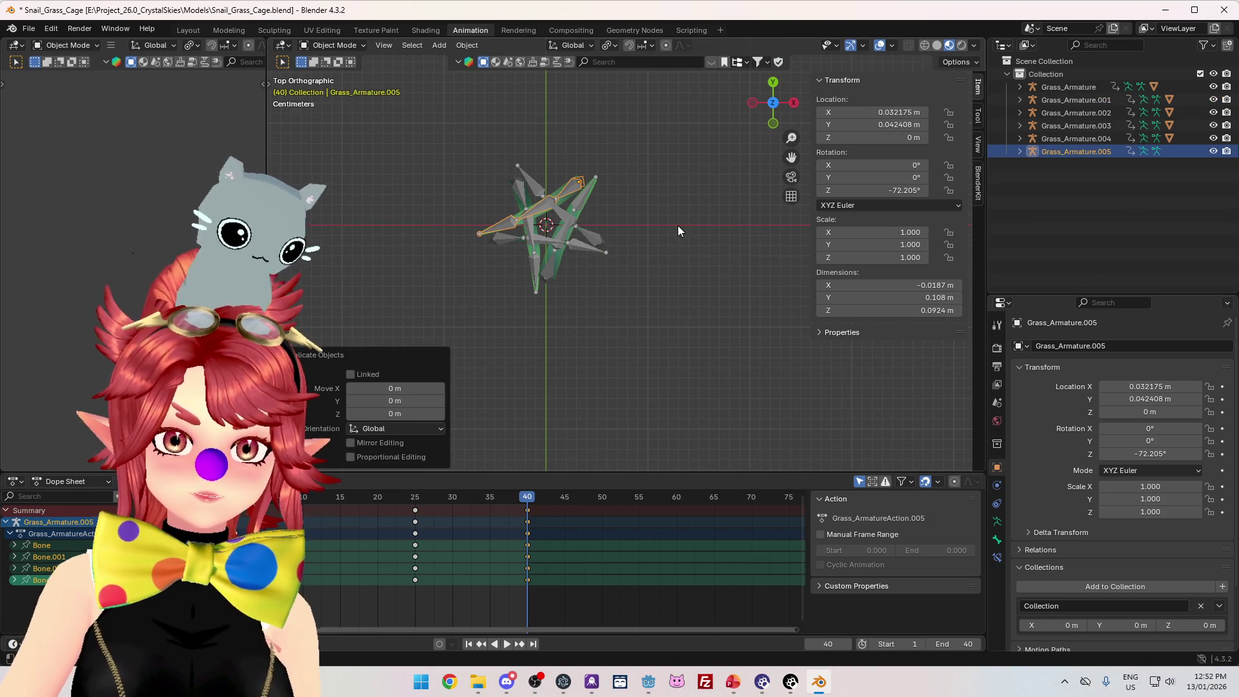
key(g)
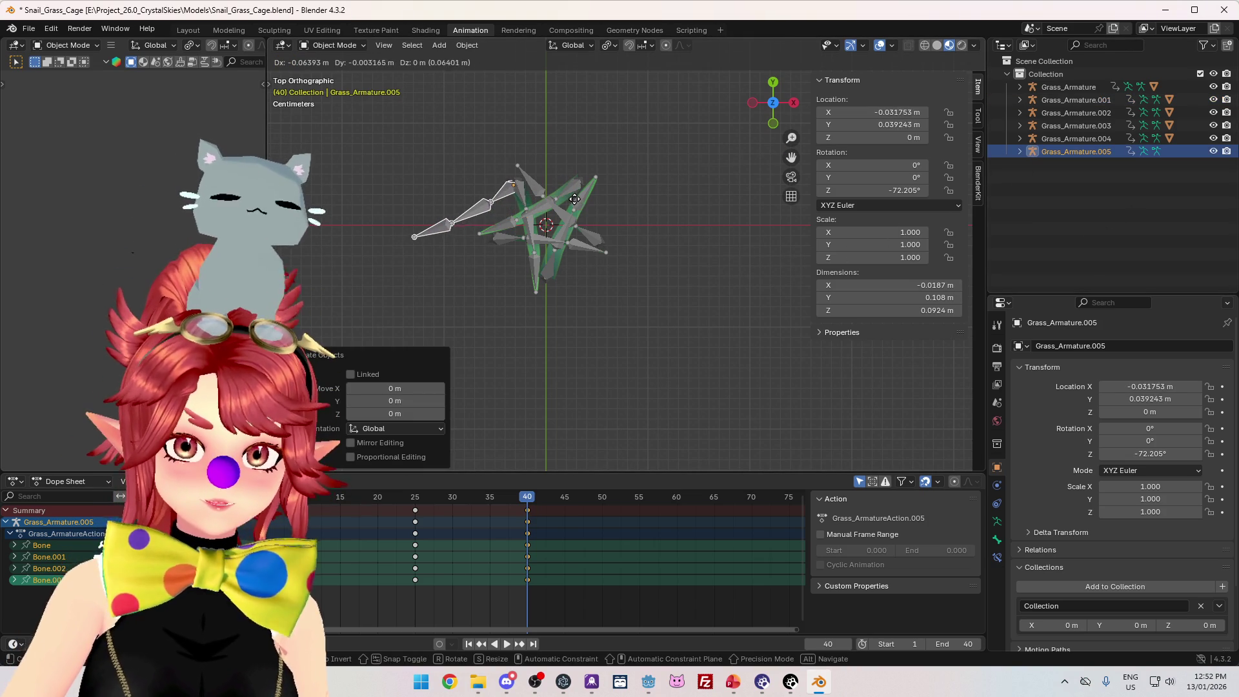
click(576, 200)
key(r)
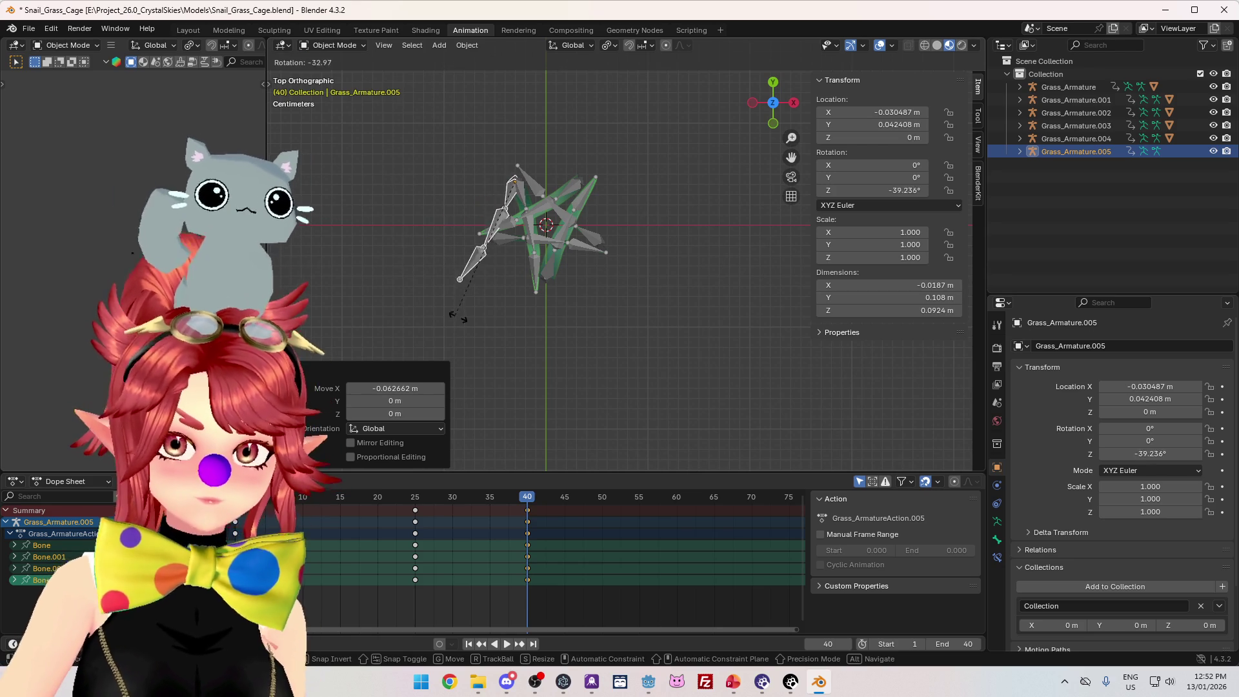
click(559, 323)
- Delete the stray Grass_Armature.005 copy and undo an extra duplicate of Grass_Armature
click(1080, 88)
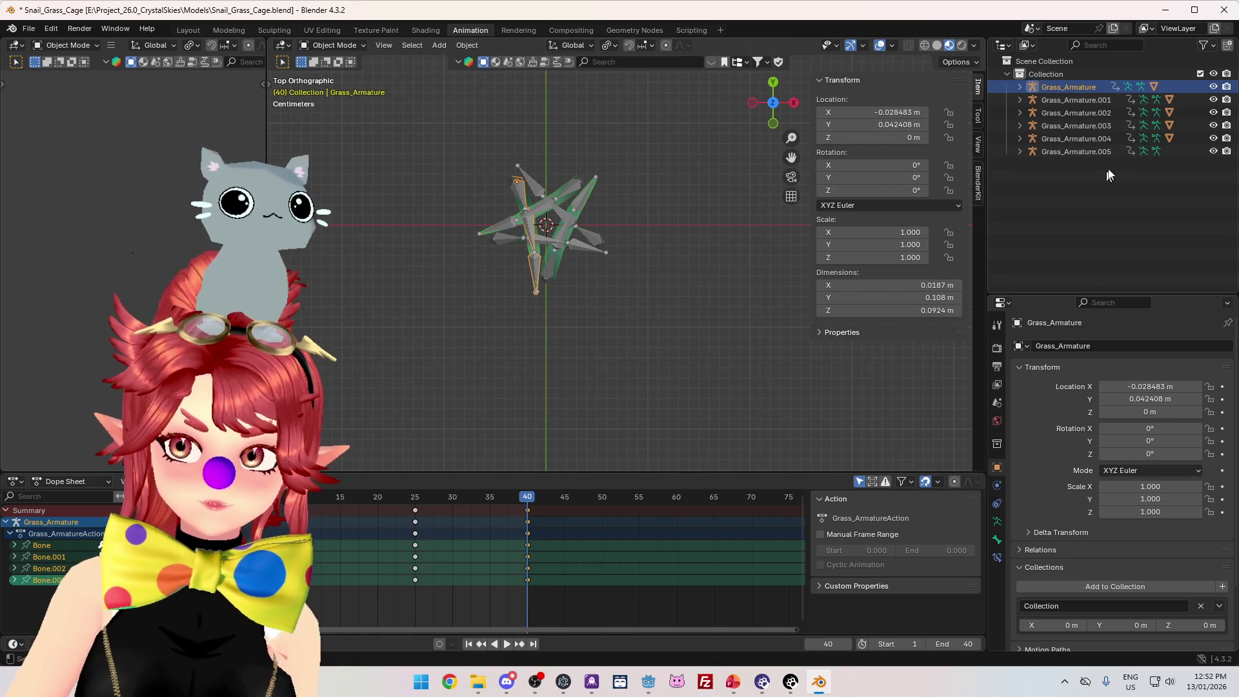
click(1071, 150)
key(Delete)
click(1020, 87)
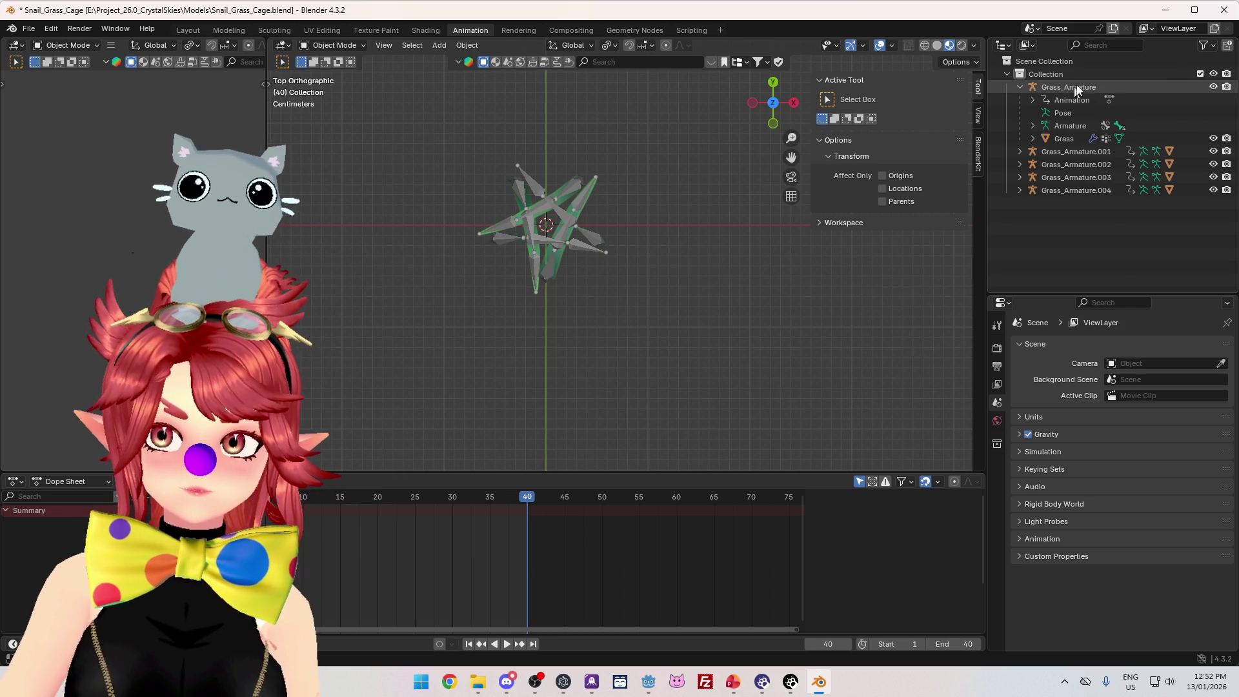
click(1069, 88)
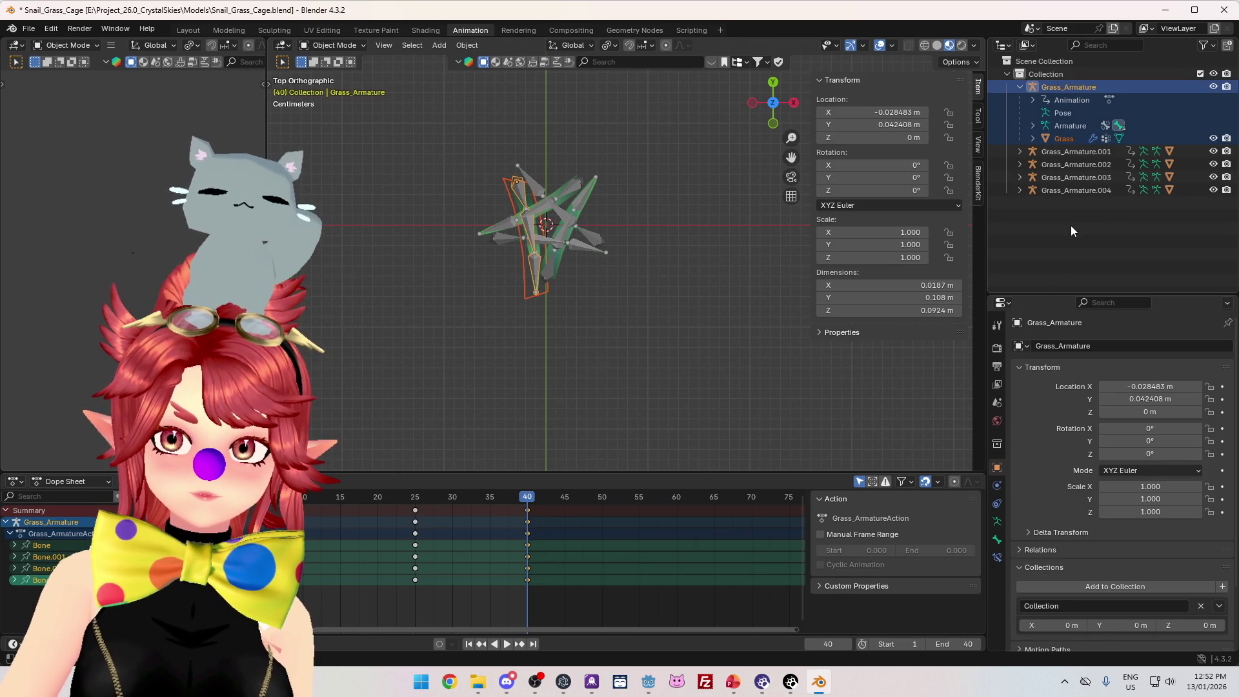
key(shift+d)
key(Escape)
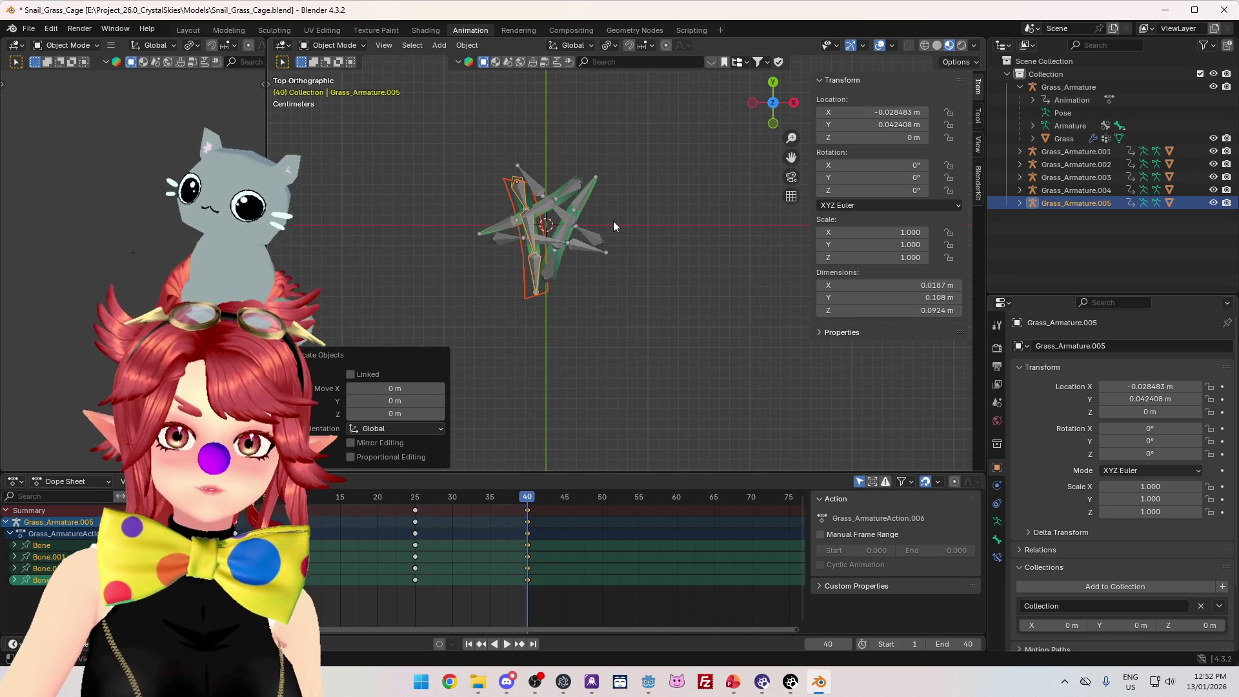
mouse_move(556, 251)
mouse_down()
mouse_move(614, 222)
mouse_move(609, 249)
mouse_up()
key(ctrl+z)
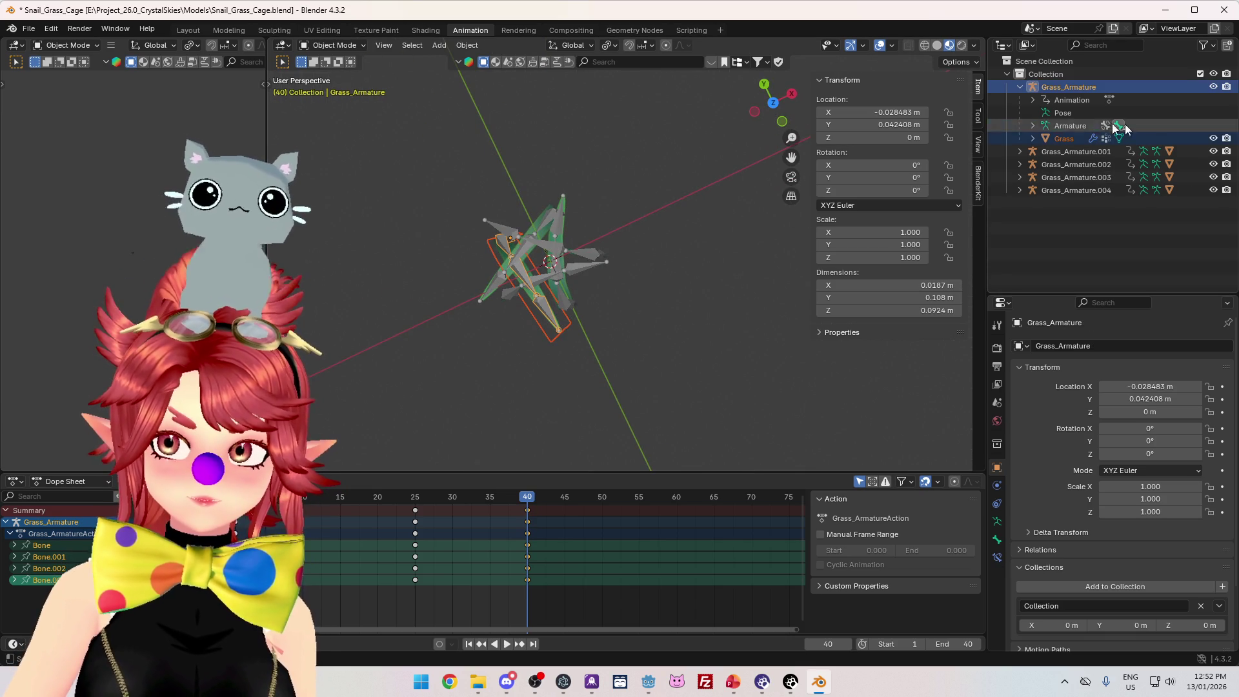
- Duplicate Grass_Armature.001 with Grass.001, rotate it onto the first blade's spot, and delete Grass_Armature
click(1019, 151)
click(1067, 201)
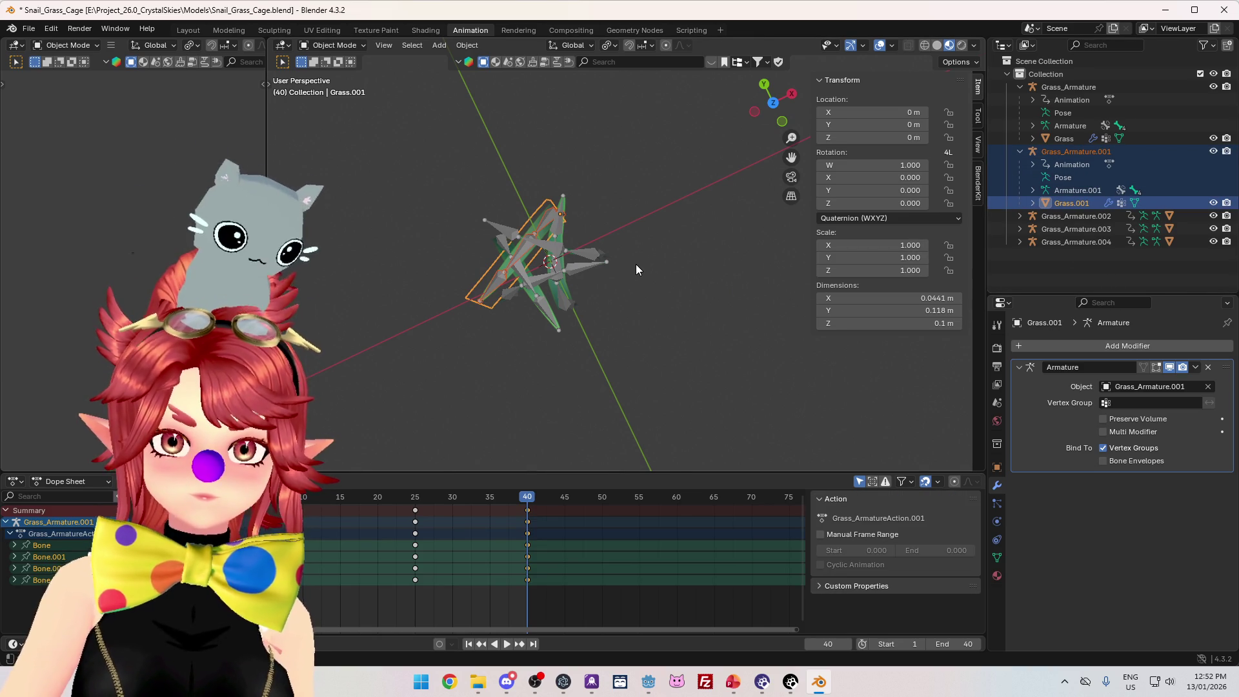
key(shift+d)
right_click(675, 246)
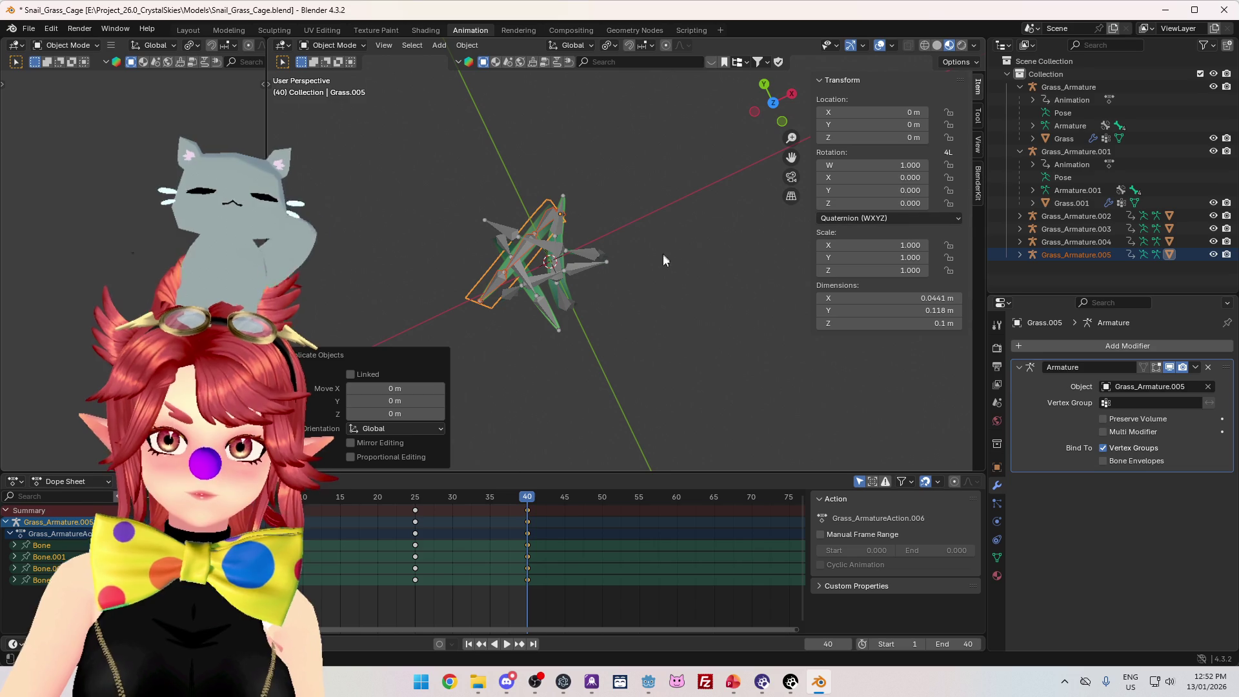
key(KP_7)
key(g)
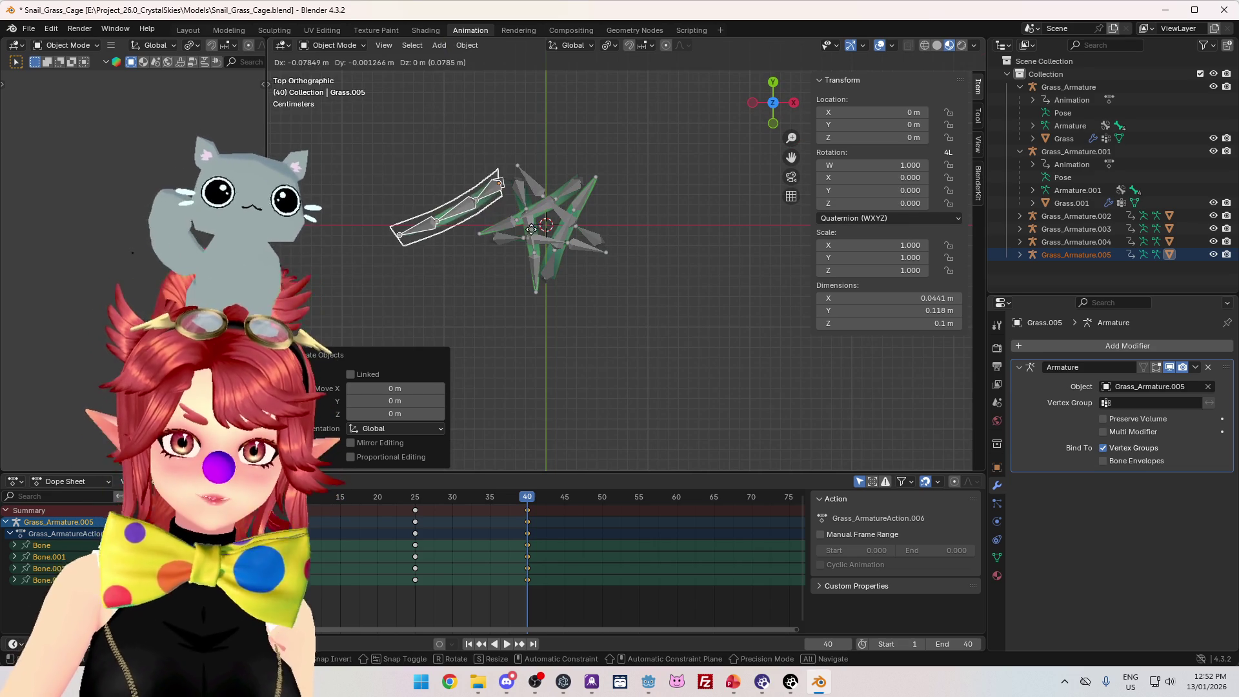
click(408, 282)
key(r)
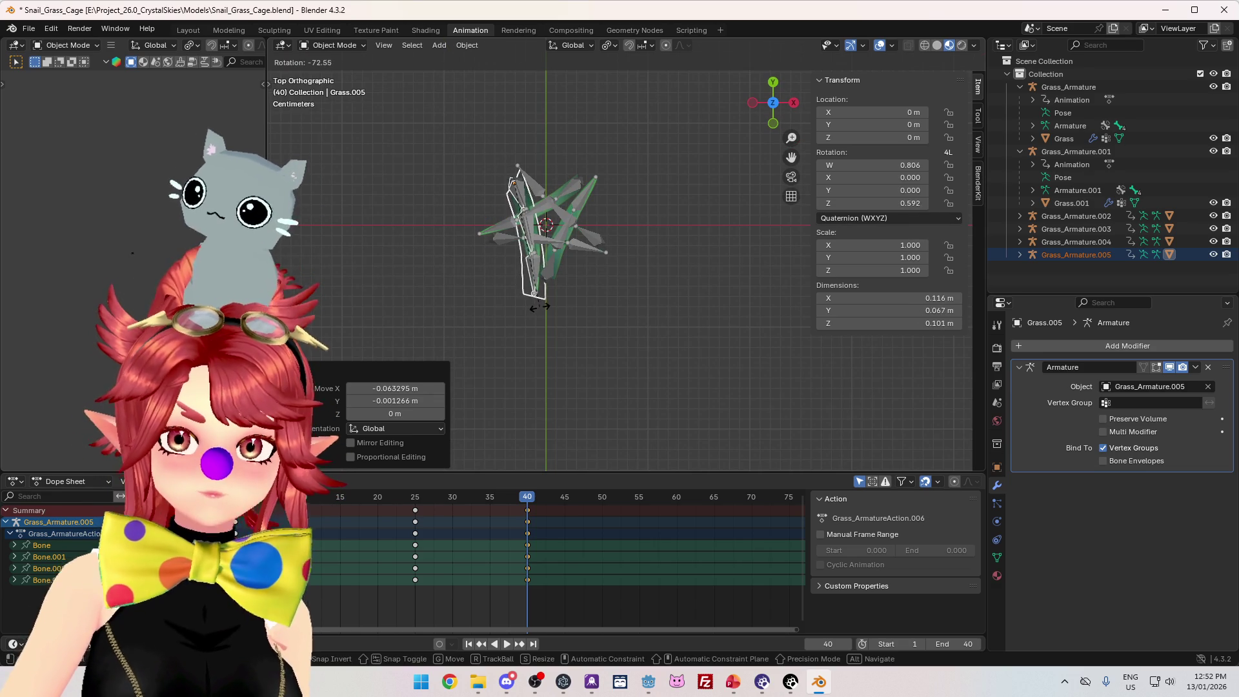
click(541, 306)
click(1123, 111)
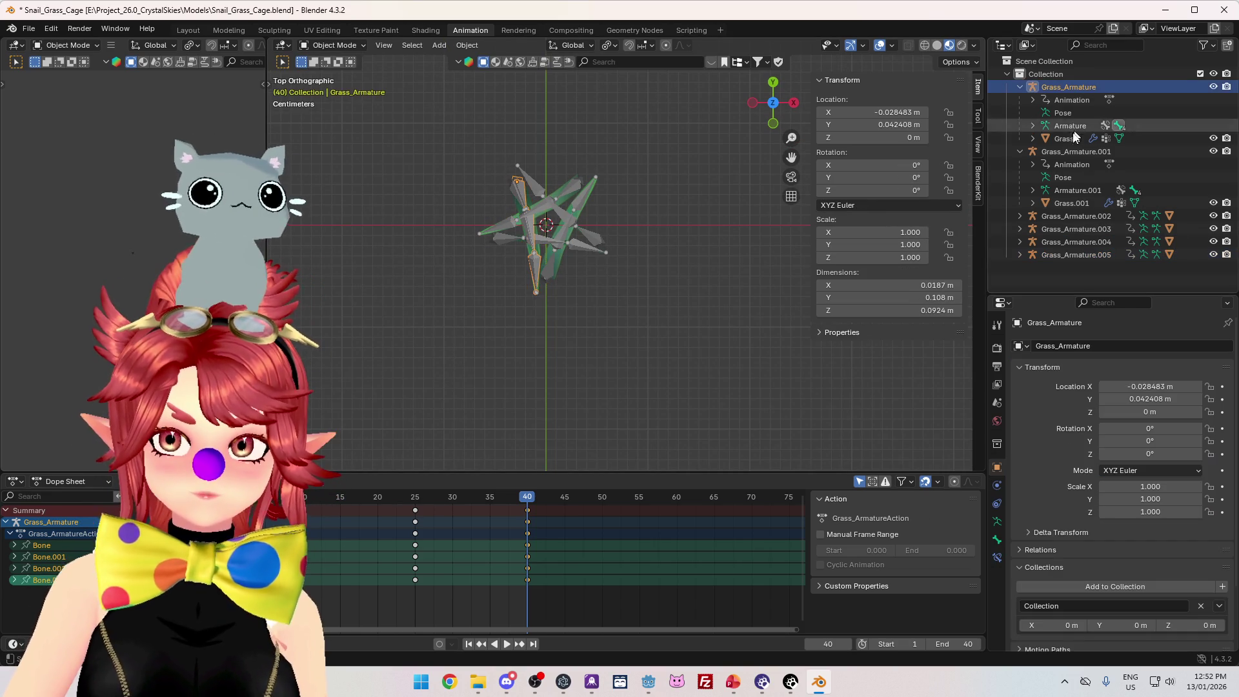
key(Delete)
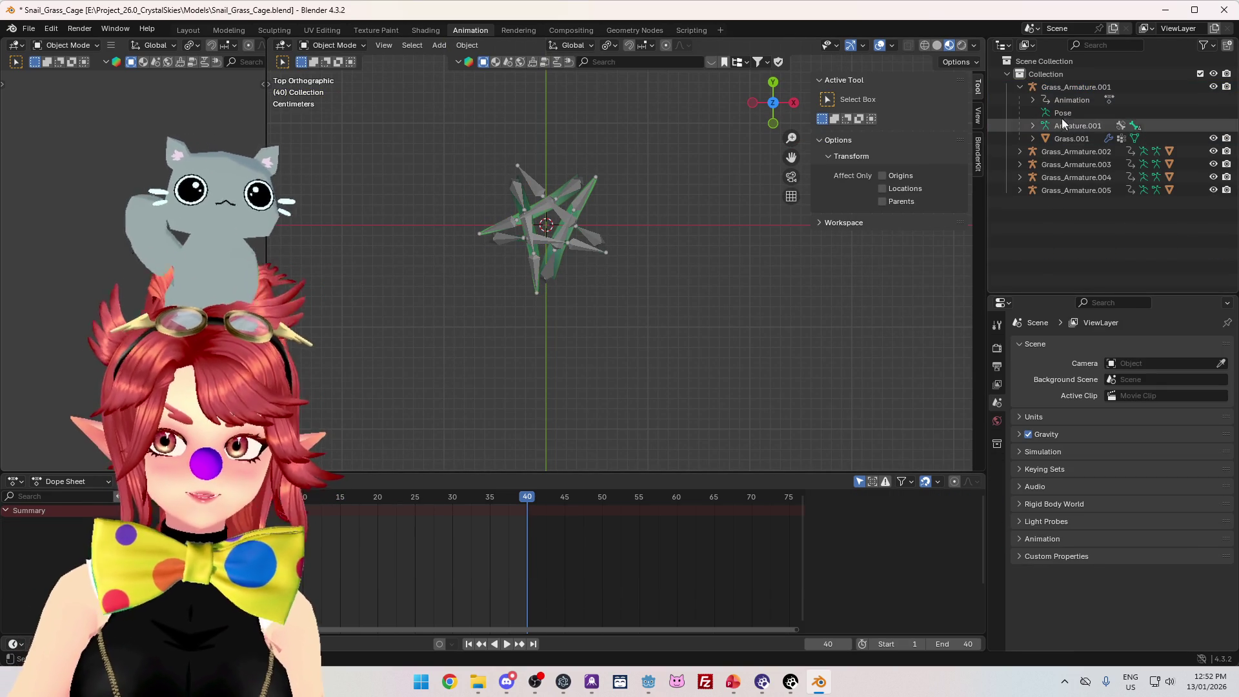
click(1022, 87)
- Export the updated cage as glTF 2.0 over Snail_Grass_Cage.glb, then return to Godot
click(29, 29)
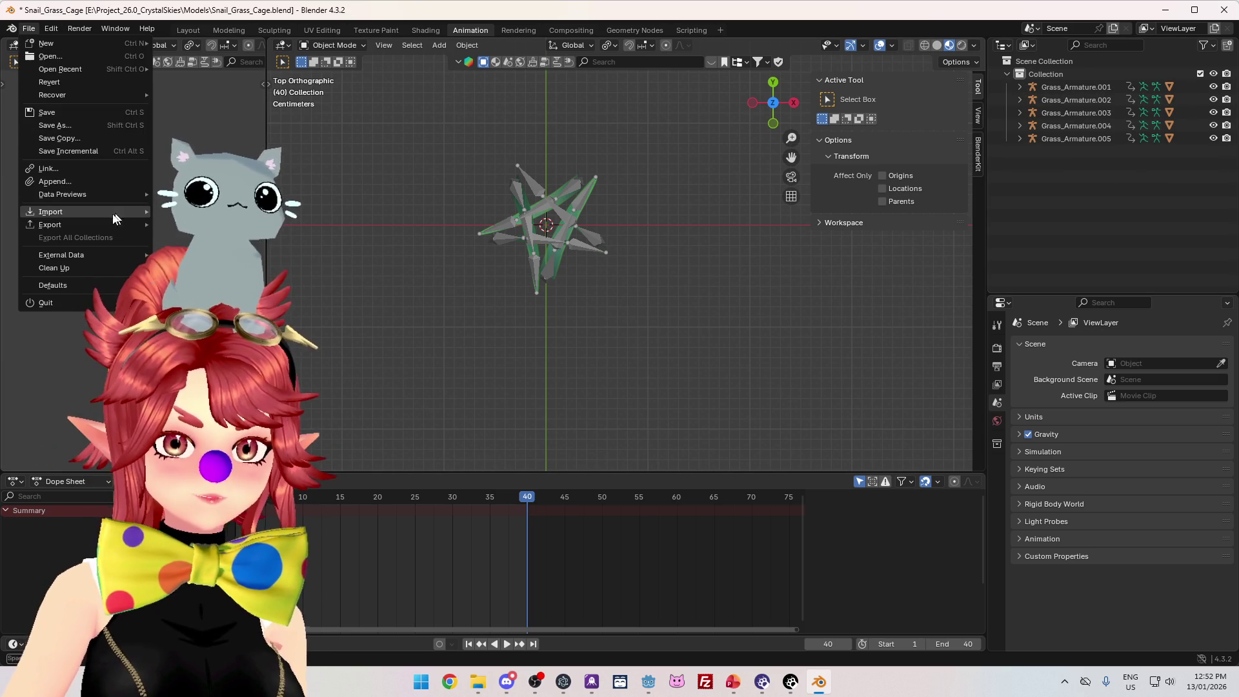
mouse_move(64, 225)
click(207, 340)
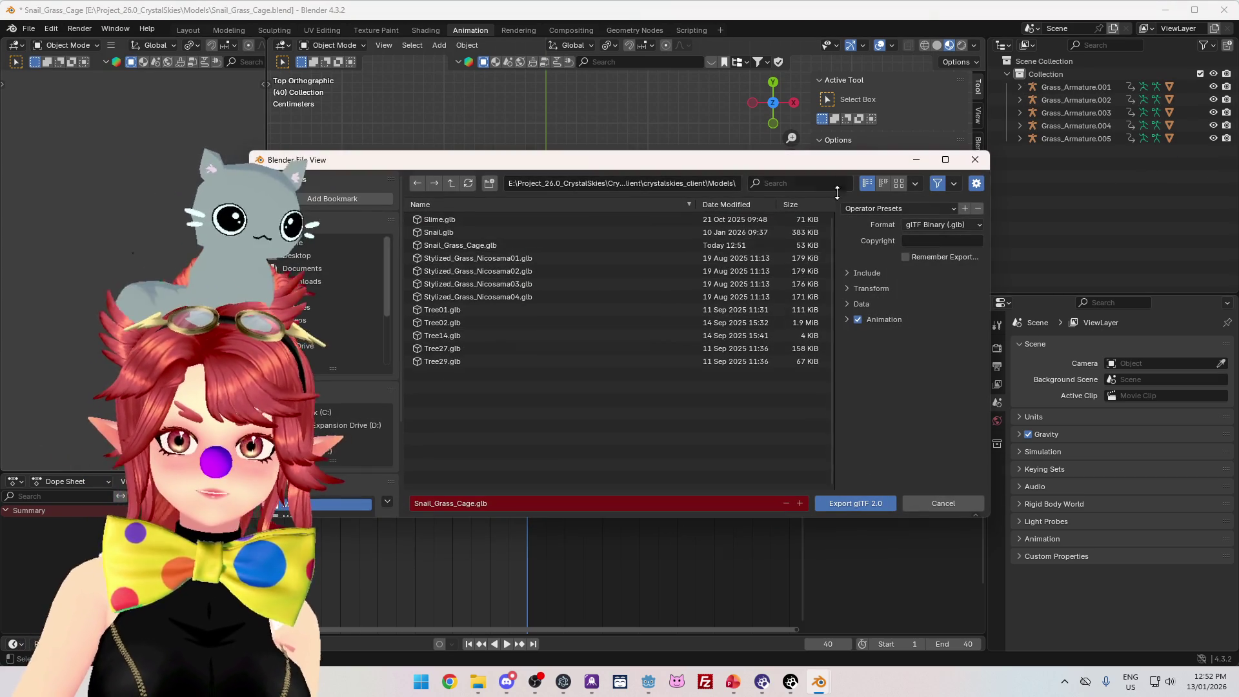
click(870, 271)
click(870, 271)
click(448, 245)
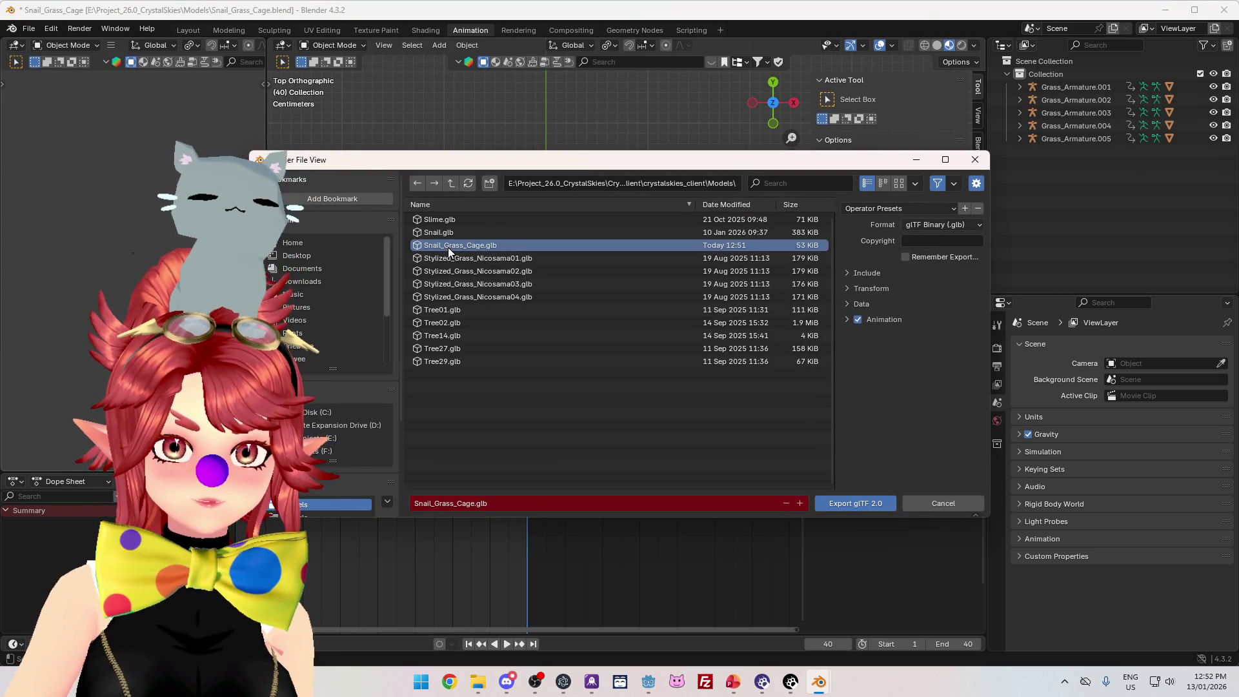
click(855, 504)
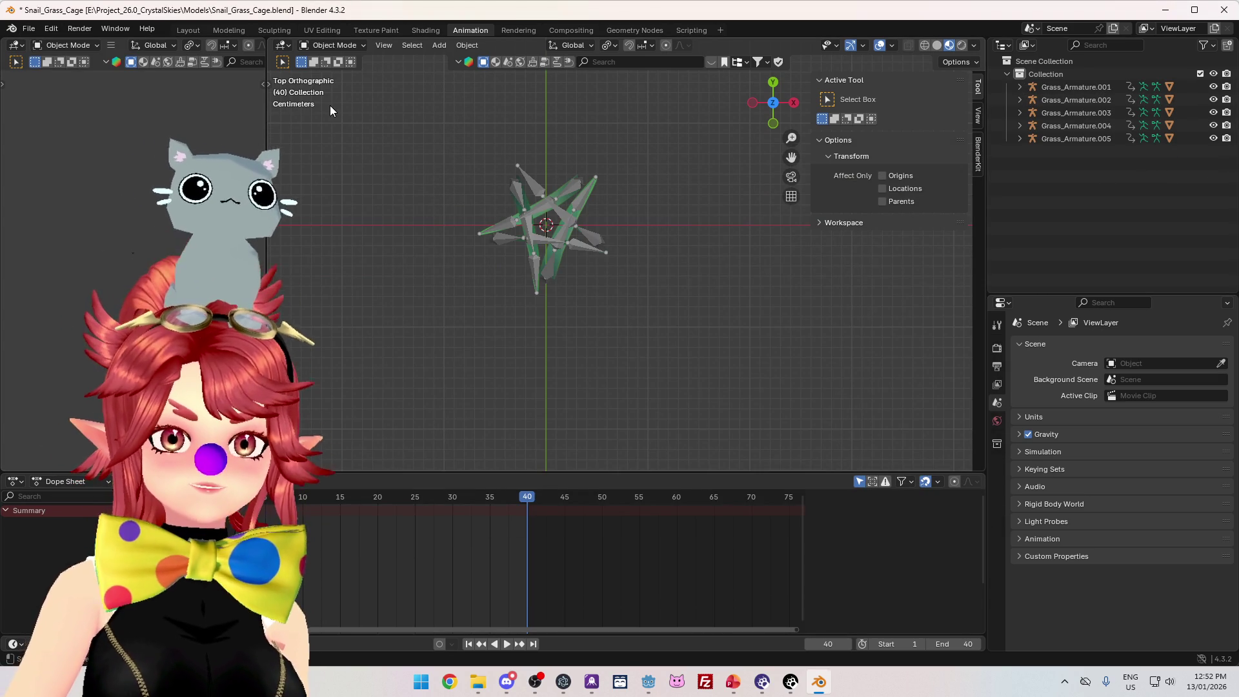
click(648, 683)
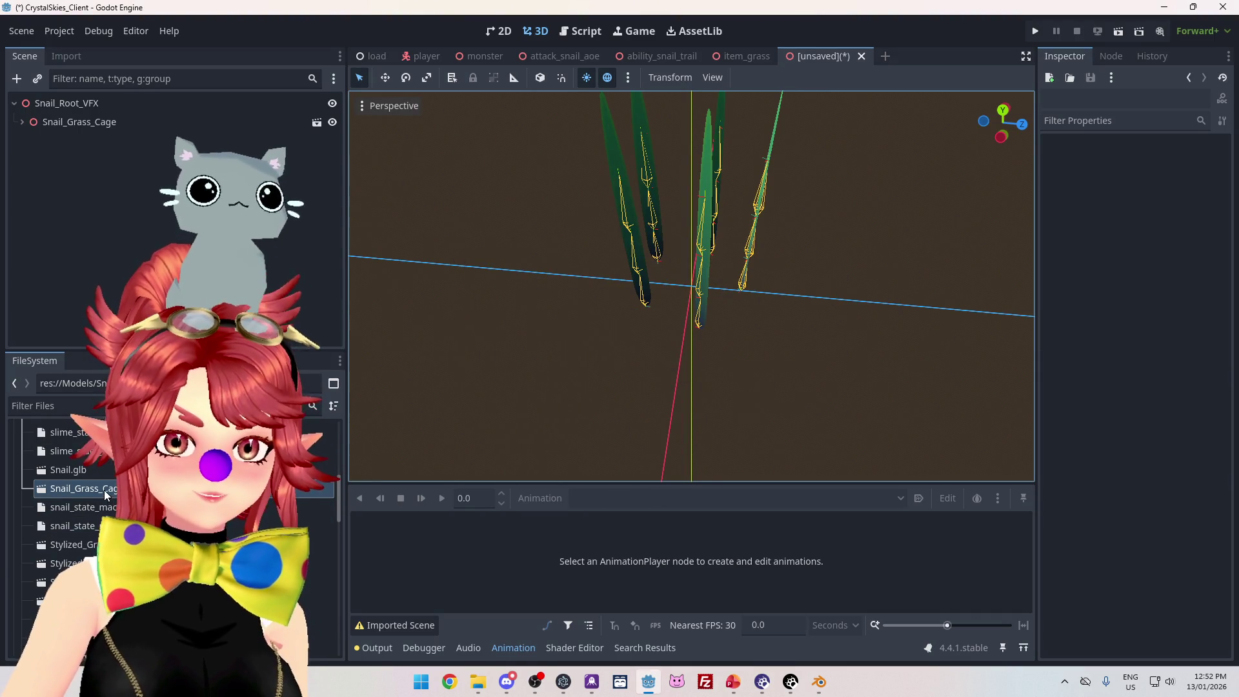
- Replace the old Snail_Grass_Cage node with the updated glb under Snail_Root_VFX and enable editable children
click(50, 123)
key(Delete)
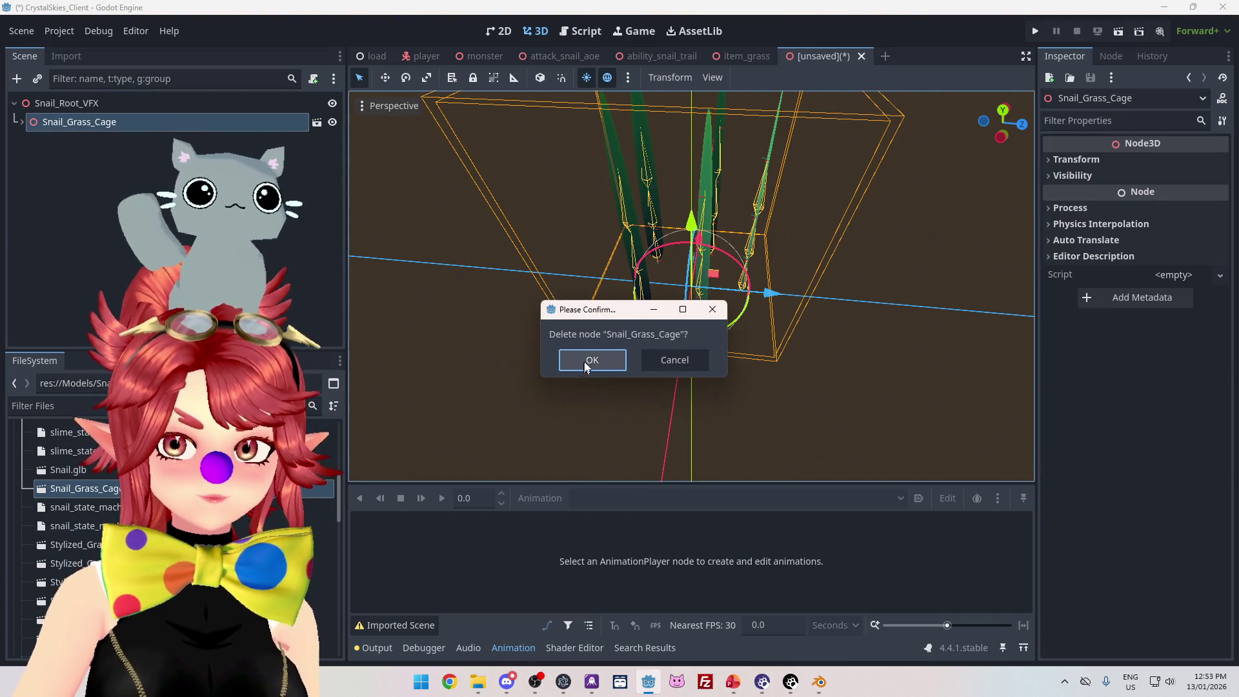
key(Return)
drag(77, 495, 65, 102)
right_click(200, 117)
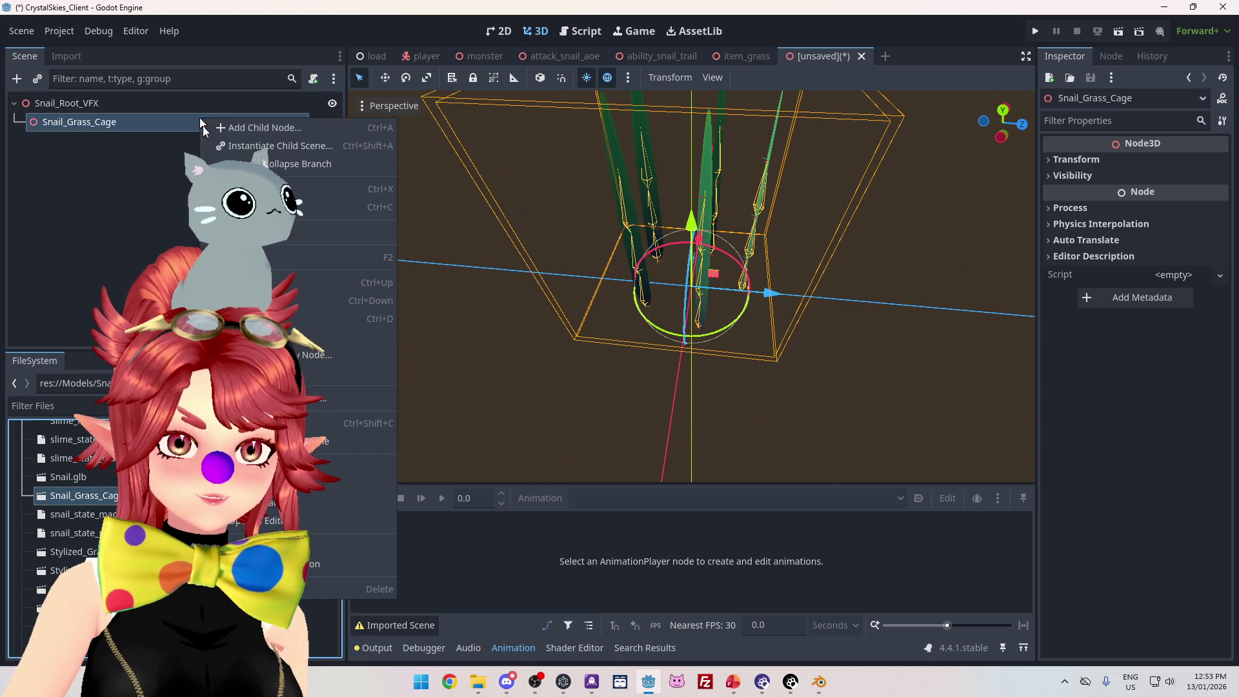
click(245, 452)
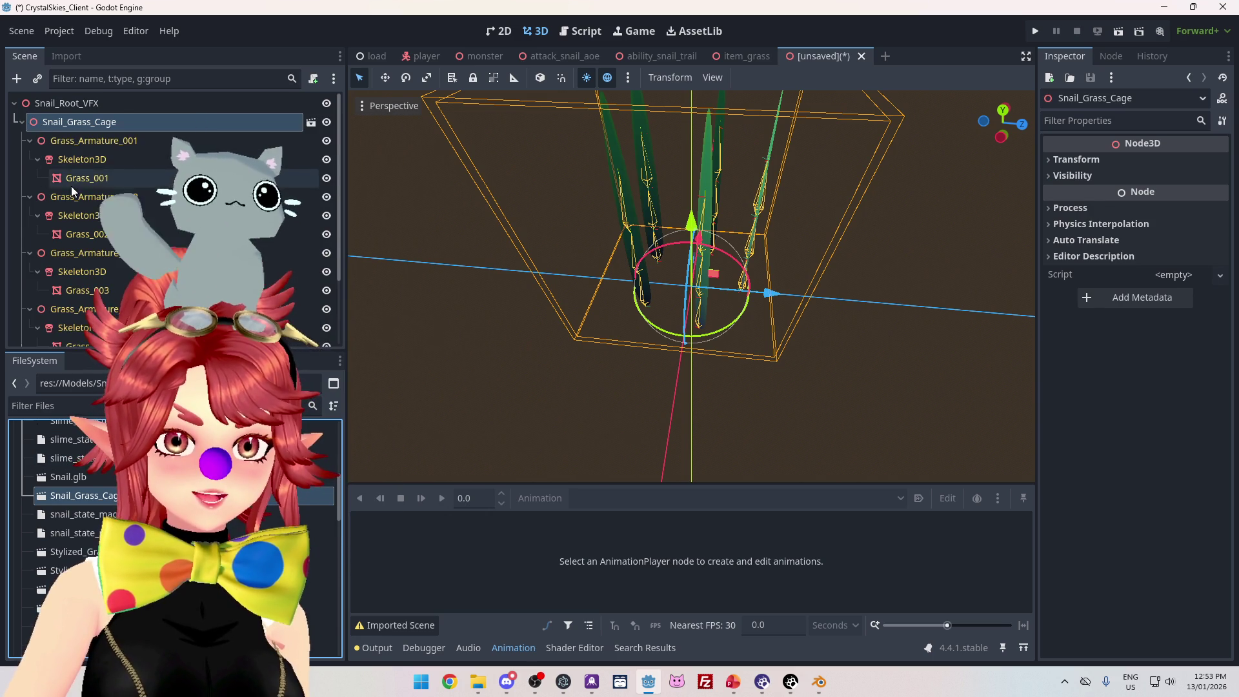
- Select the AnimationPlayer, scrub the grass animation and keep Grass_ArmatureAction_001 as current
scroll(71, 258, down, 3)
click(73, 334)
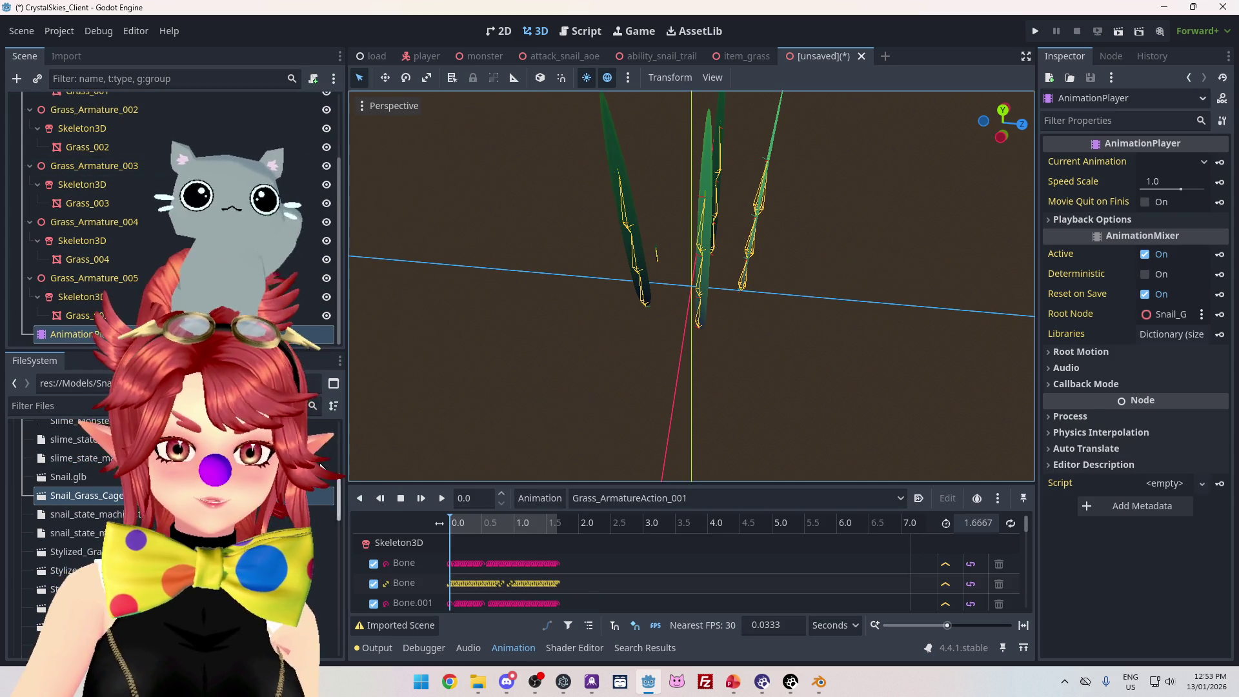
click(460, 525)
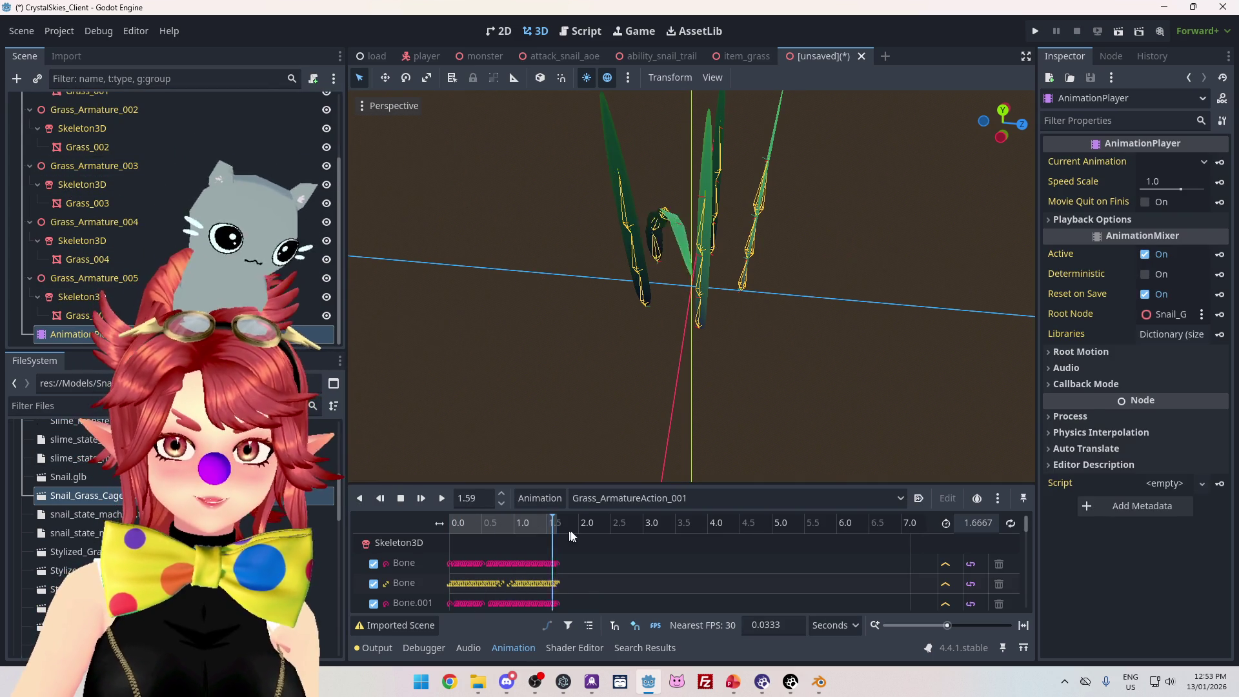
click(380, 498)
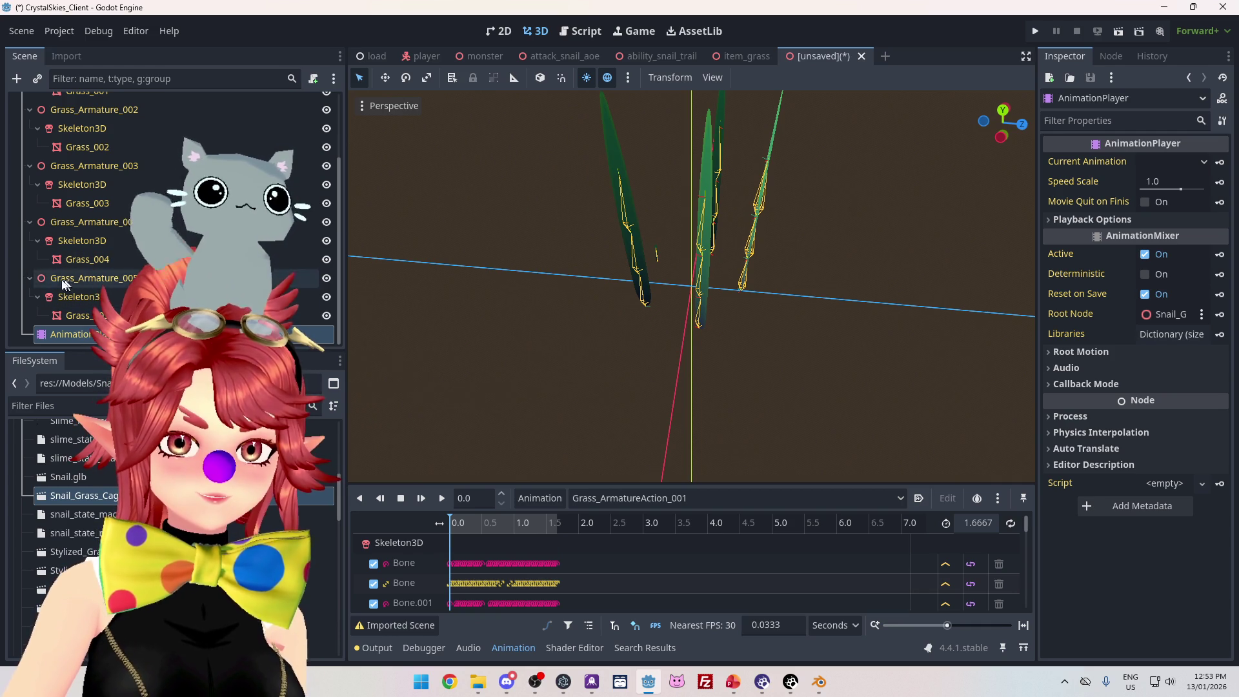
click(29, 277)
click(30, 315)
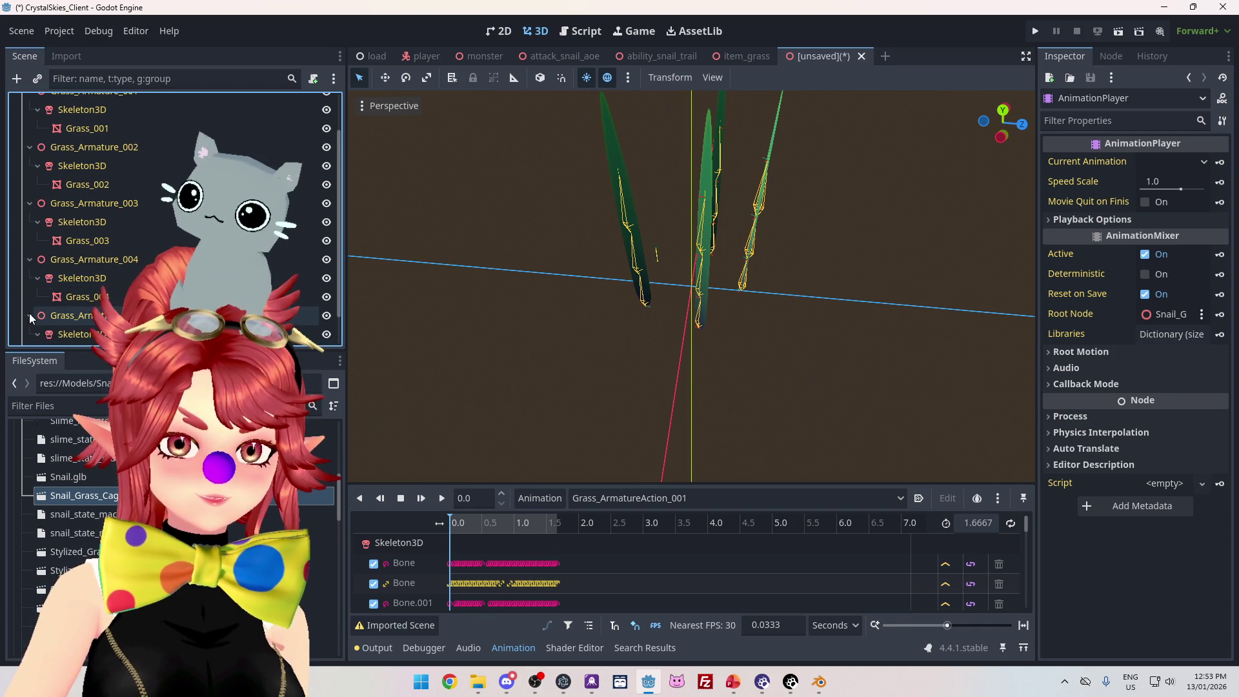
scroll(30, 315, down, 2)
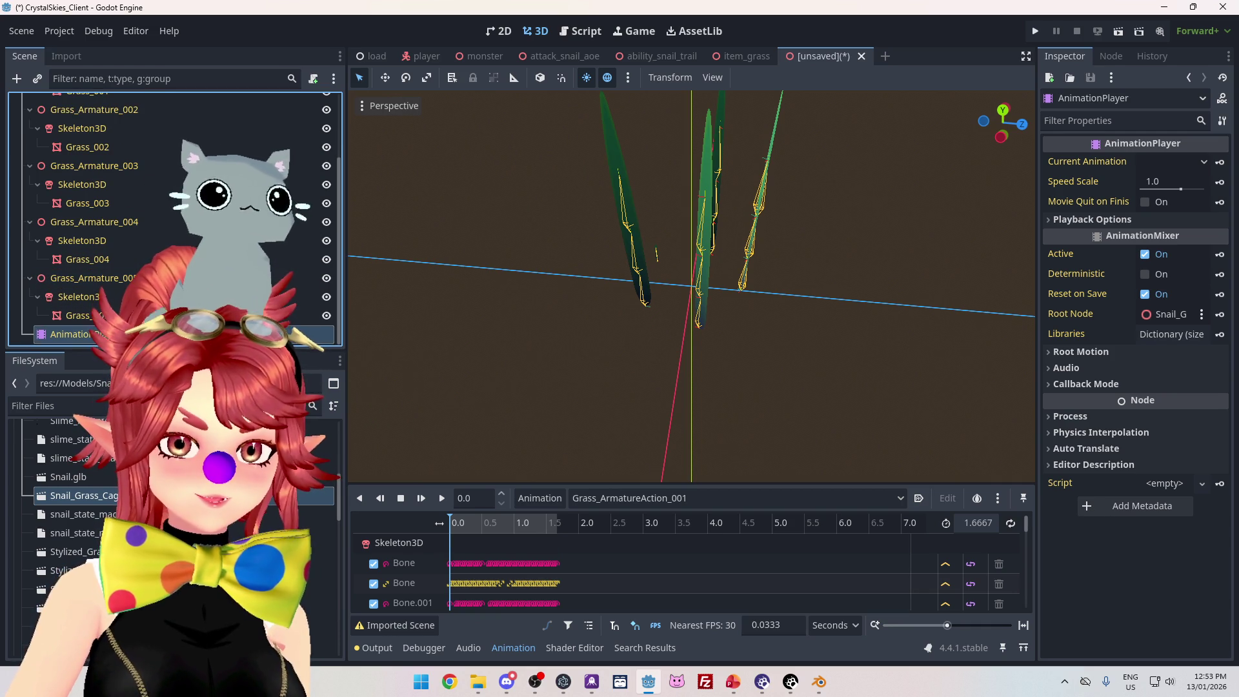
click(657, 497)
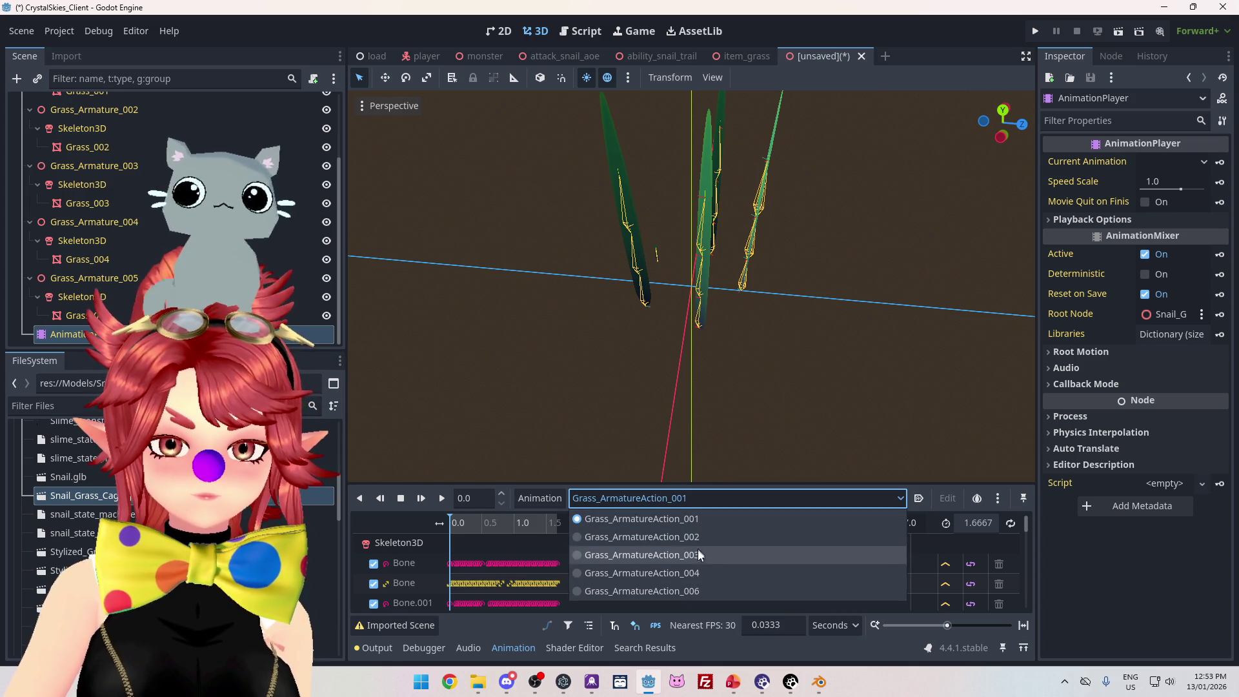
click(656, 500)
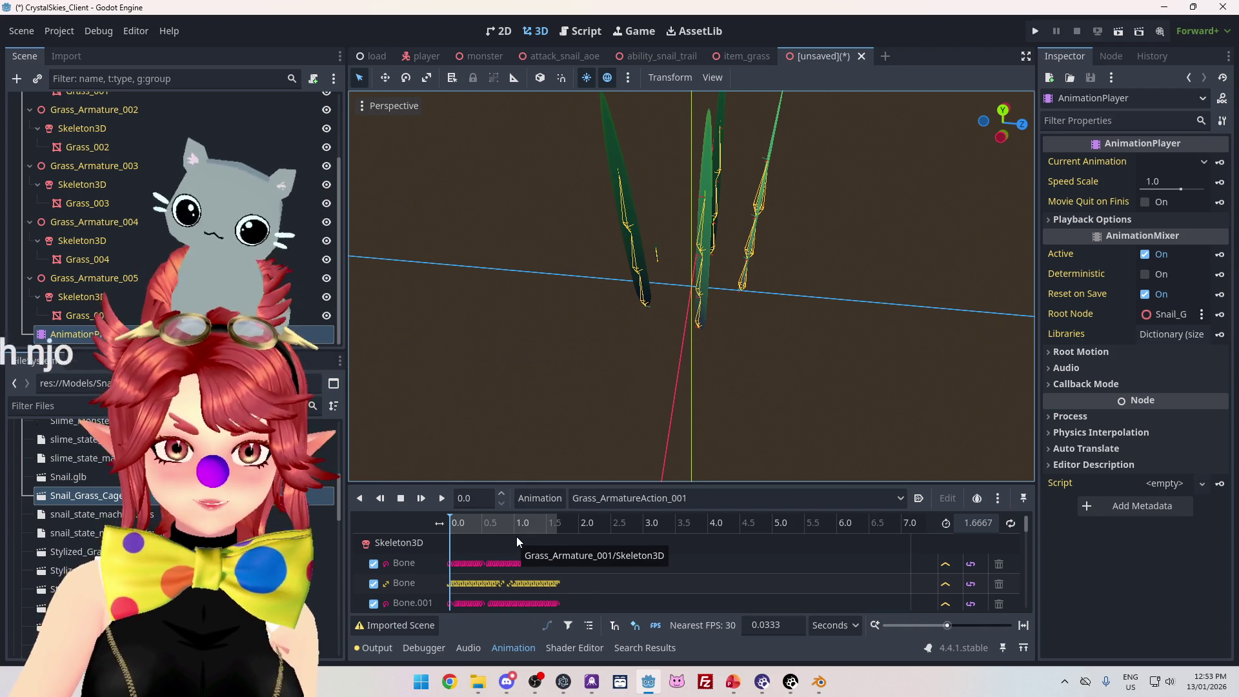
- Expand the AnimationPlayer's Playback Options in the Inspector, then open a new browser window
click(84, 315)
click(84, 333)
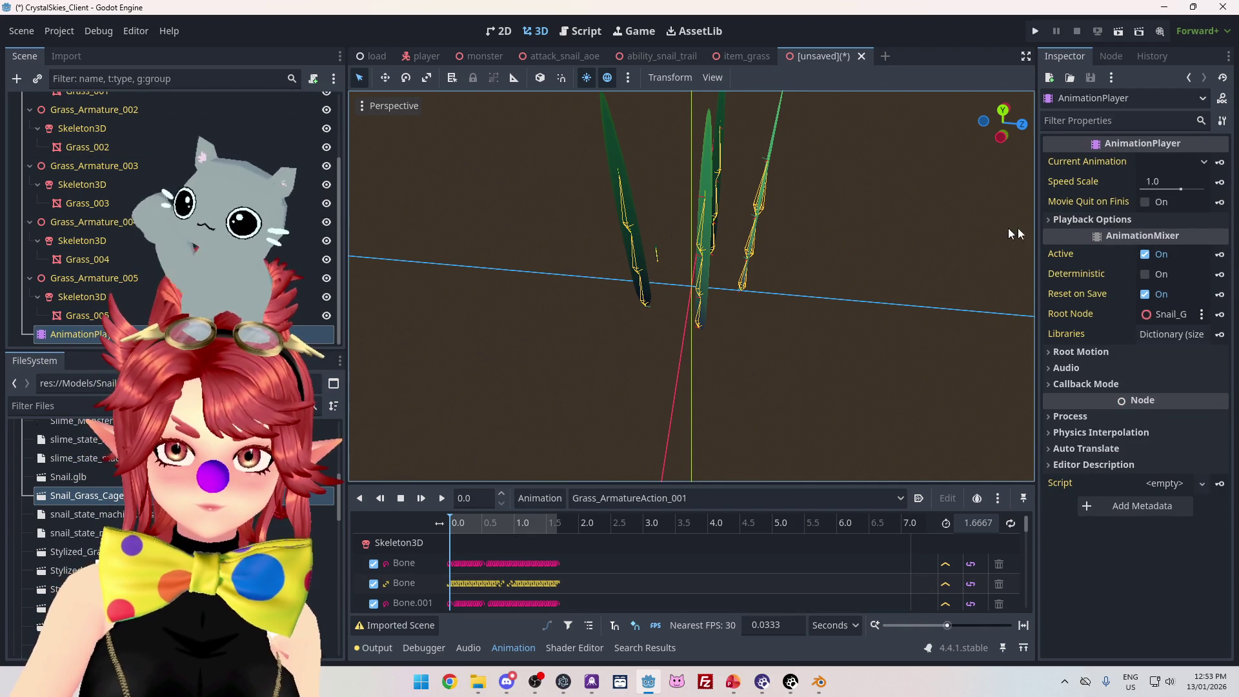
click(1091, 220)
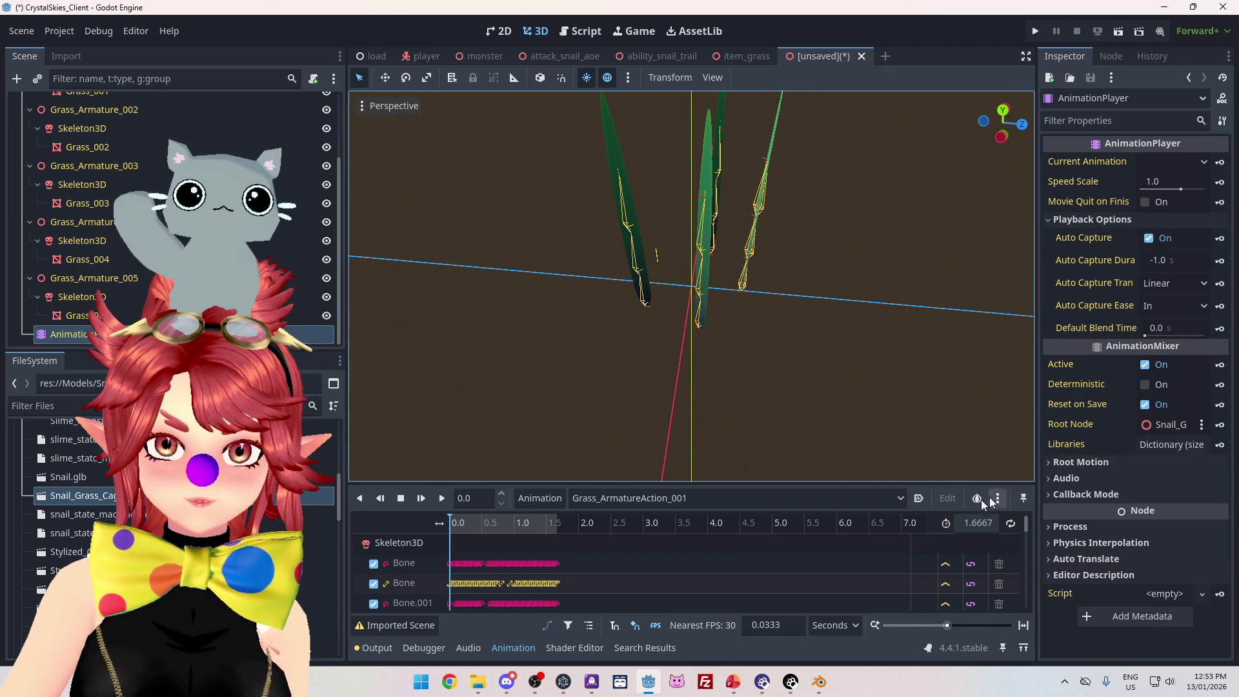
click(450, 682)
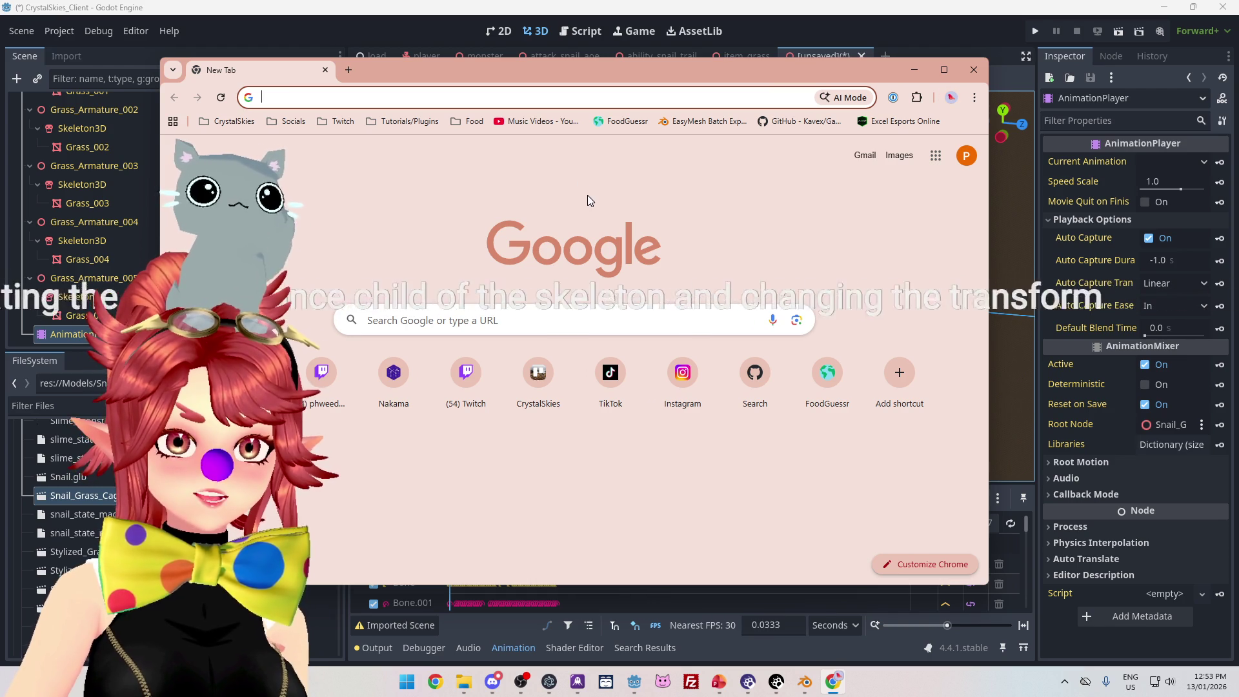
click(974, 70)
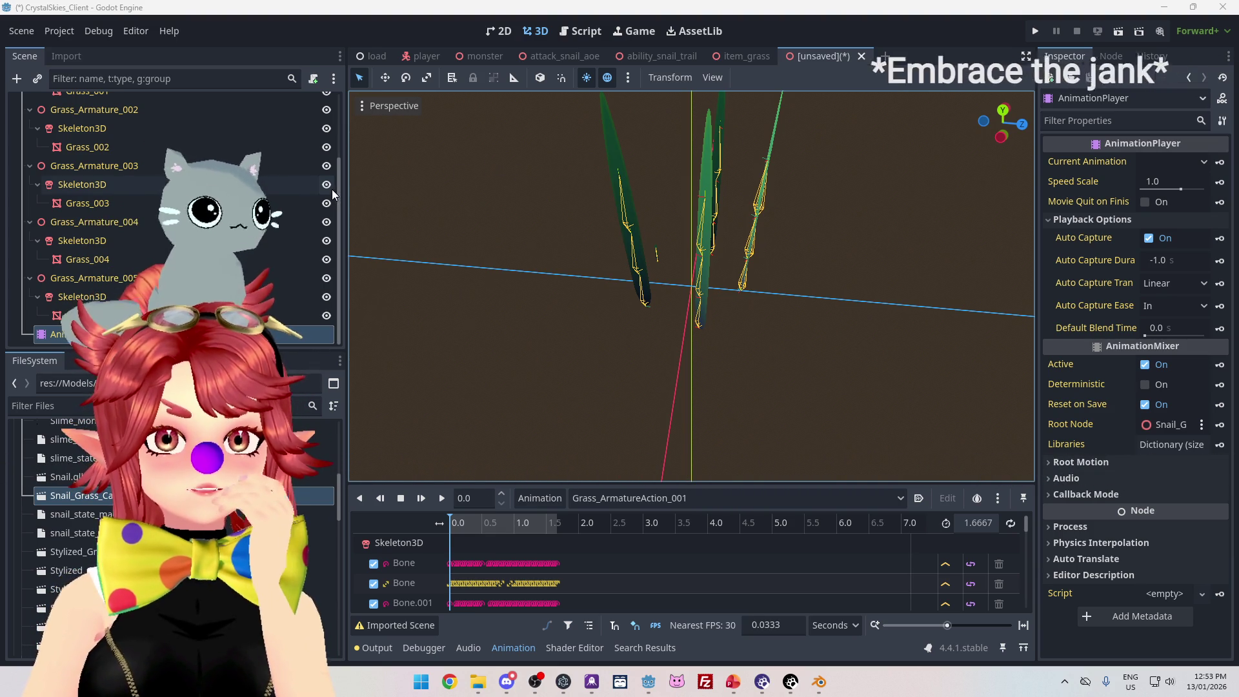
click(829, 683)
- Select Grass_Armature.001 and export it as glTF 2.0 over Snail_Grass_Cage.glb, selected objects only
click(1068, 141)
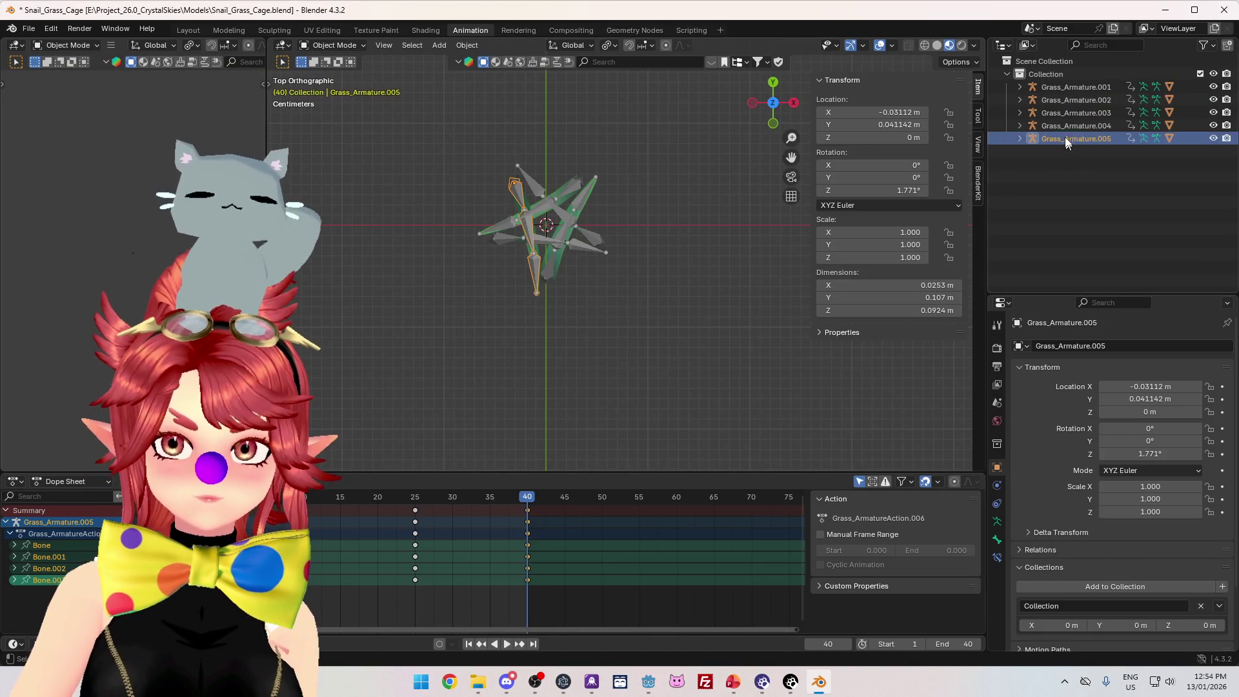
click(1057, 89)
click(1020, 87)
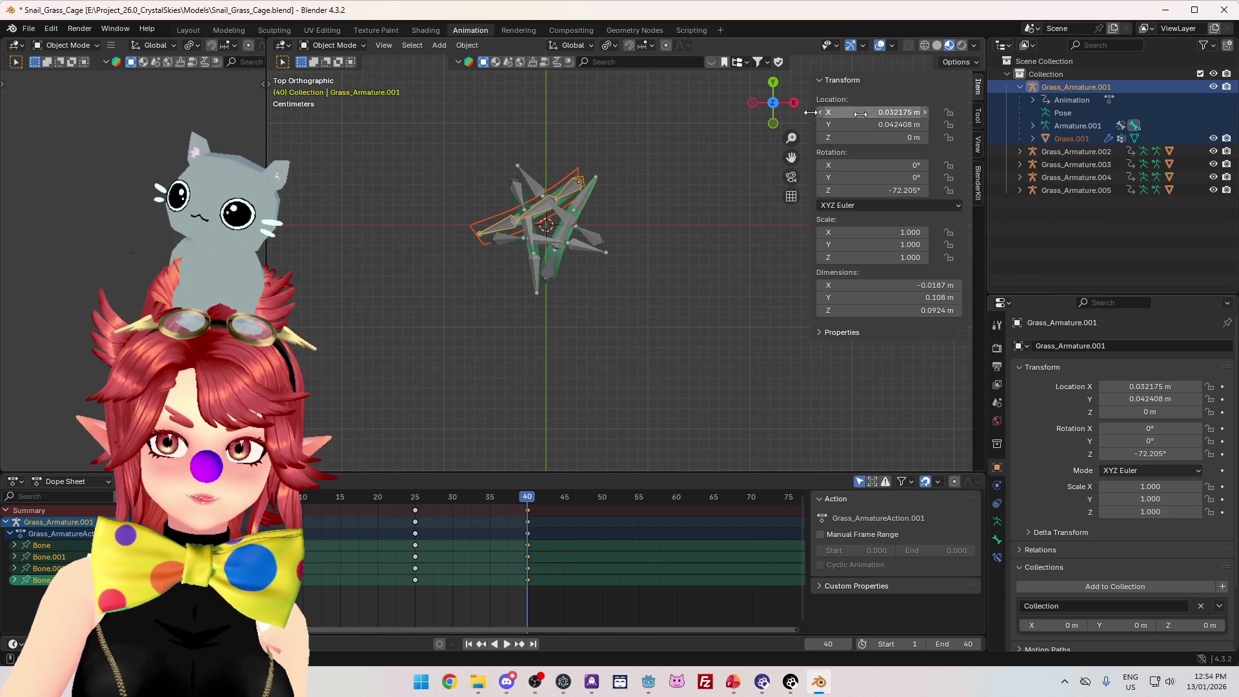
click(26, 29)
mouse_move(75, 226)
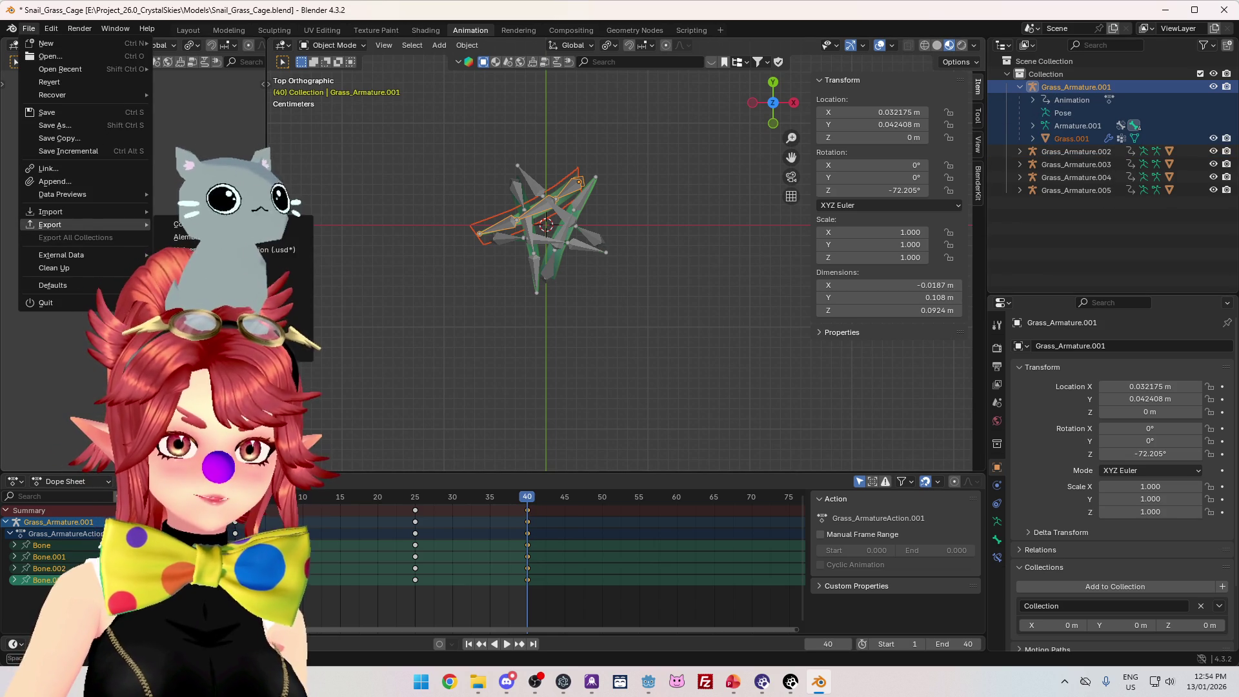
click(213, 314)
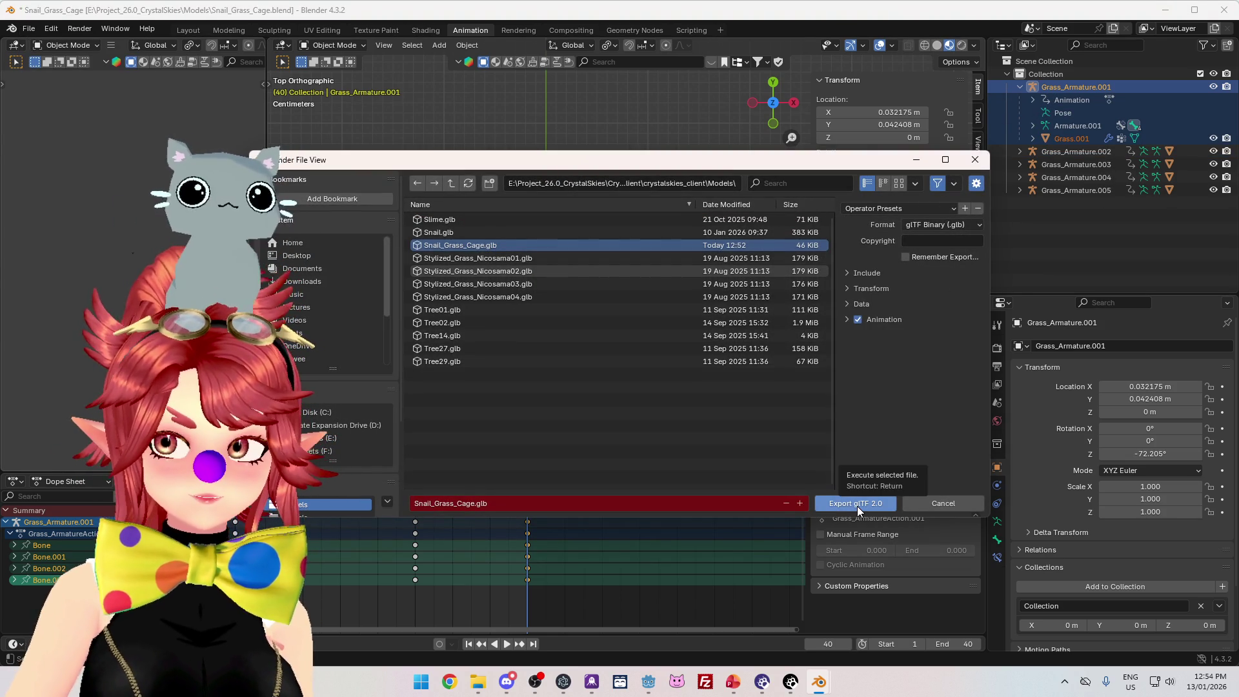
click(866, 271)
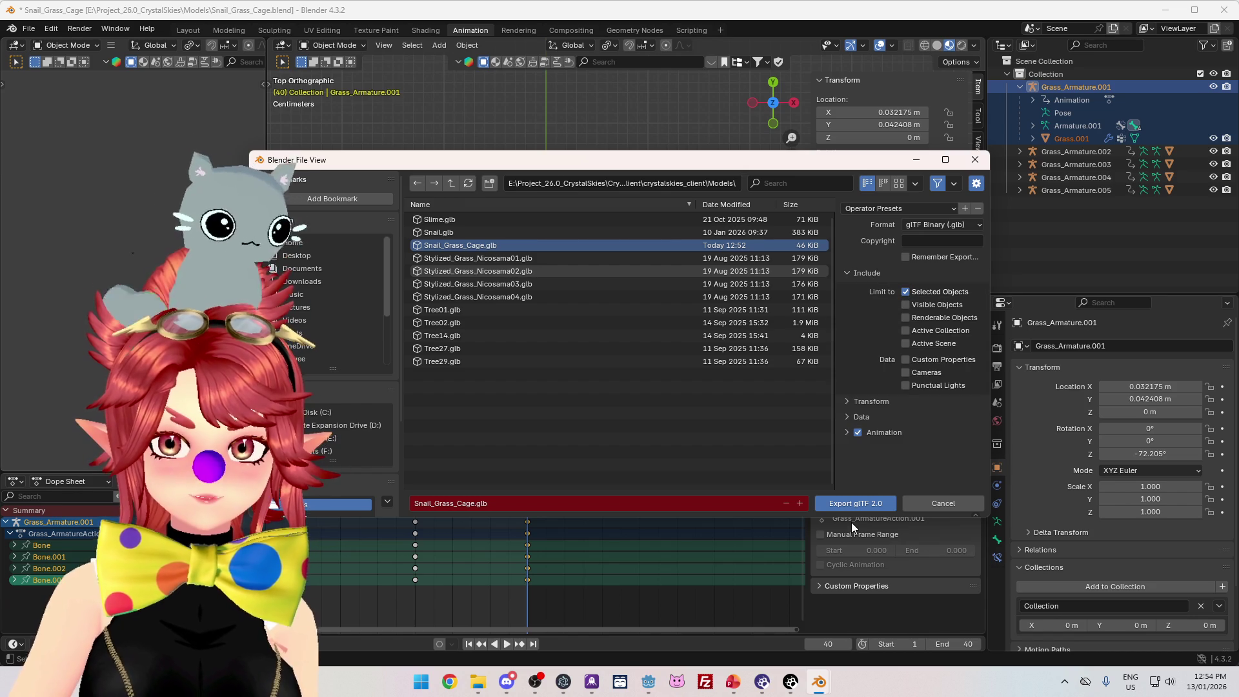
click(862, 417)
click(857, 505)
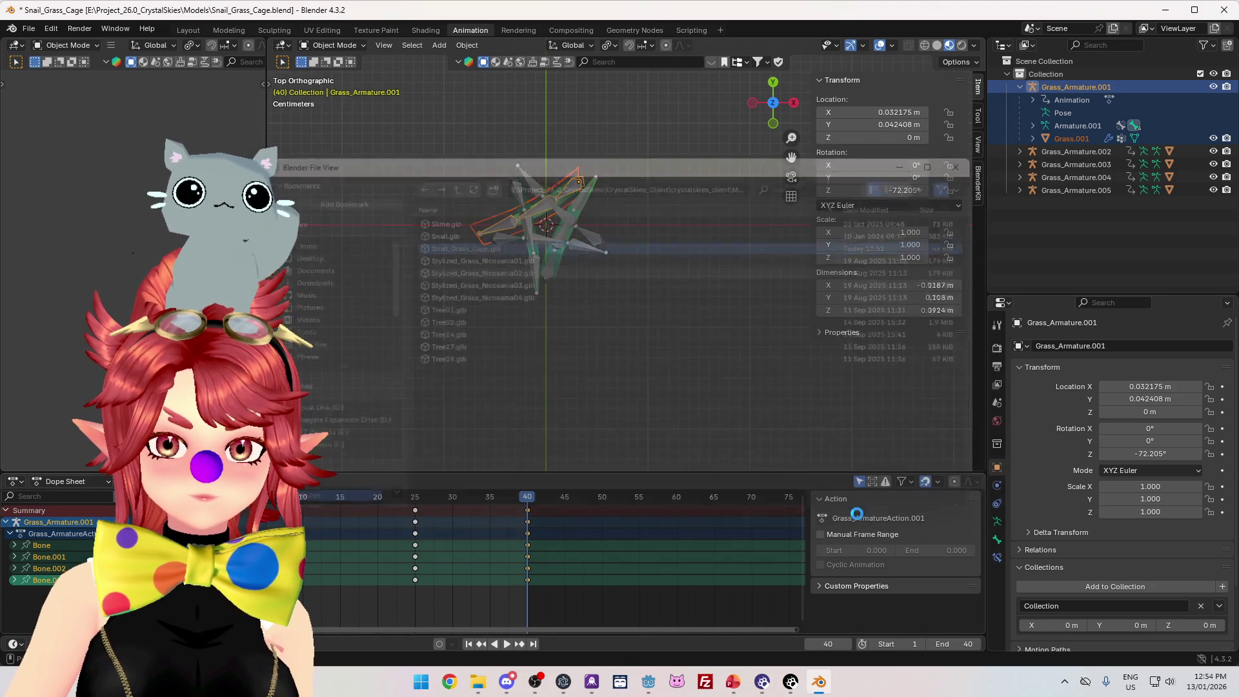
- Set the grass material's external path to snail_grass.tres and reimport the cage
key(alt+Tab)
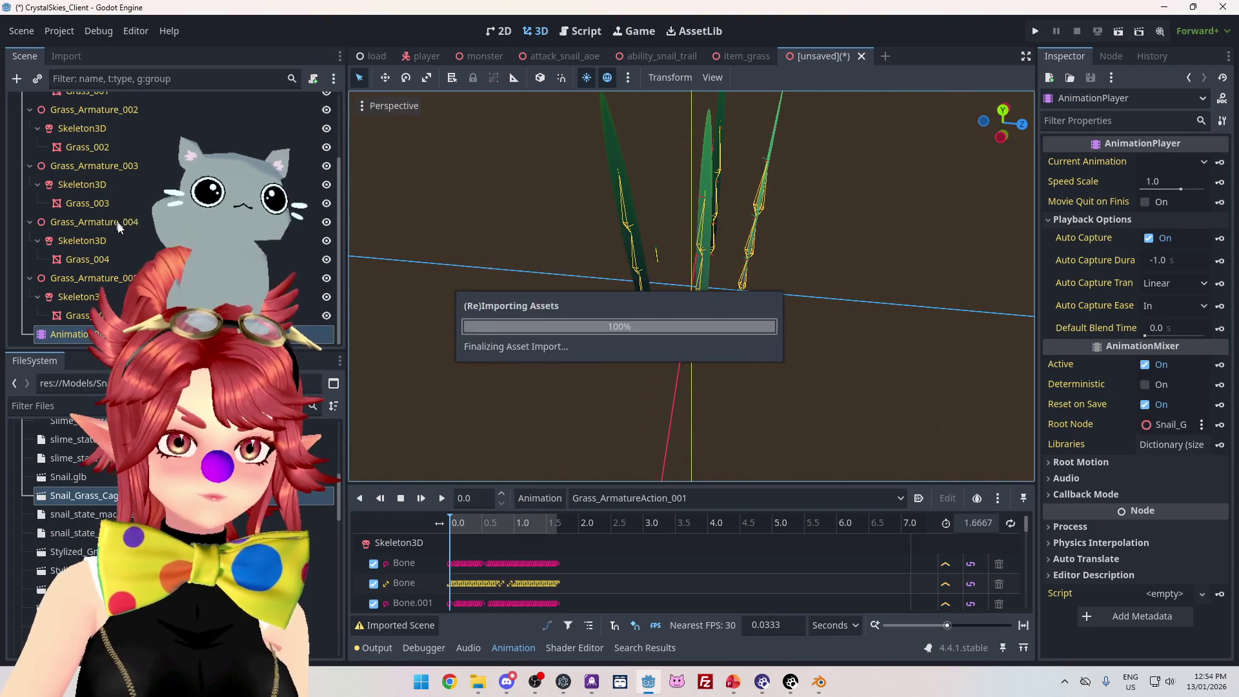
click(97, 141)
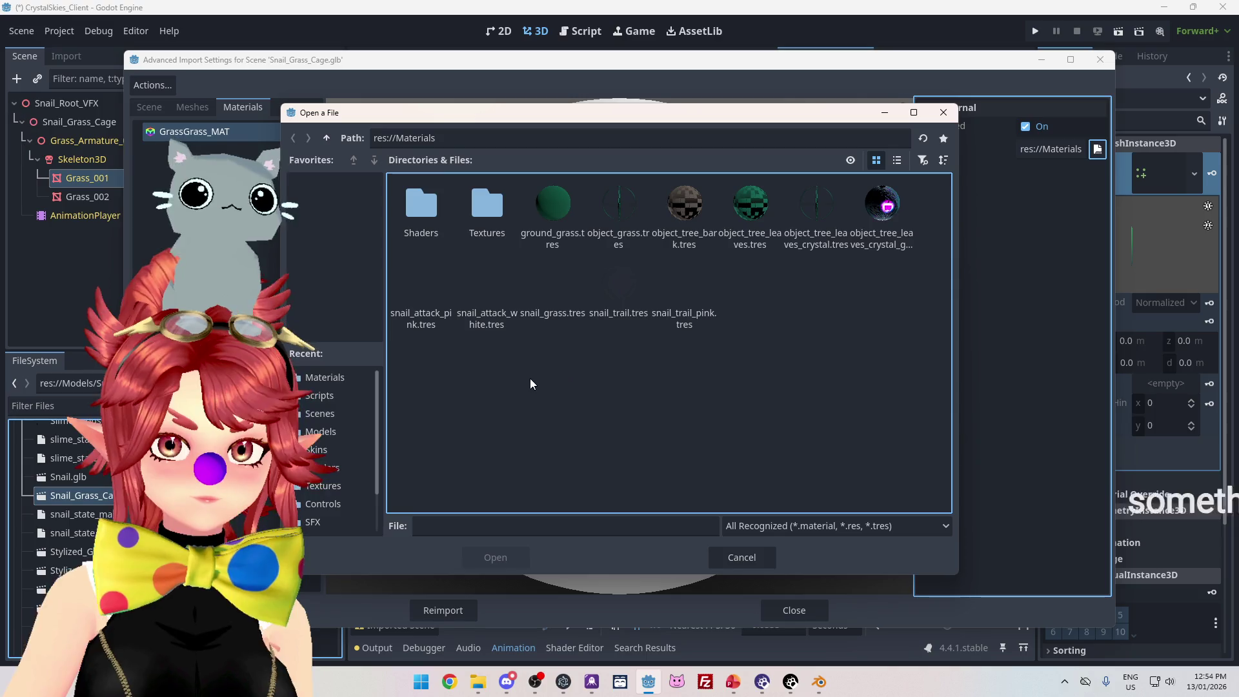
click(552, 304)
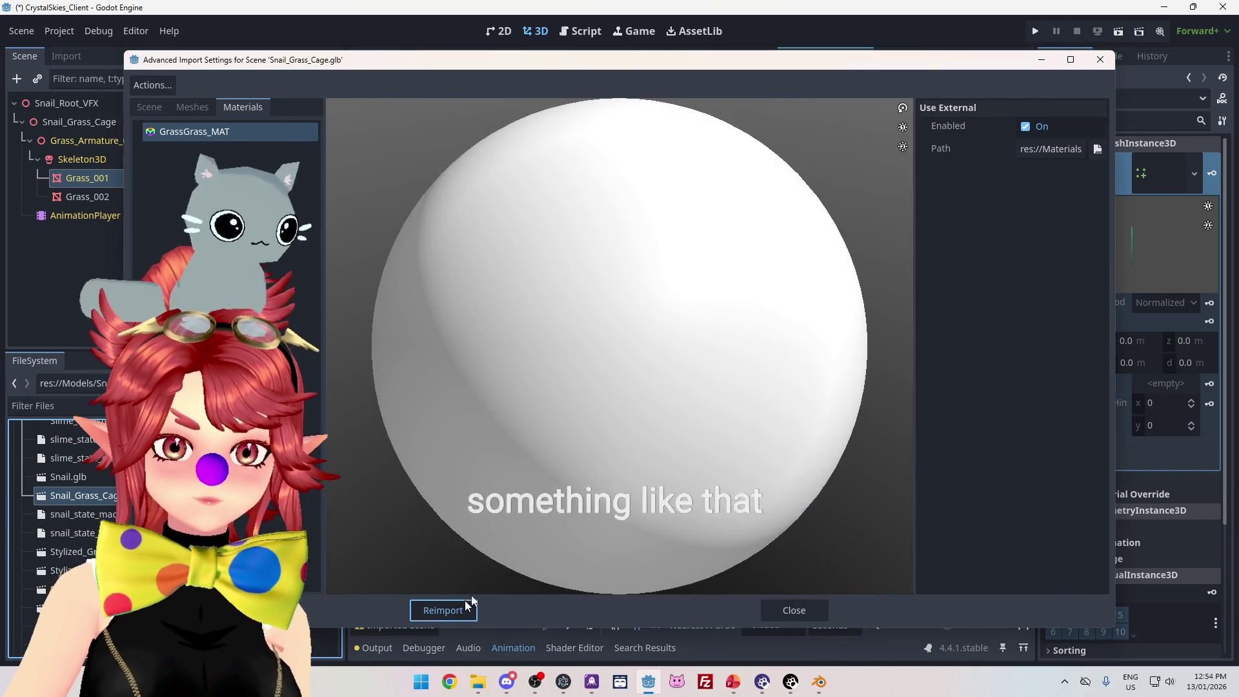
click(462, 607)
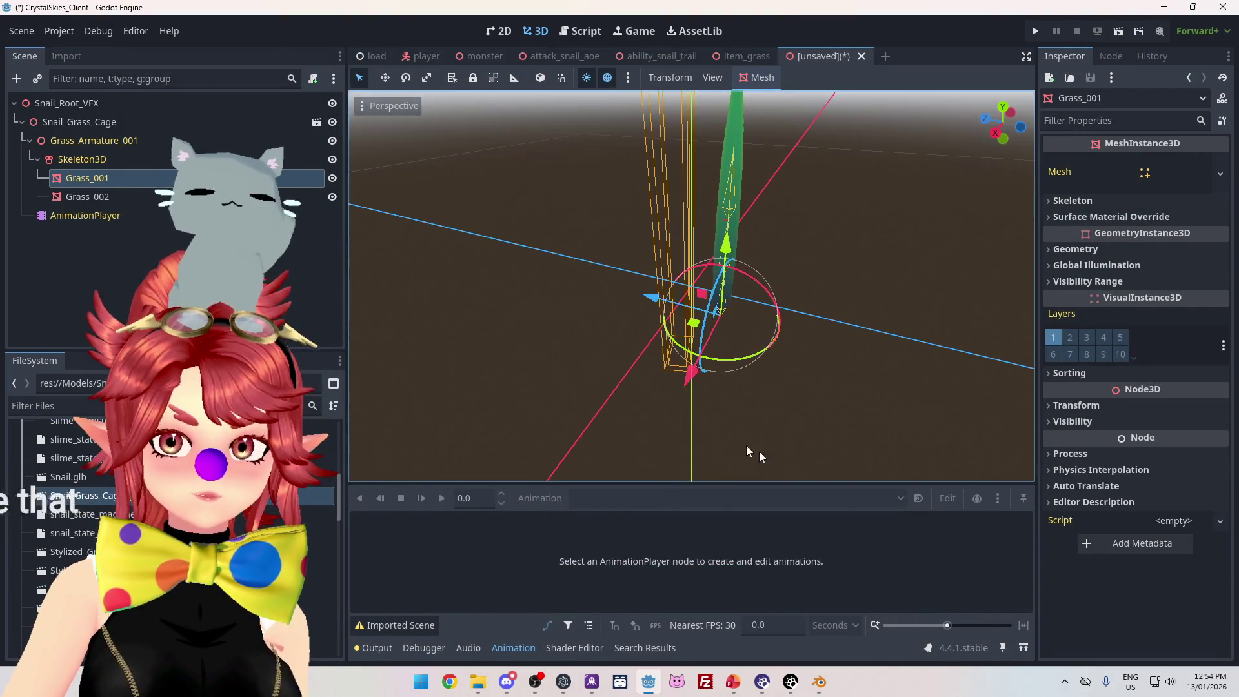
- Delete the Grass_002 node, leaving Grass_001 as the only blade
click(103, 198)
key(Delete)
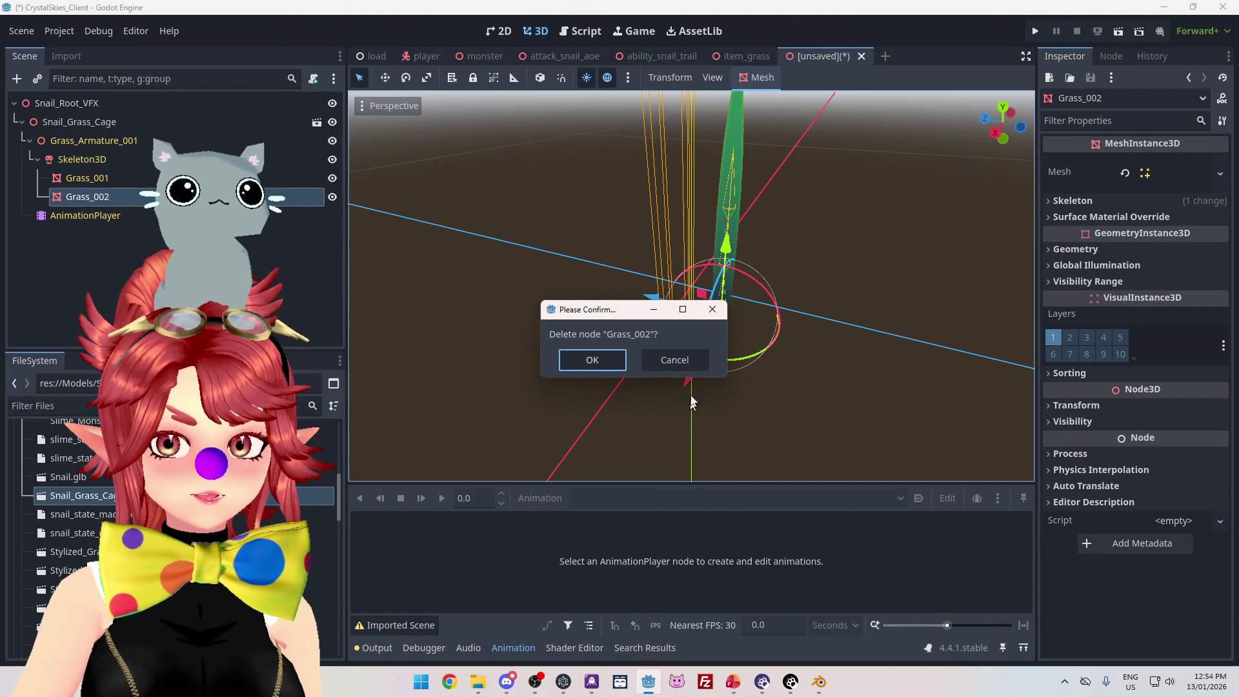
click(667, 360)
key(Delete)
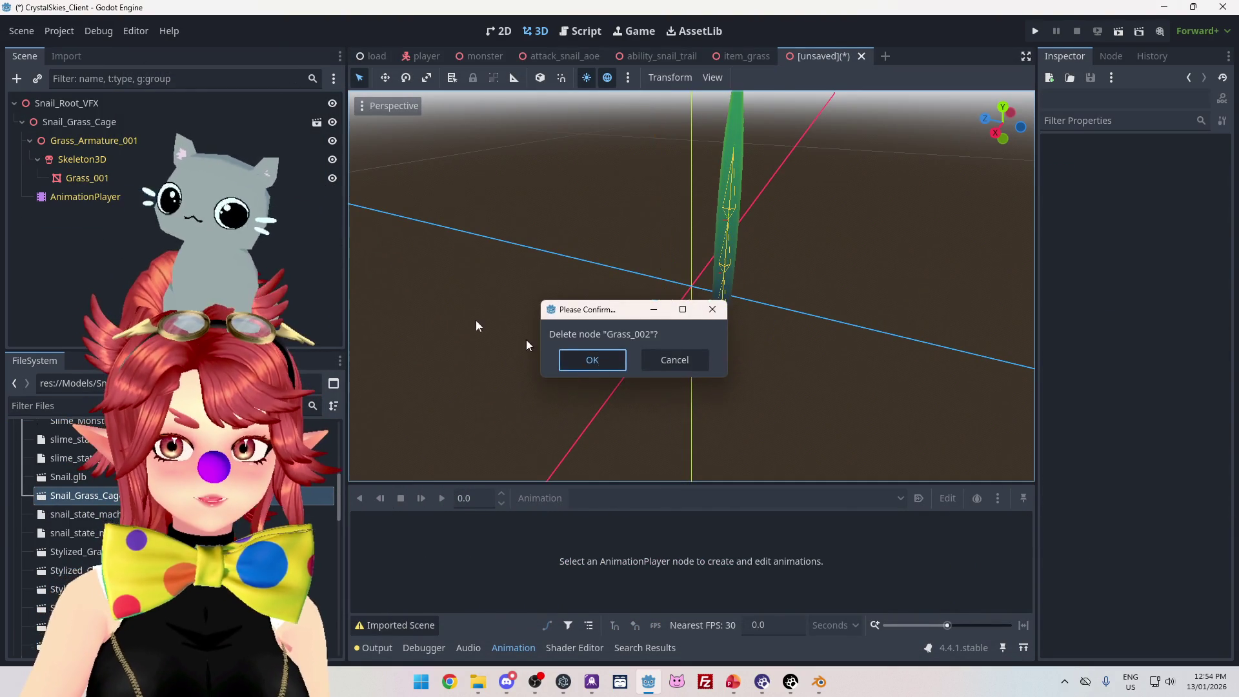
click(588, 359)
click(150, 182)
mouse_move(645, 354)
mouse_down()
mouse_move(645, 383)
mouse_move(496, 348)
mouse_move(683, 383)
mouse_move(465, 257)
mouse_up()
scroll(649, 401, up, 5)
scroll(649, 401, down, 5)
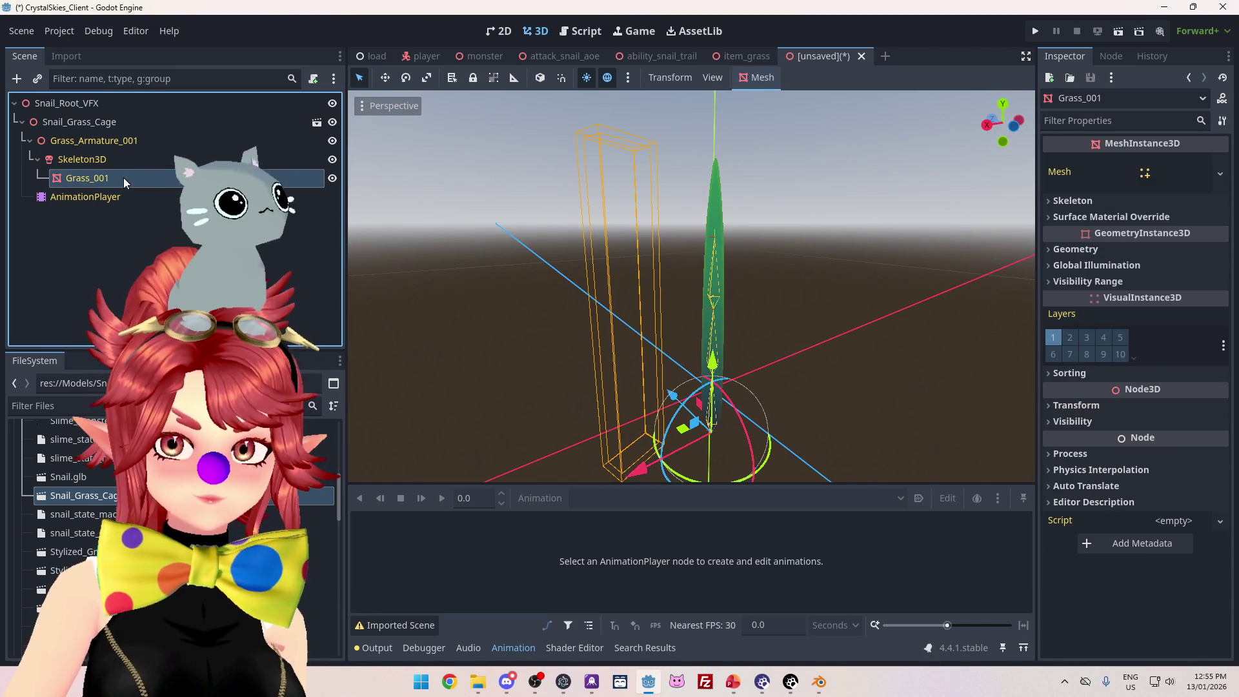
- Check the single Grass_Armature_001 blade under Snail_Root_VFX, then return to Blender's grass armature
click(84, 141)
click(64, 106)
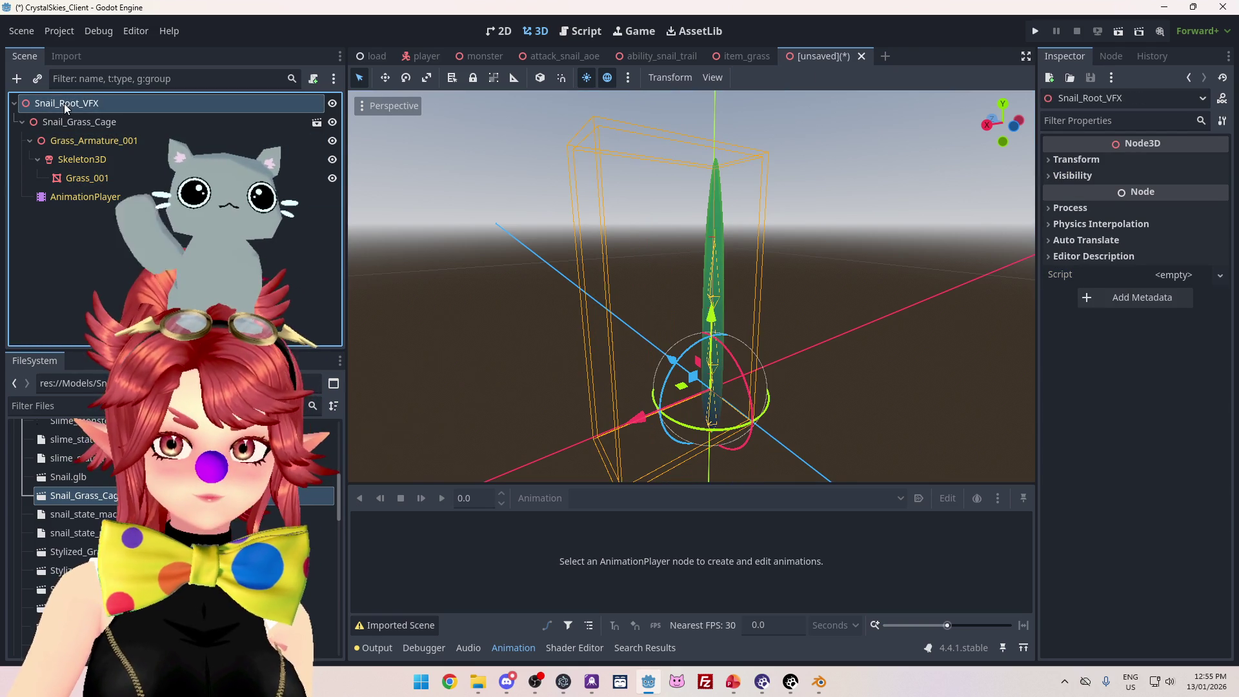
mouse_move(551, 289)
mouse_down()
mouse_move(761, 387)
mouse_move(783, 429)
mouse_move(553, 338)
mouse_move(482, 348)
mouse_move(474, 334)
mouse_move(484, 352)
mouse_up()
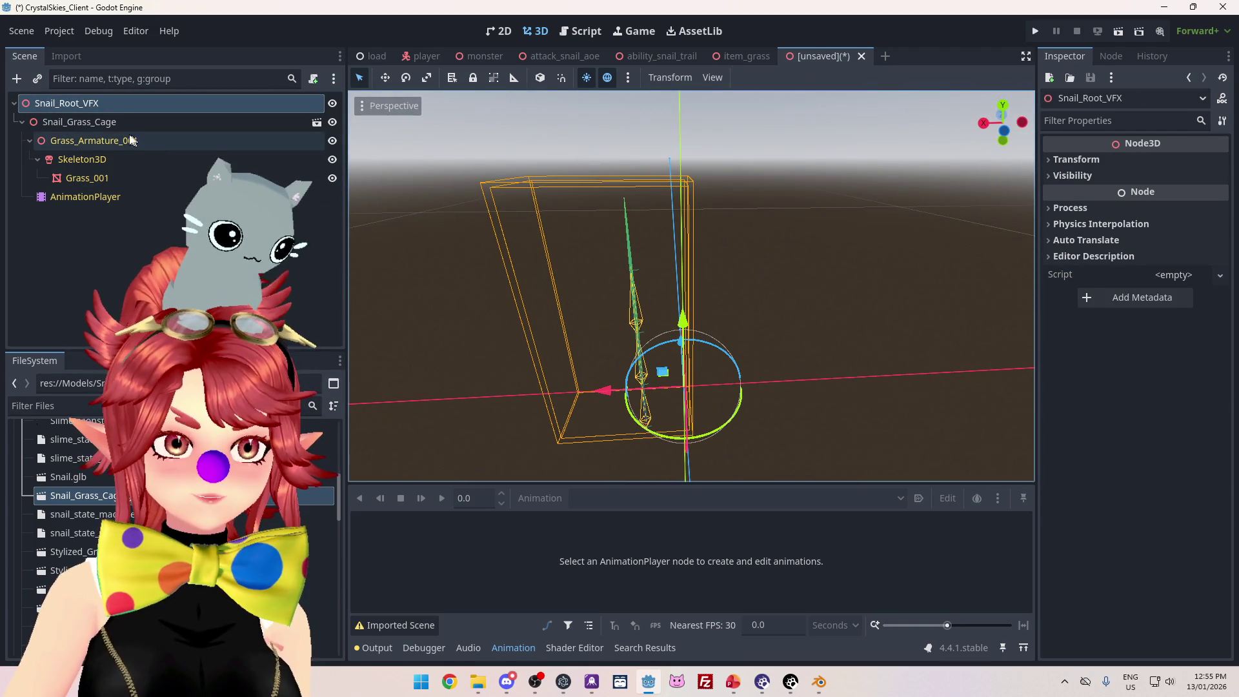
click(818, 682)
mouse_move(639, 323)
mouse_down()
mouse_move(646, 375)
mouse_move(697, 279)
mouse_move(802, 200)
mouse_move(781, 242)
mouse_up()
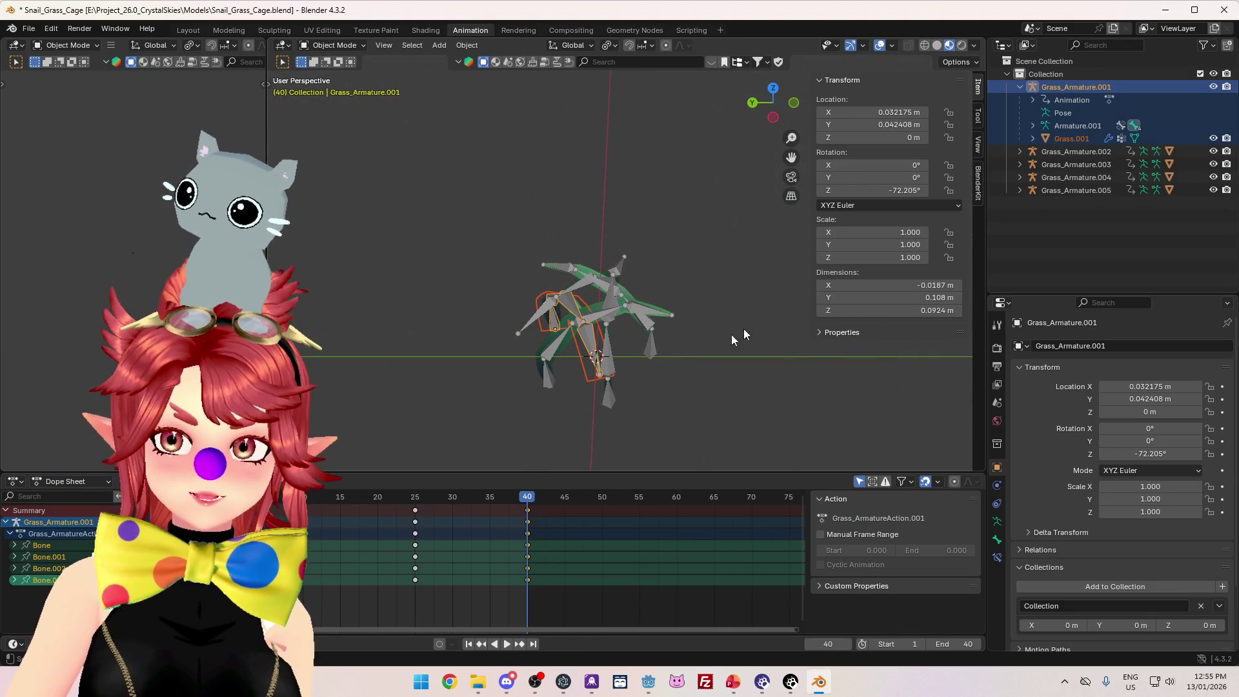
- Duplicate Grass_Armature.001 and set the copy's X and Y location to 0
drag(633, 328, 702, 386)
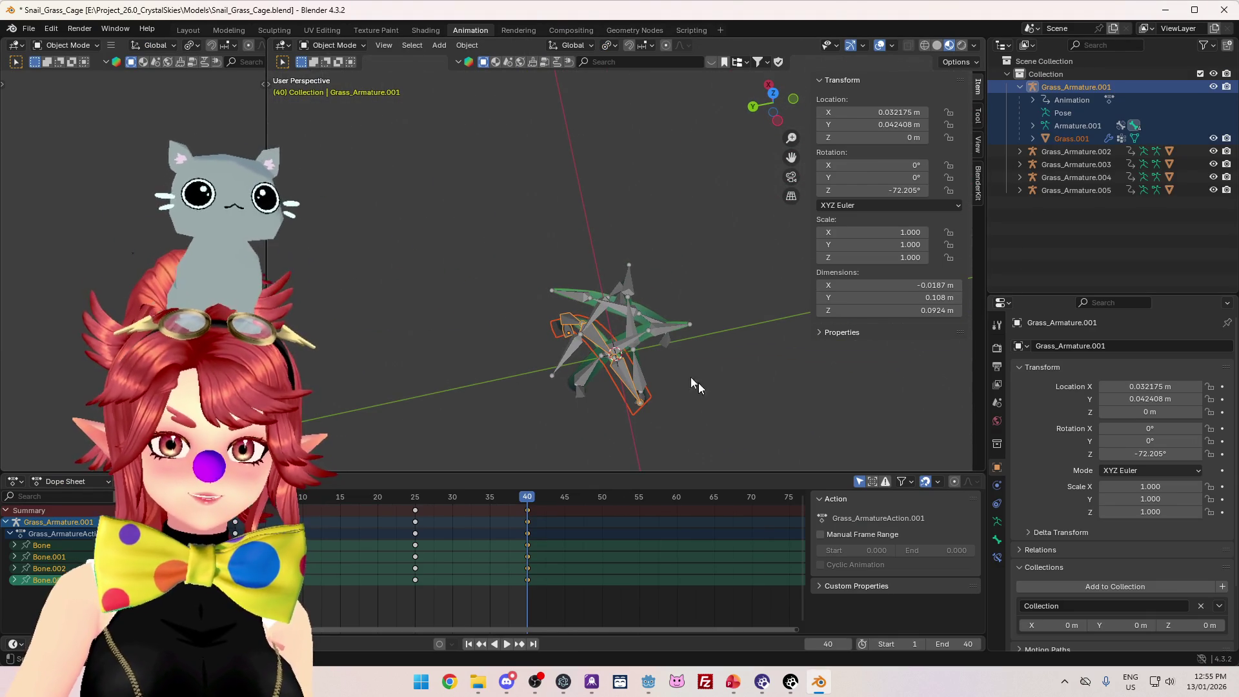
key(KP_7)
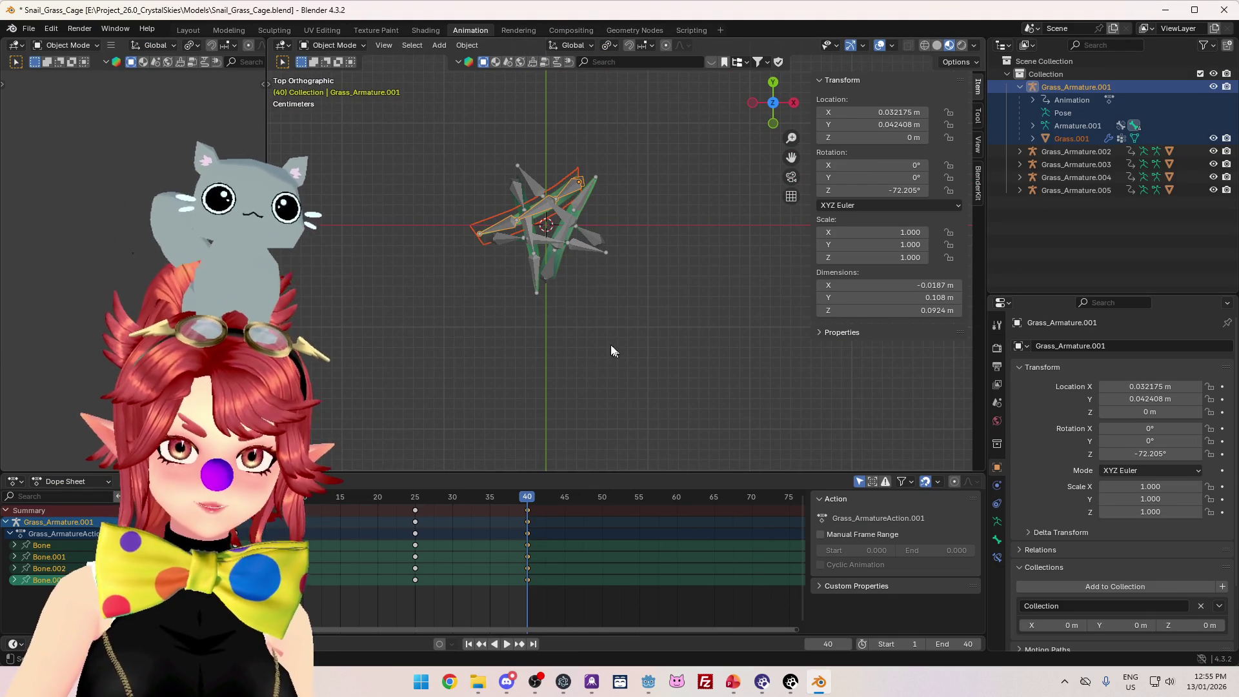
drag(651, 221, 626, 219)
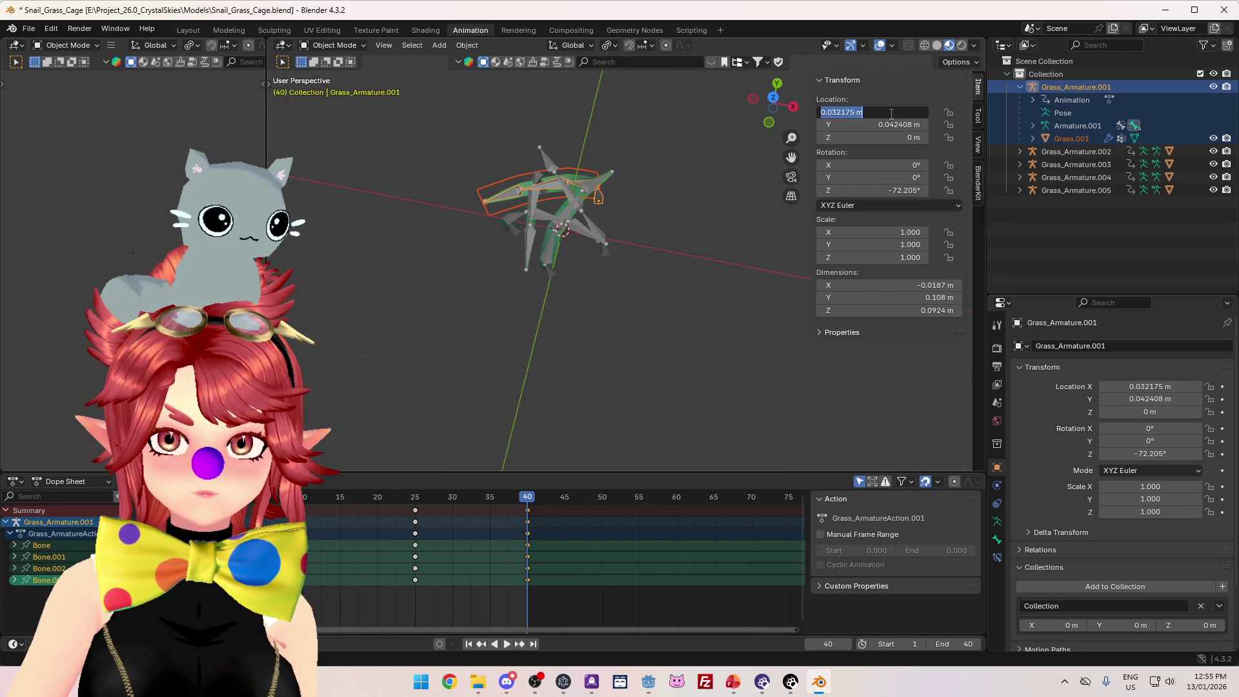
key(Escape)
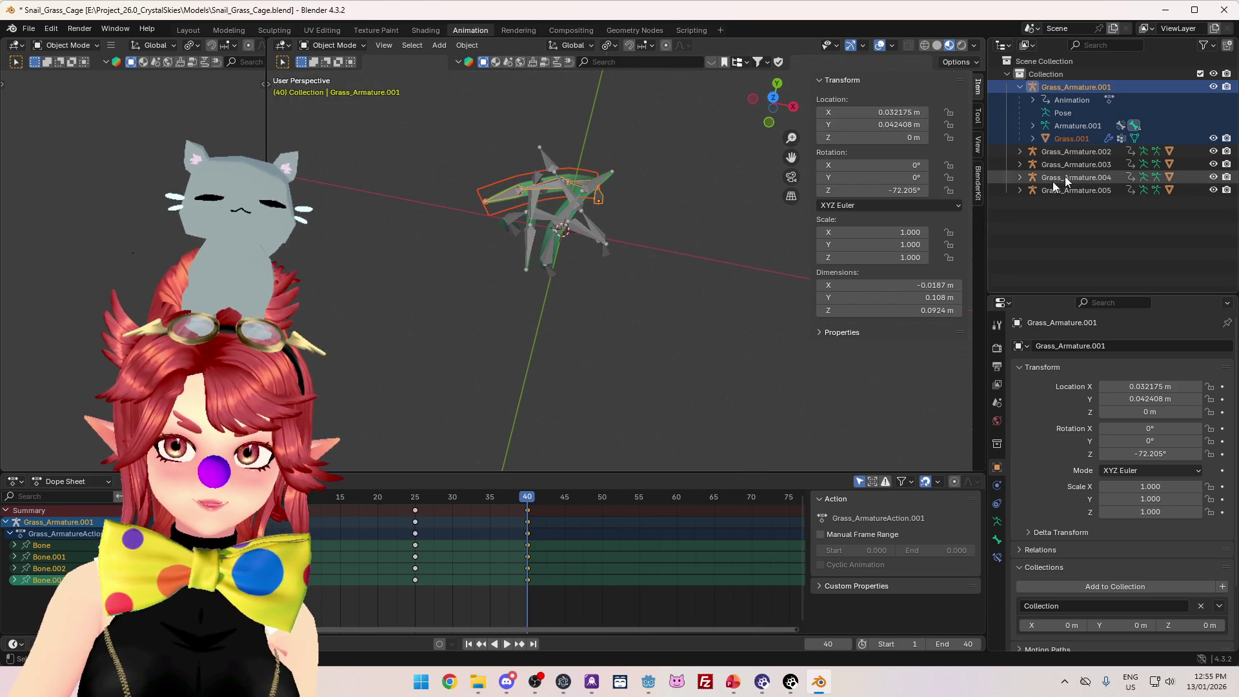
key(shift+d)
key(Escape)
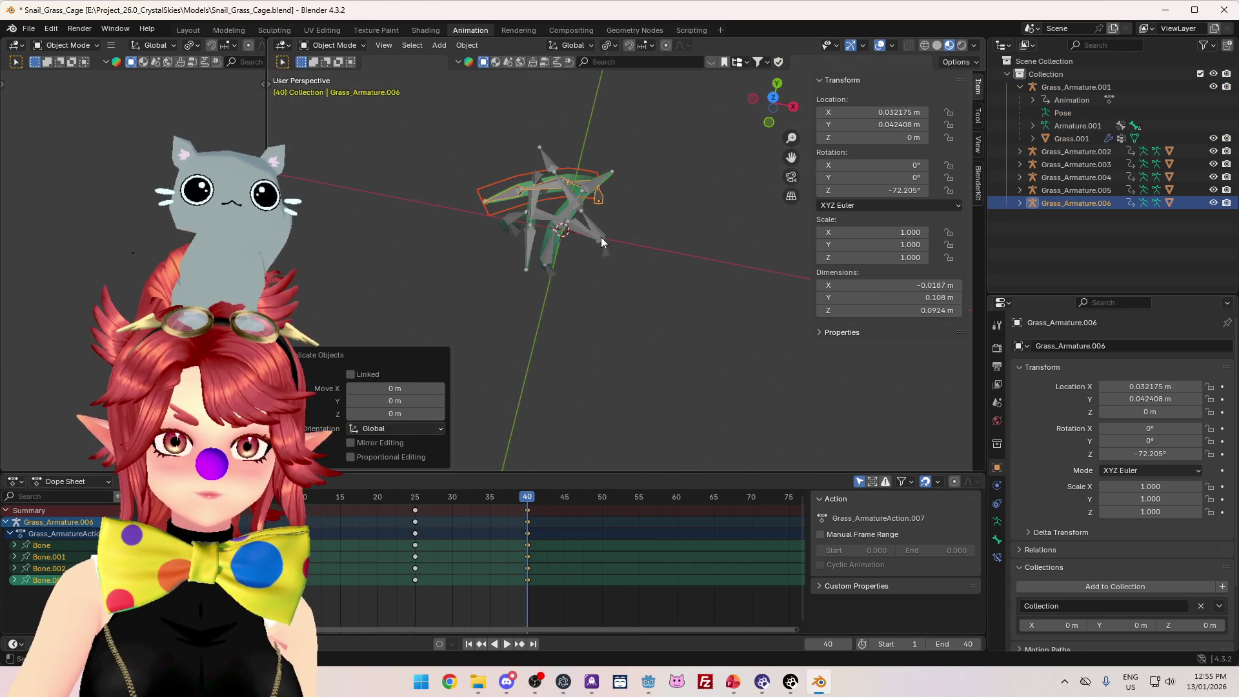
text(0)
key(Tab)
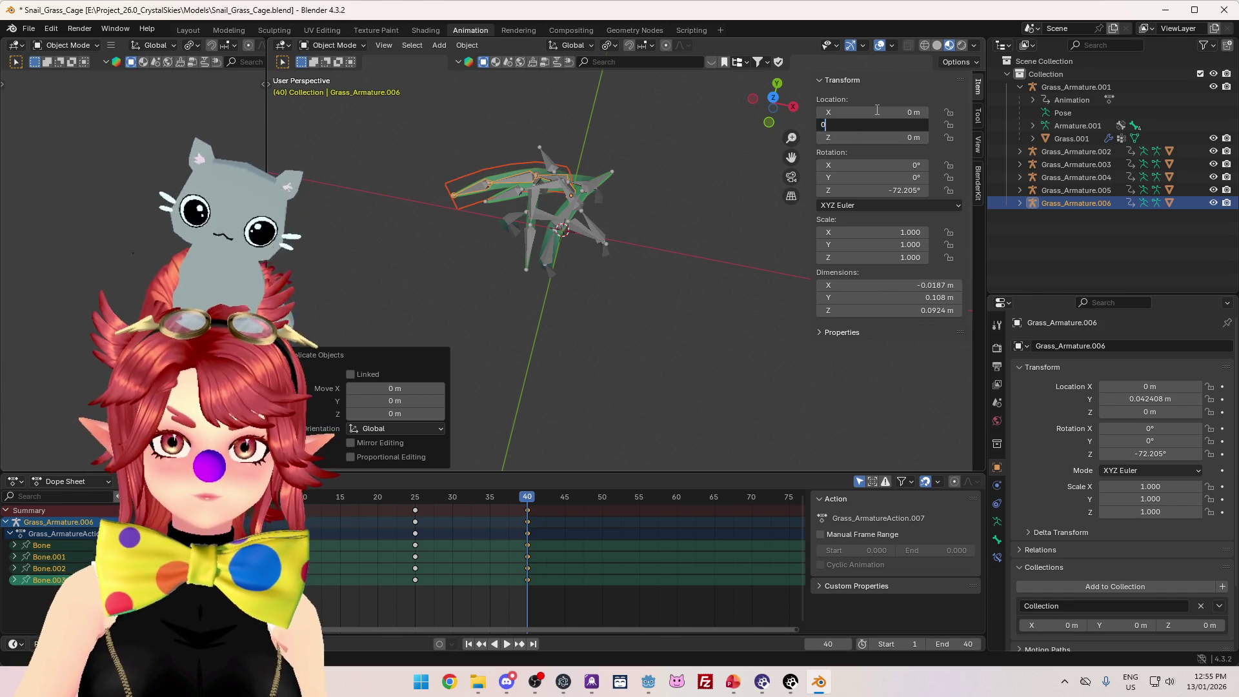
text(0)
key(Return)
- Rename the copied rig to Grass_Armature, its armature to Armature and its action to Grass_ArmatureAction
click(1021, 203)
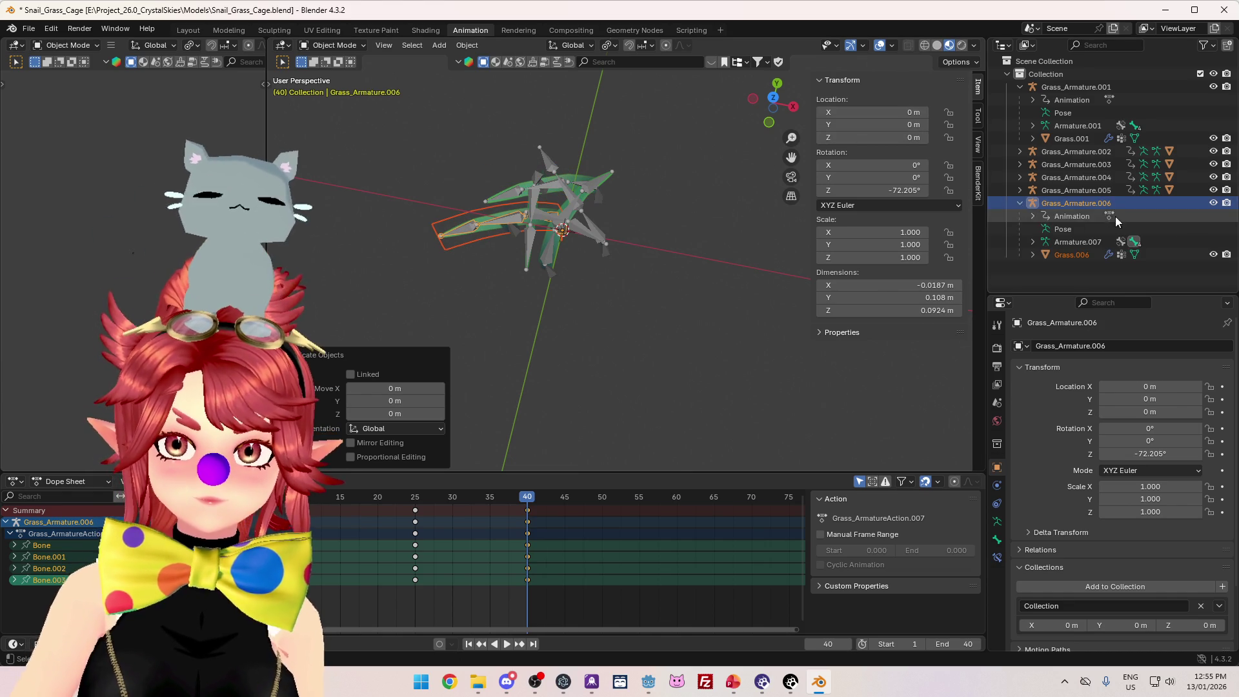
double_click(1108, 203)
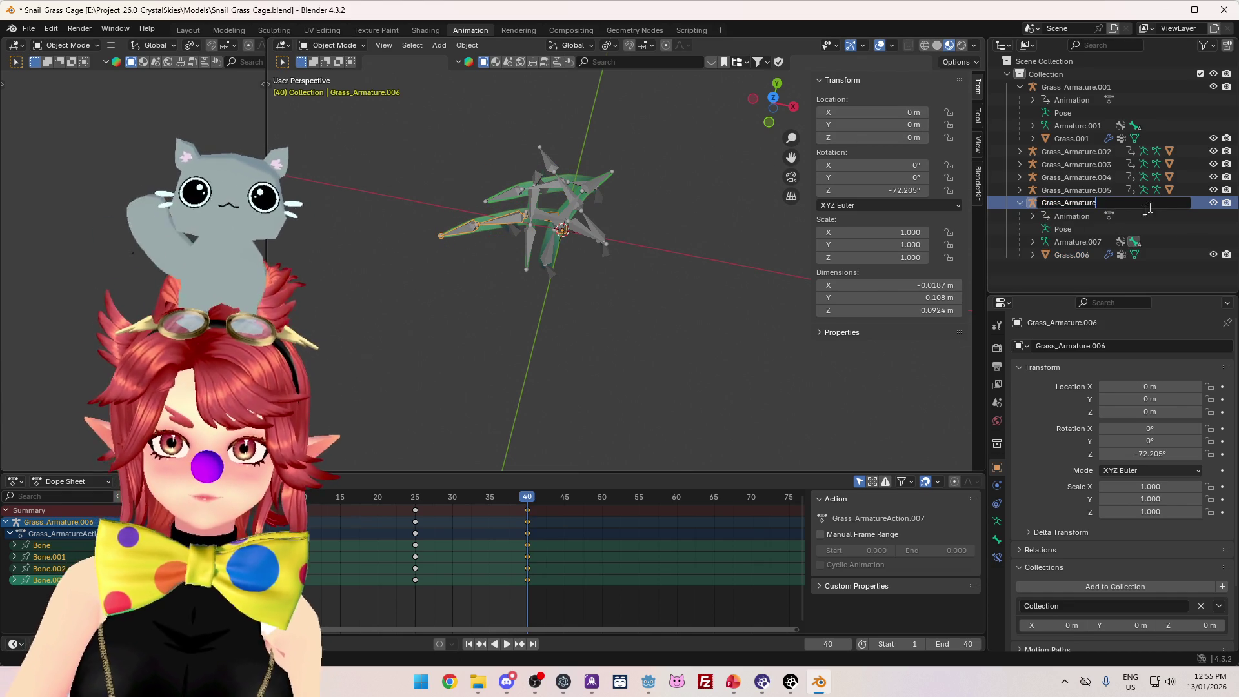
key(BackSpace)
key(Return)
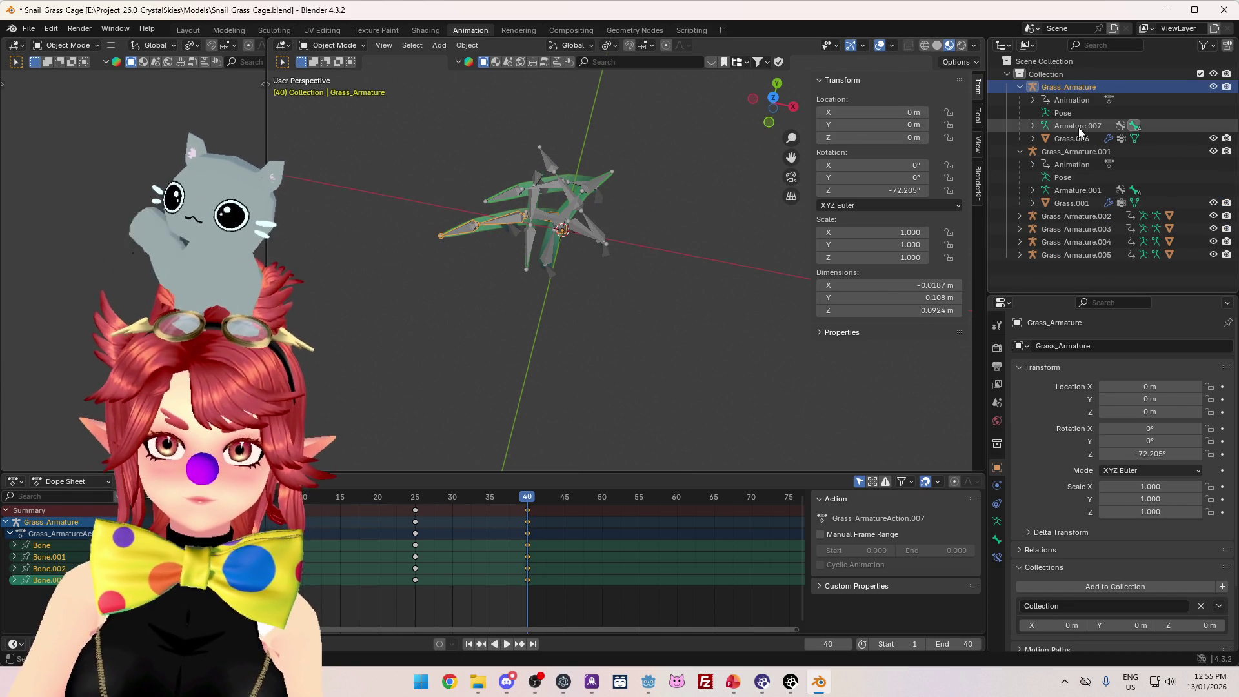
double_click(1078, 126)
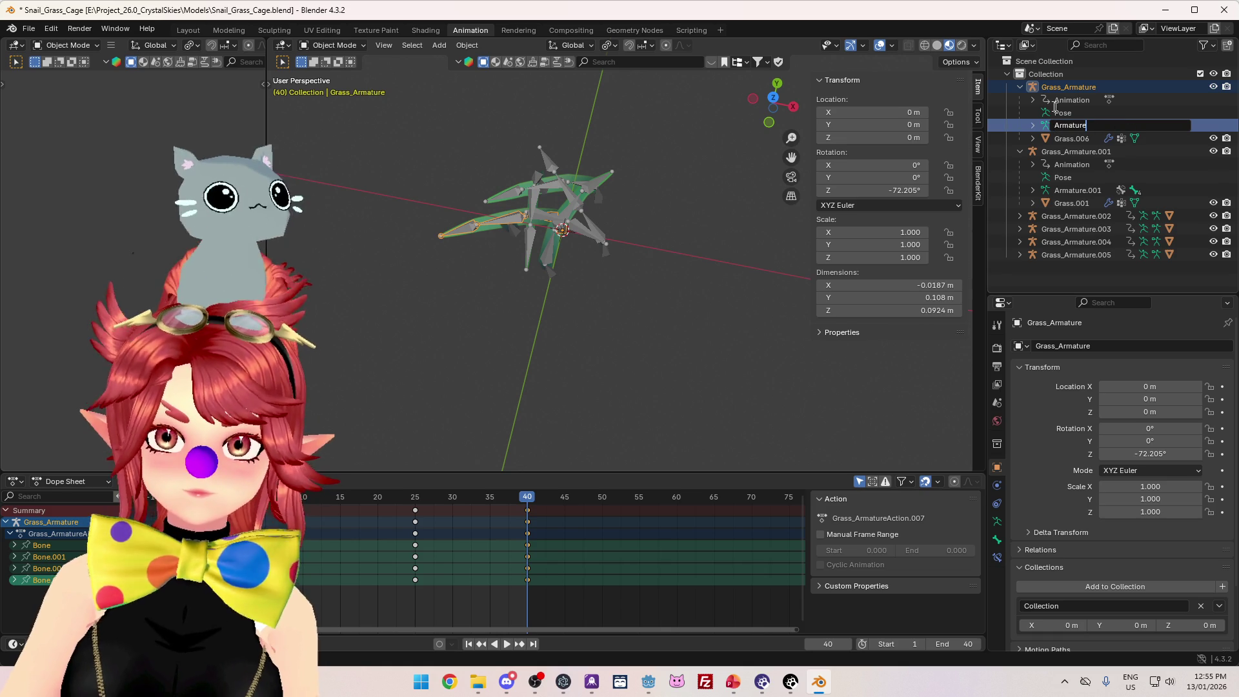
key(Return)
click(1033, 100)
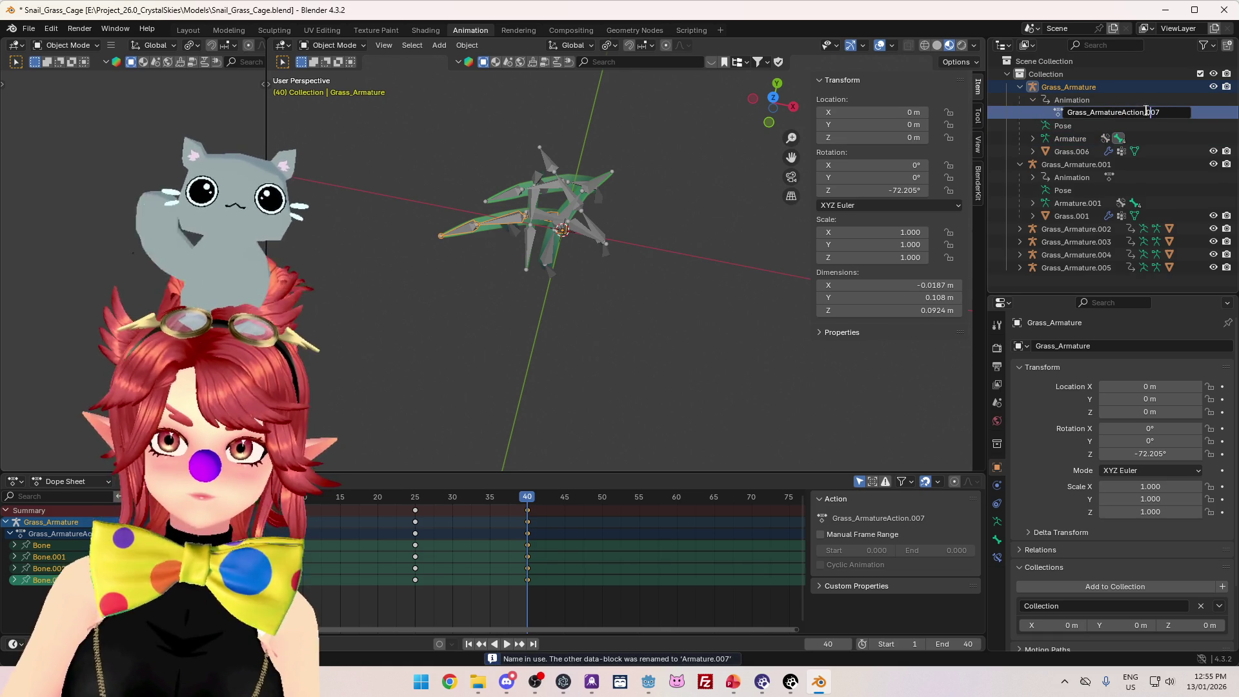
key(BackSpace)
key(Return)
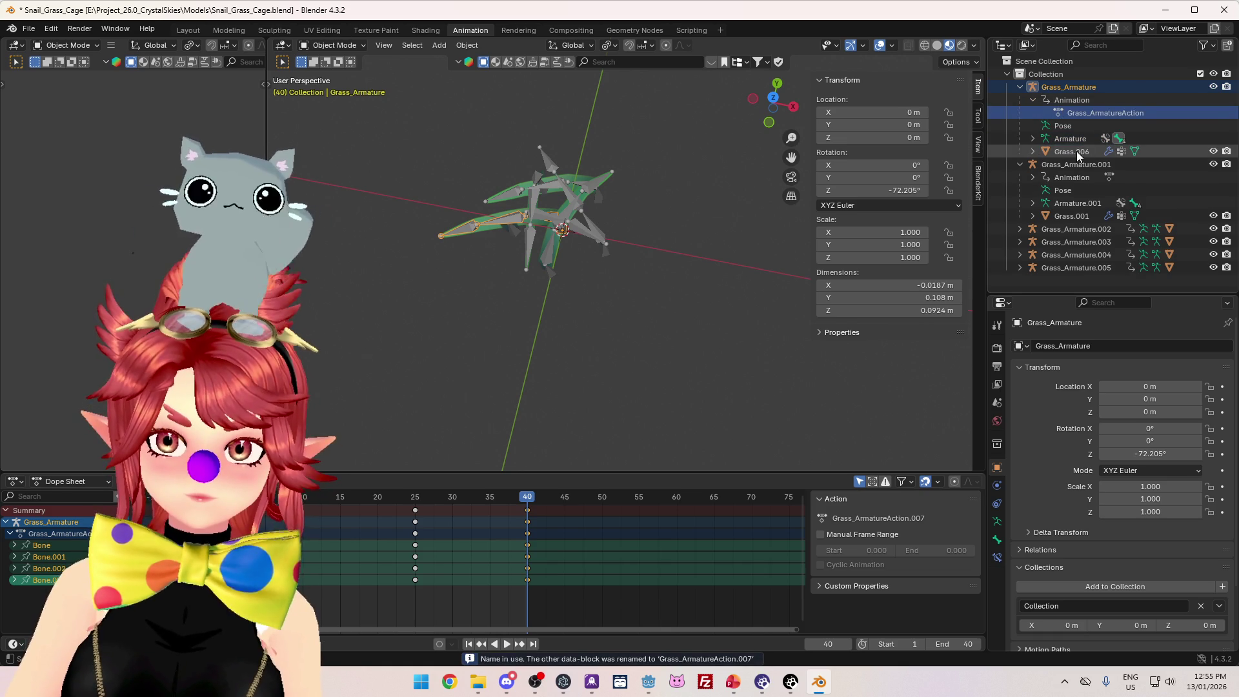
- Rename Grass.006 to Grass and its mesh data Clump01.006 to Clump01
double_click(1076, 151)
key(Return)
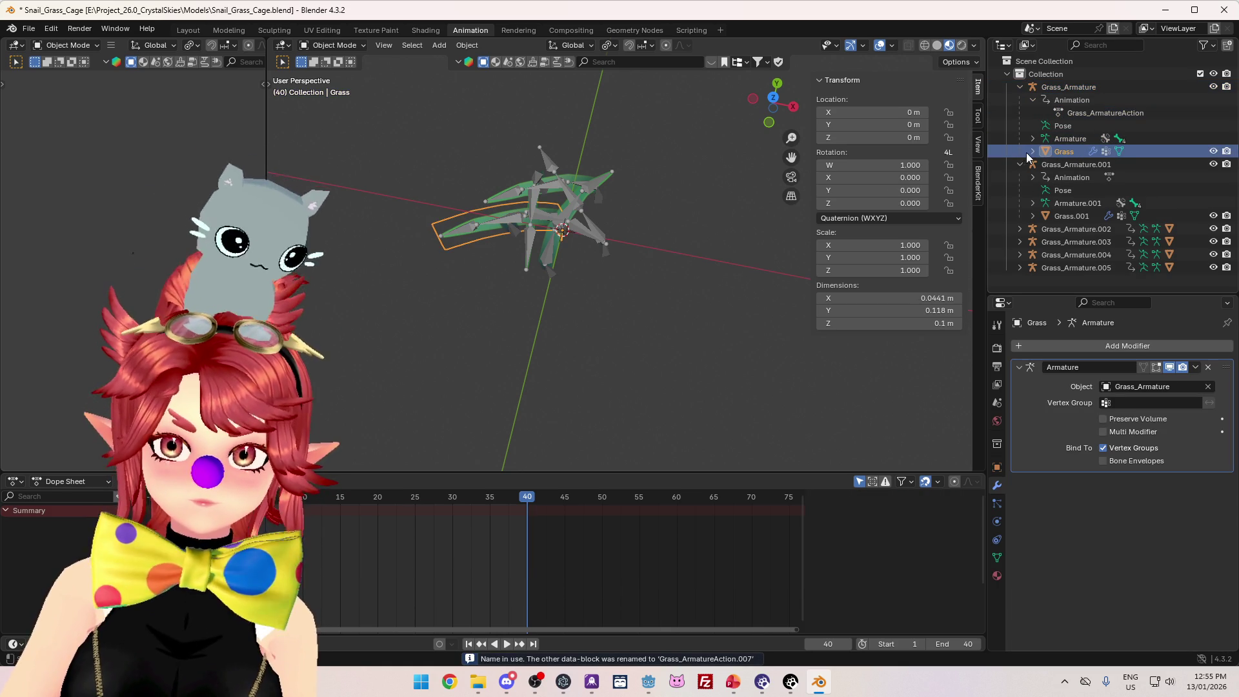
click(1033, 151)
double_click(1091, 164)
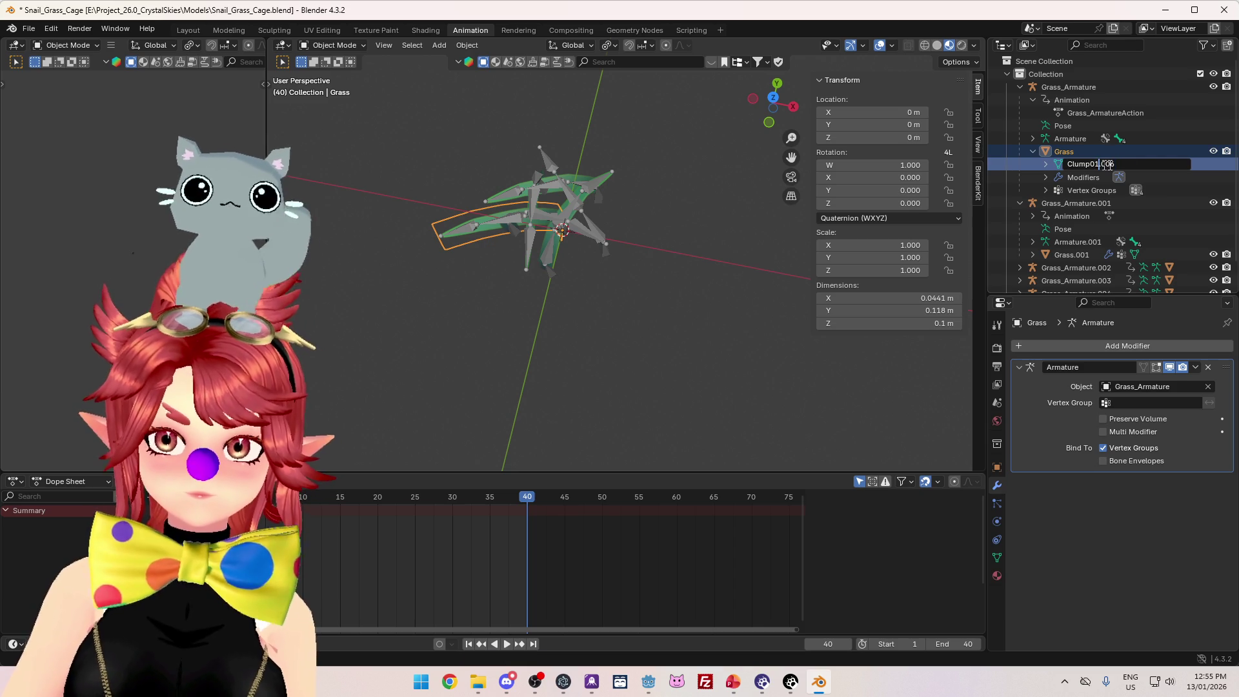
key(BackSpace)
key(BackSpace)
key(BackSpace)
key(Return)
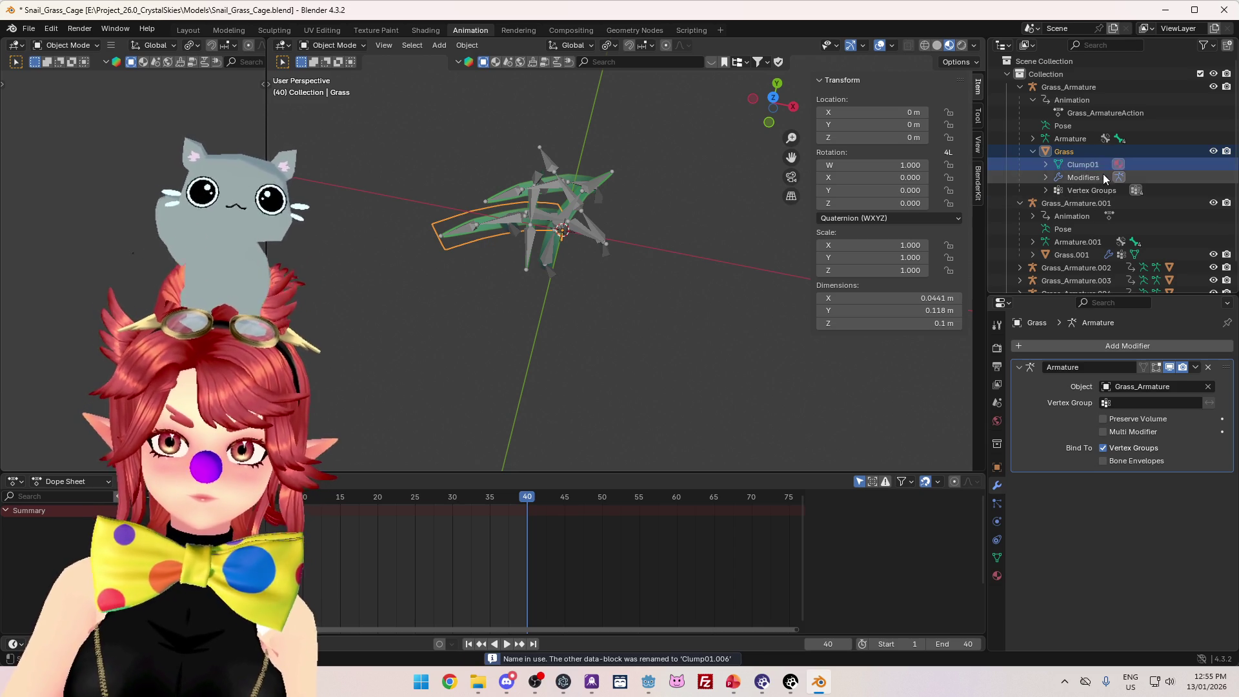
- Collapse the hierarchy and select the Grass_Armature rig together with the Grass mesh
click(1045, 189)
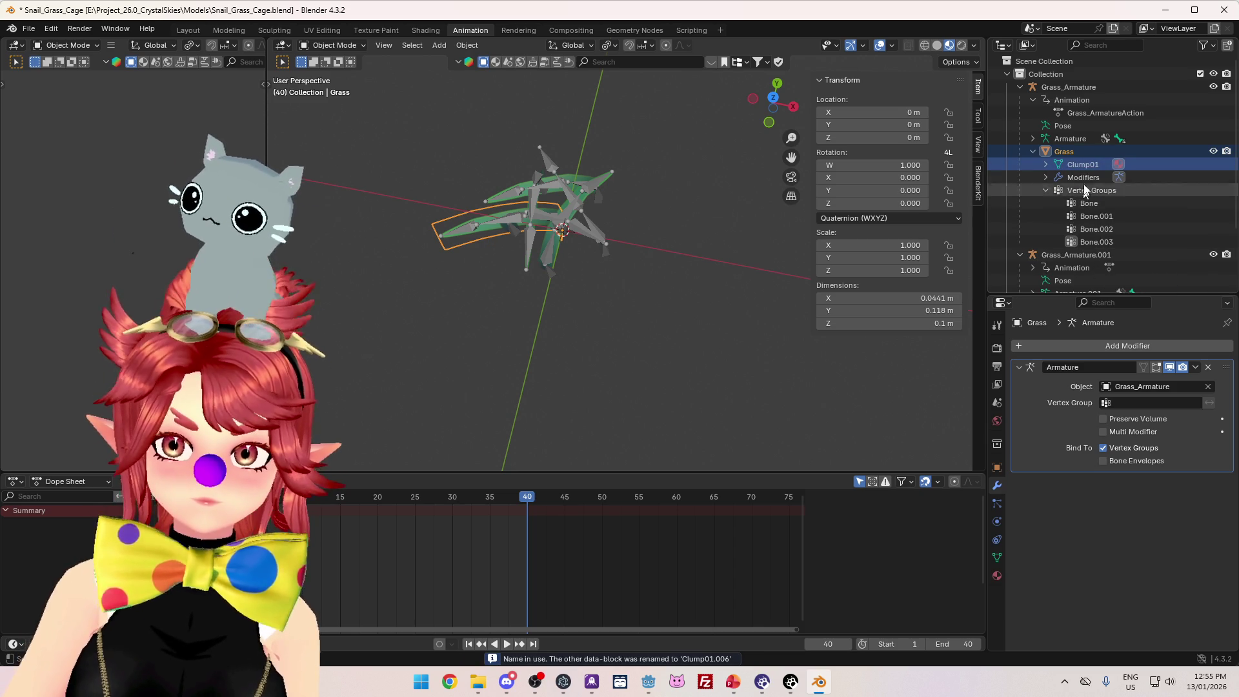
click(1034, 151)
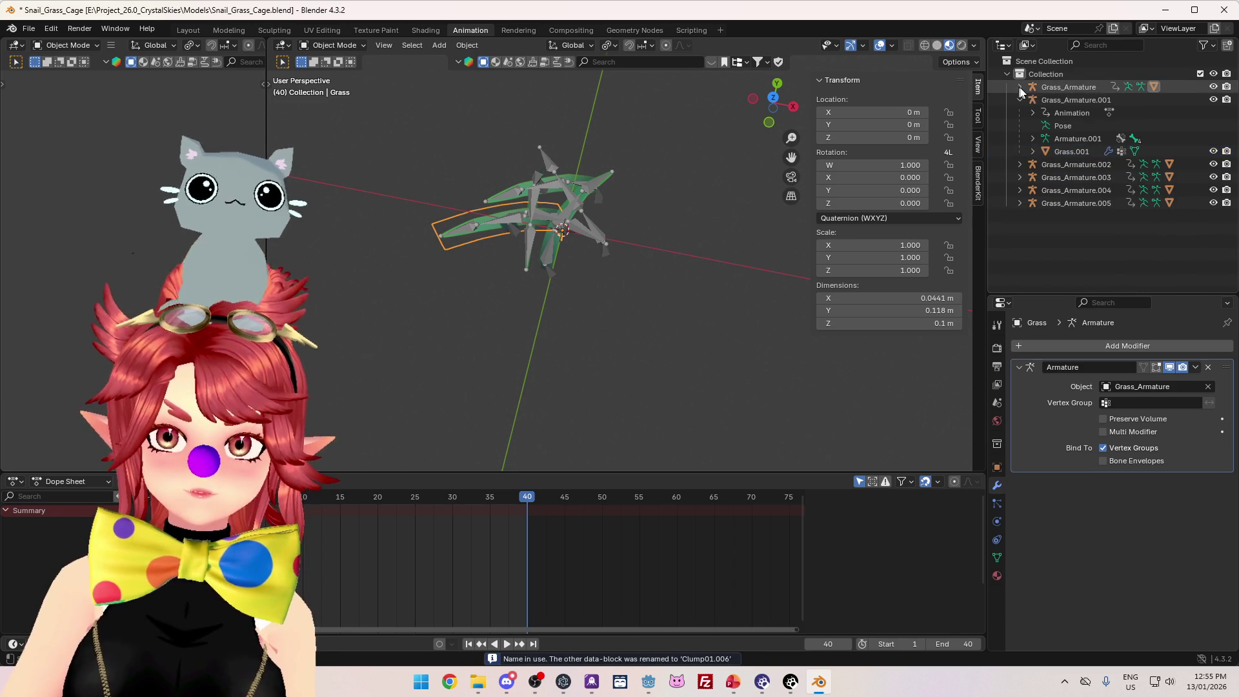
click(1018, 87)
click(1070, 153)
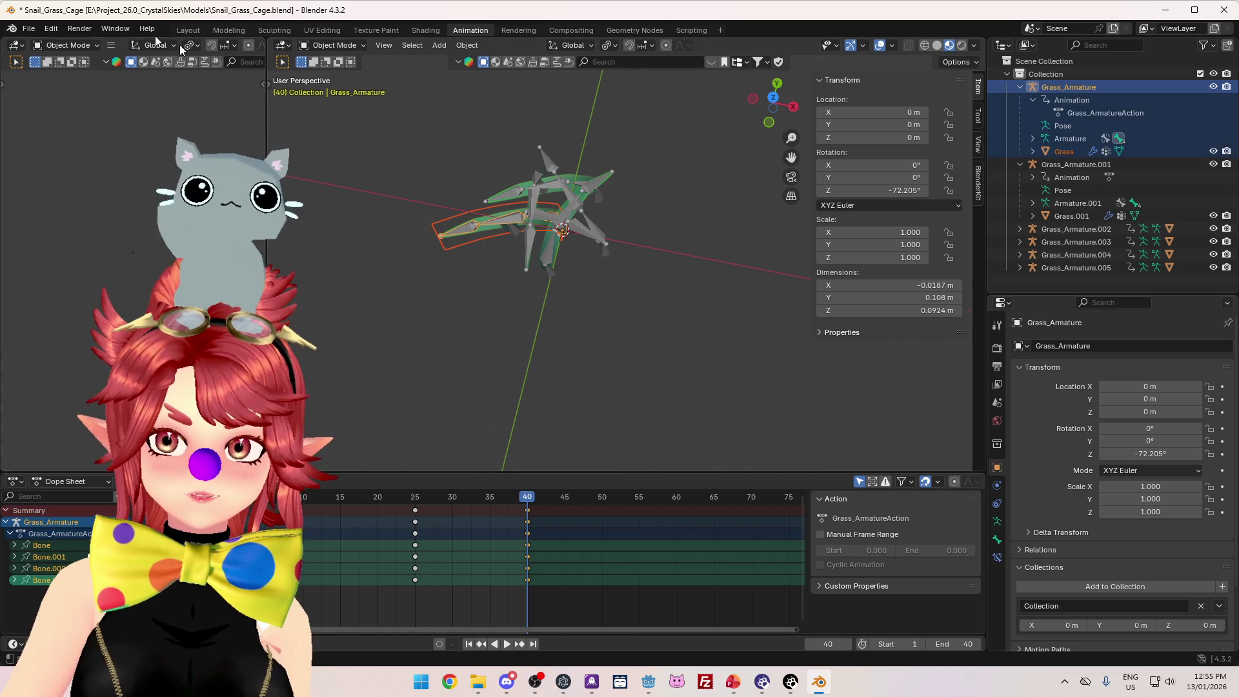
- Export the selected rig as glTF 2.0, overwriting Snail_Grass_Cage.glb
click(29, 30)
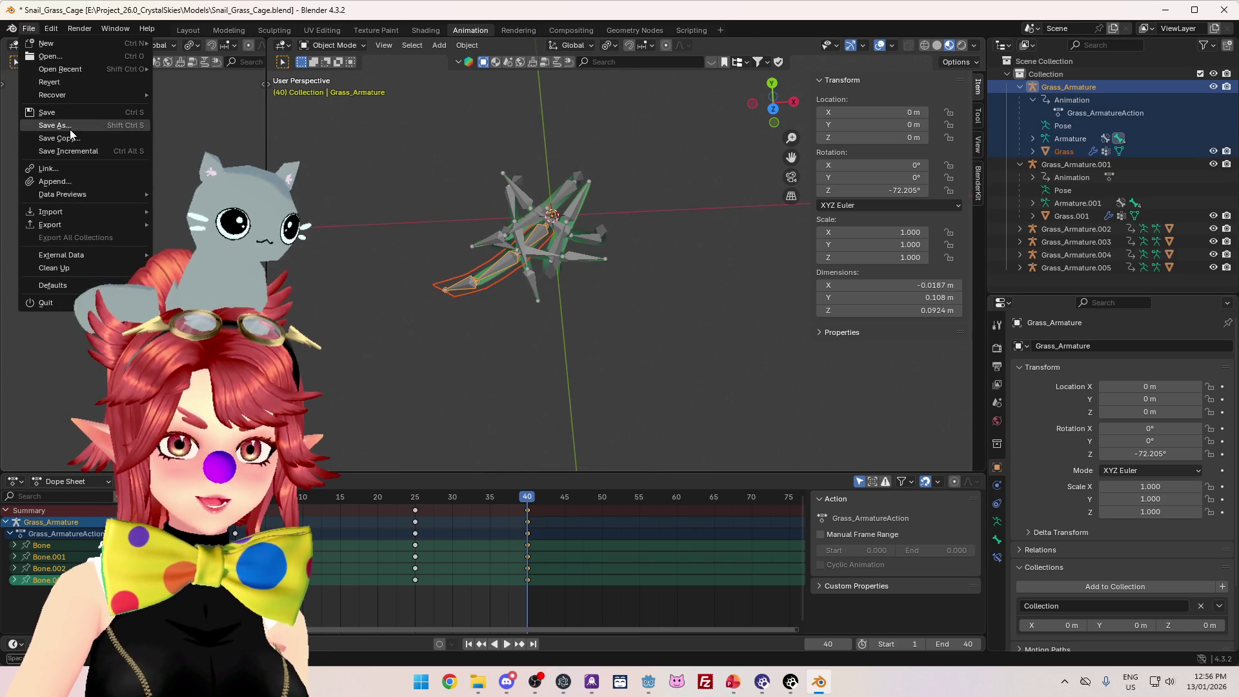
mouse_move(66, 226)
click(213, 315)
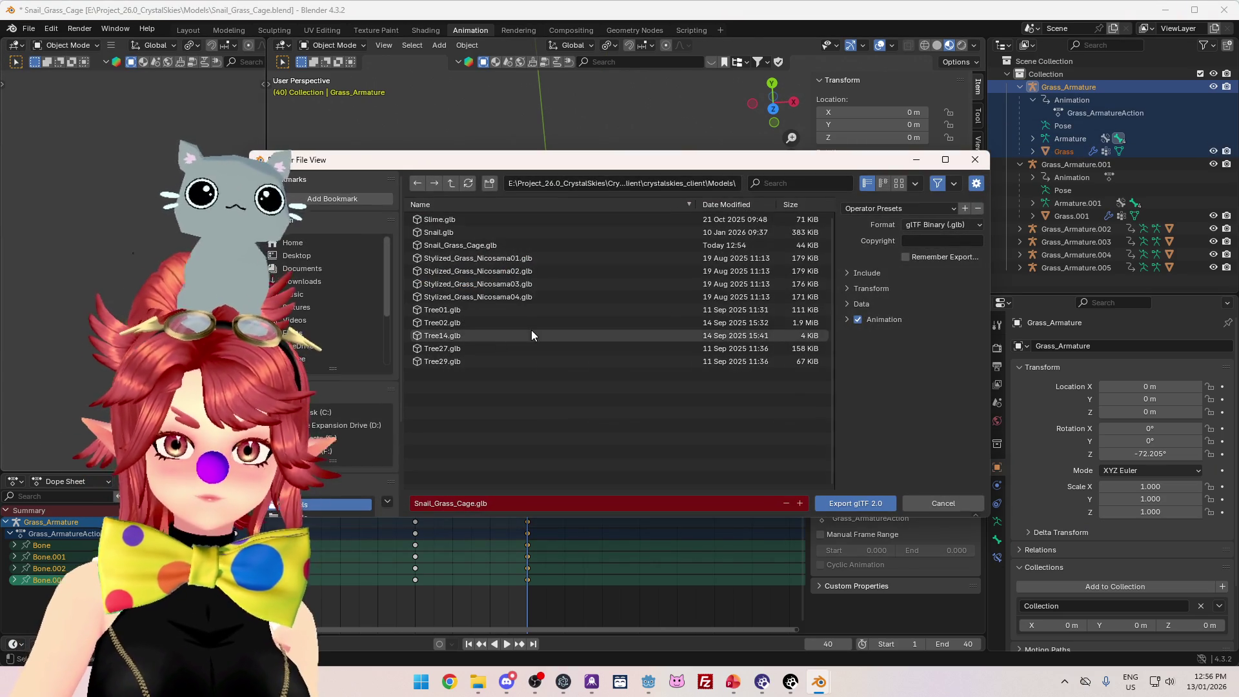
click(831, 506)
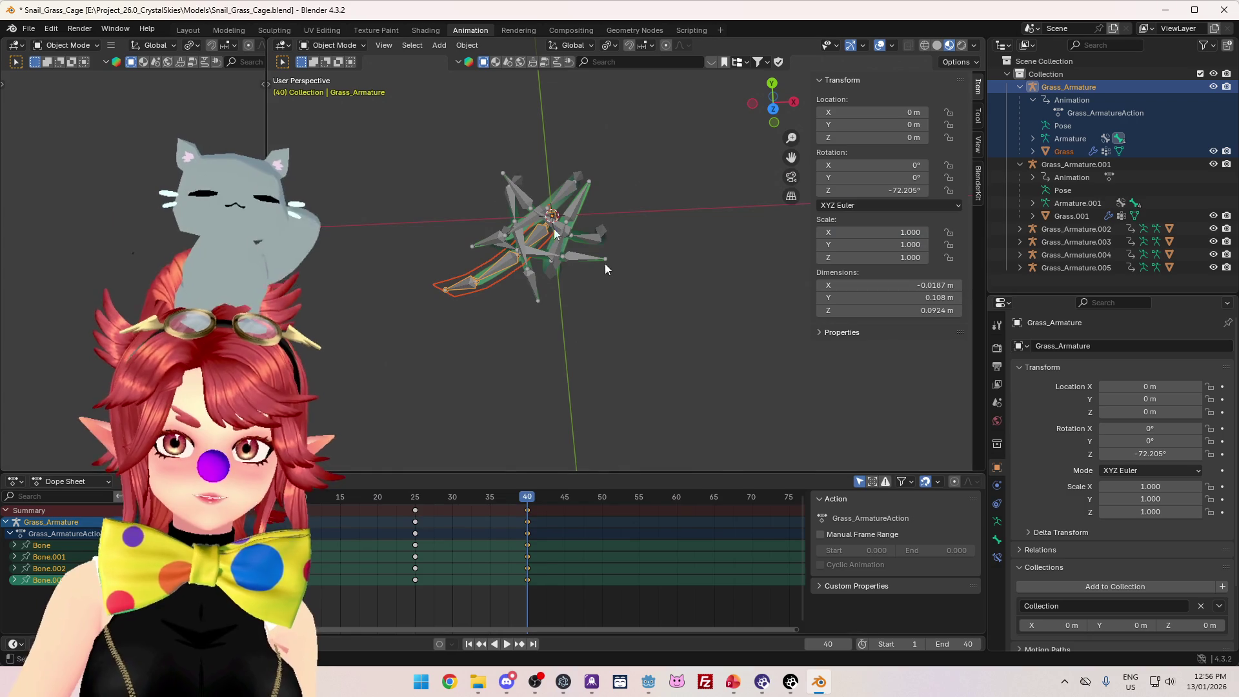
- Save Snail_Grass_Cage.blend and switch over to the Godot editor
click(30, 30)
click(56, 113)
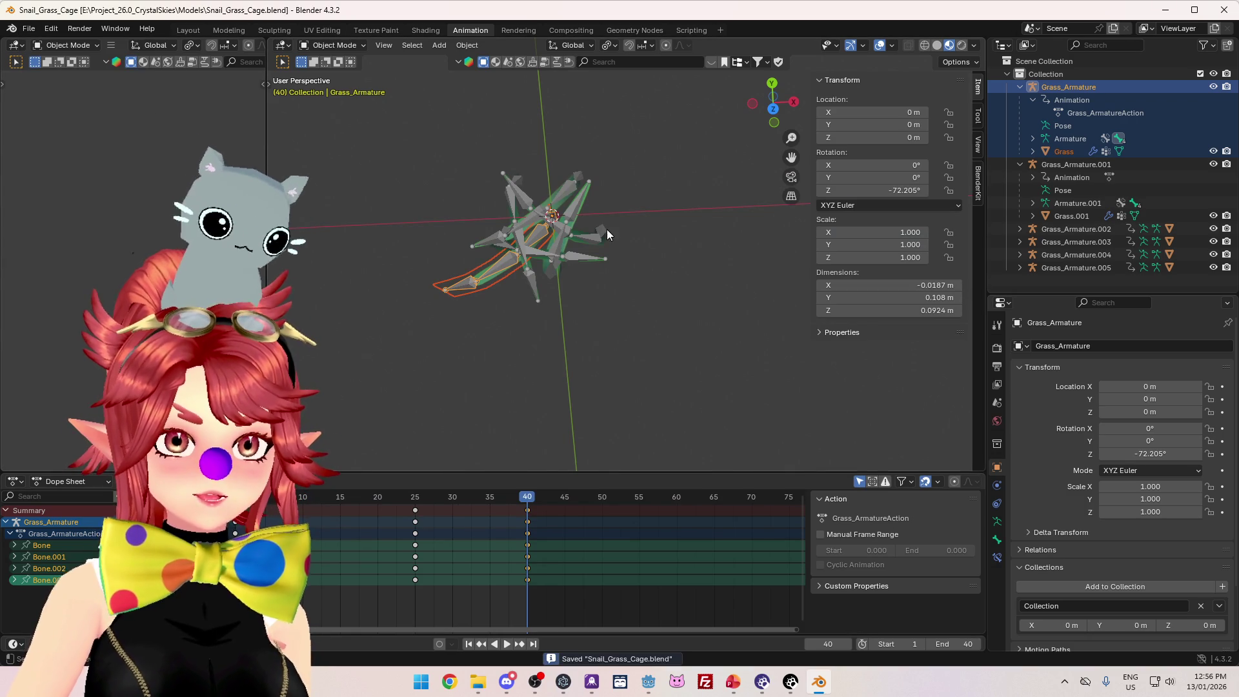
click(650, 685)
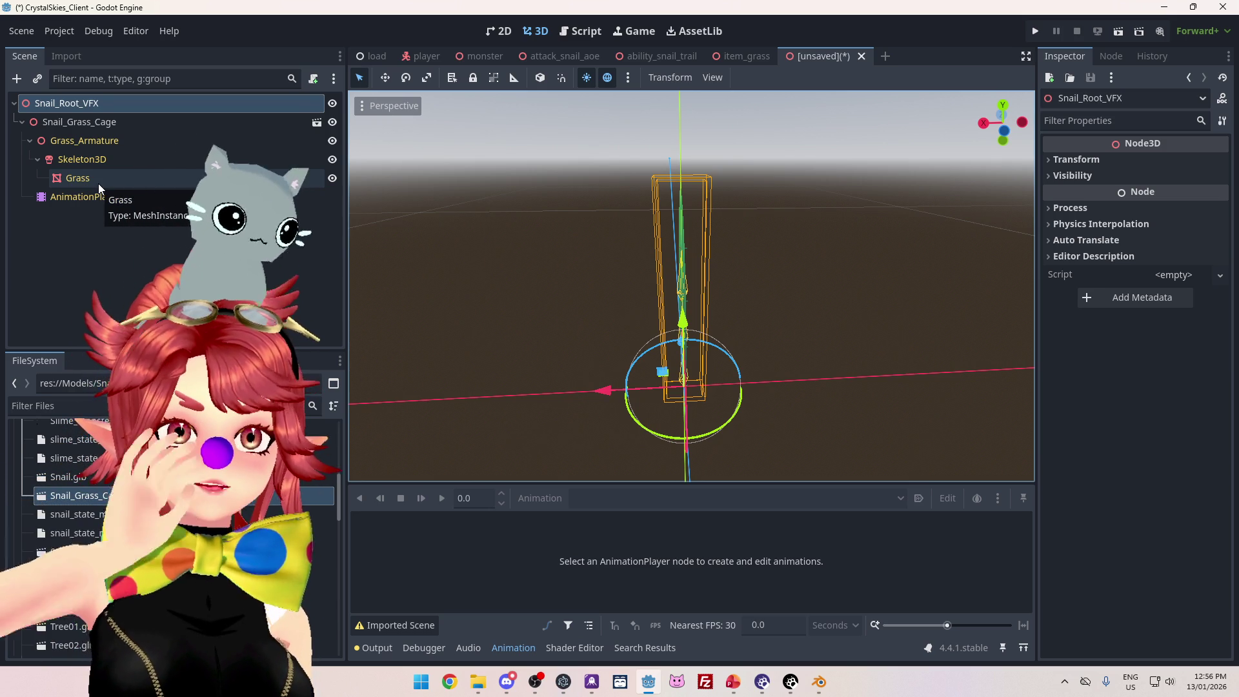
- On the Snail_Root_VFX root node, dismiss Add Child Node and choose Attach Script instead
click(104, 178)
click(156, 107)
right_click(157, 109)
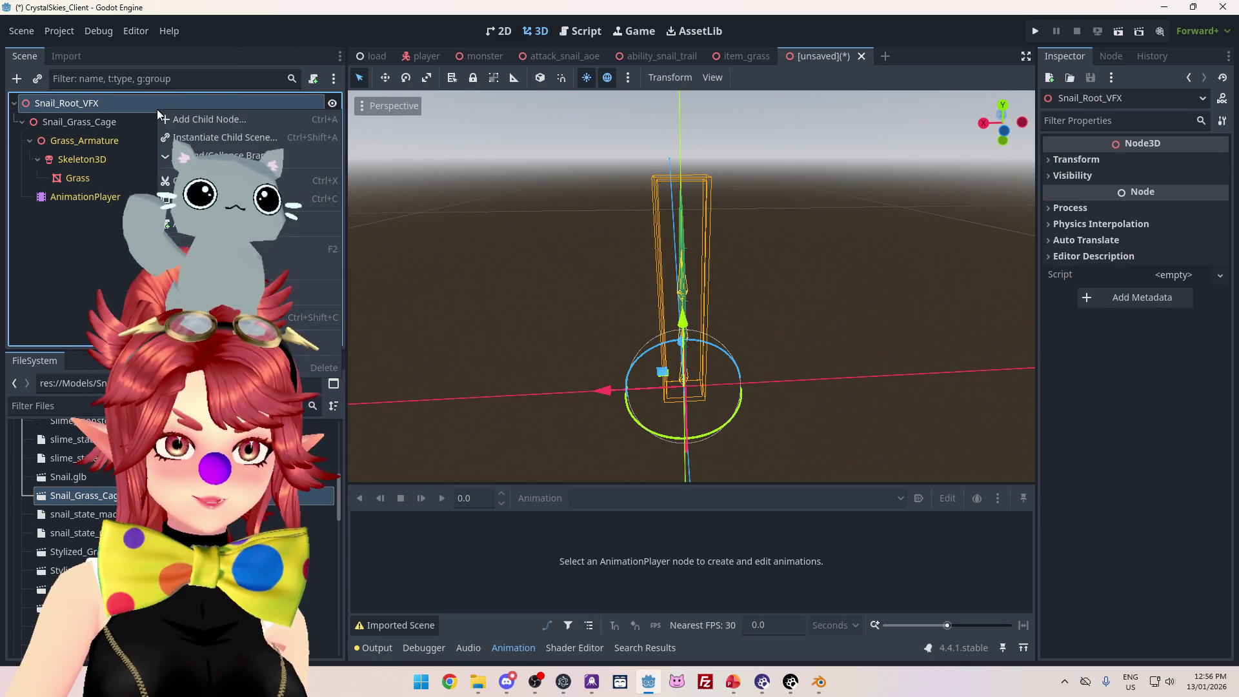
click(188, 121)
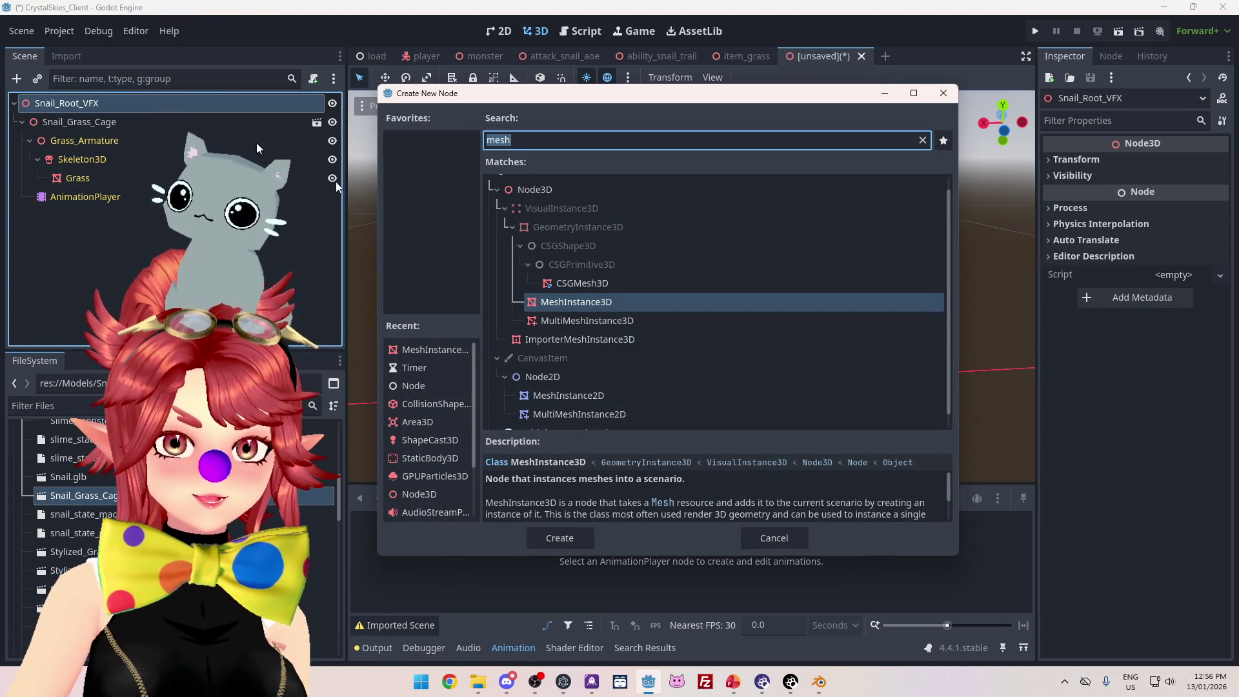
key(Escape)
right_click(239, 114)
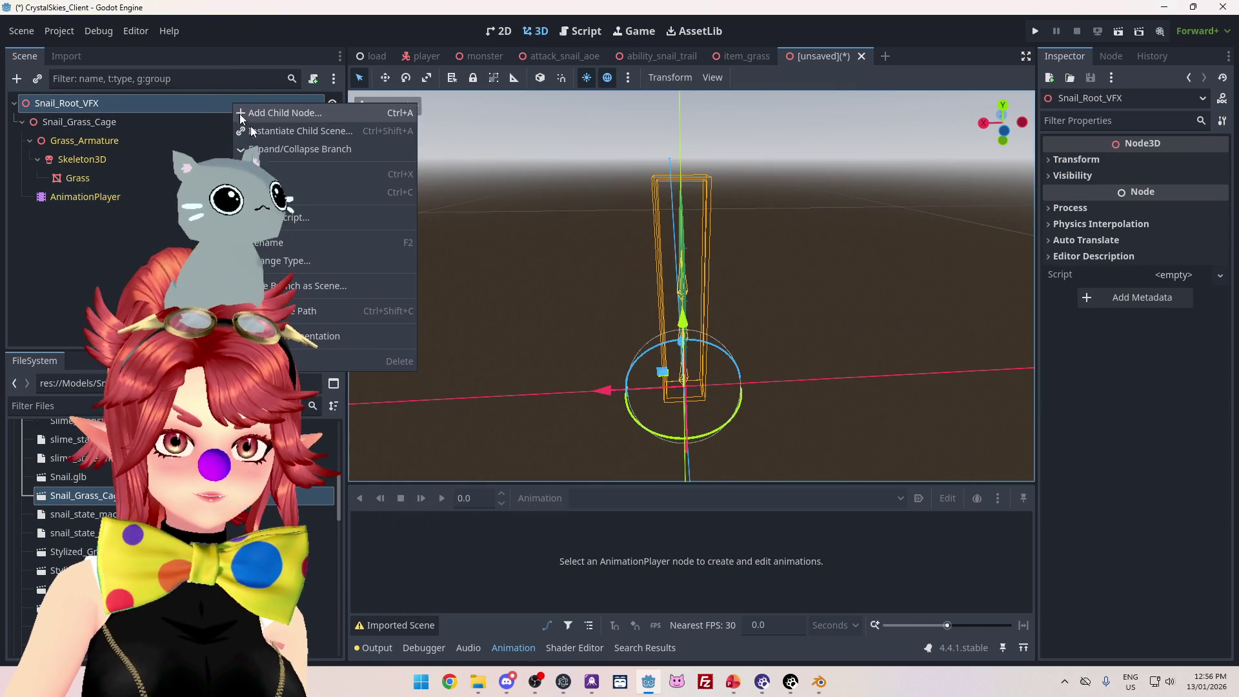
click(291, 216)
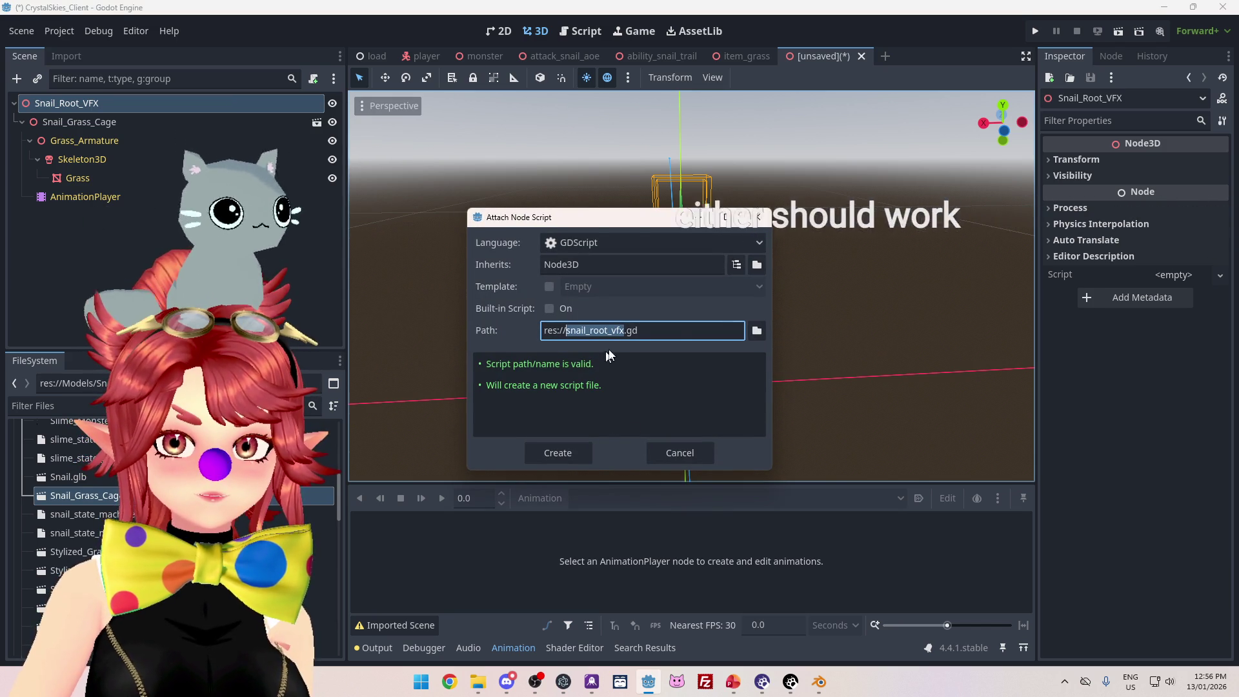
- Set the new script's location to res://Scripts and create snail_root_vfx.gd extending Node3D
click(756, 331)
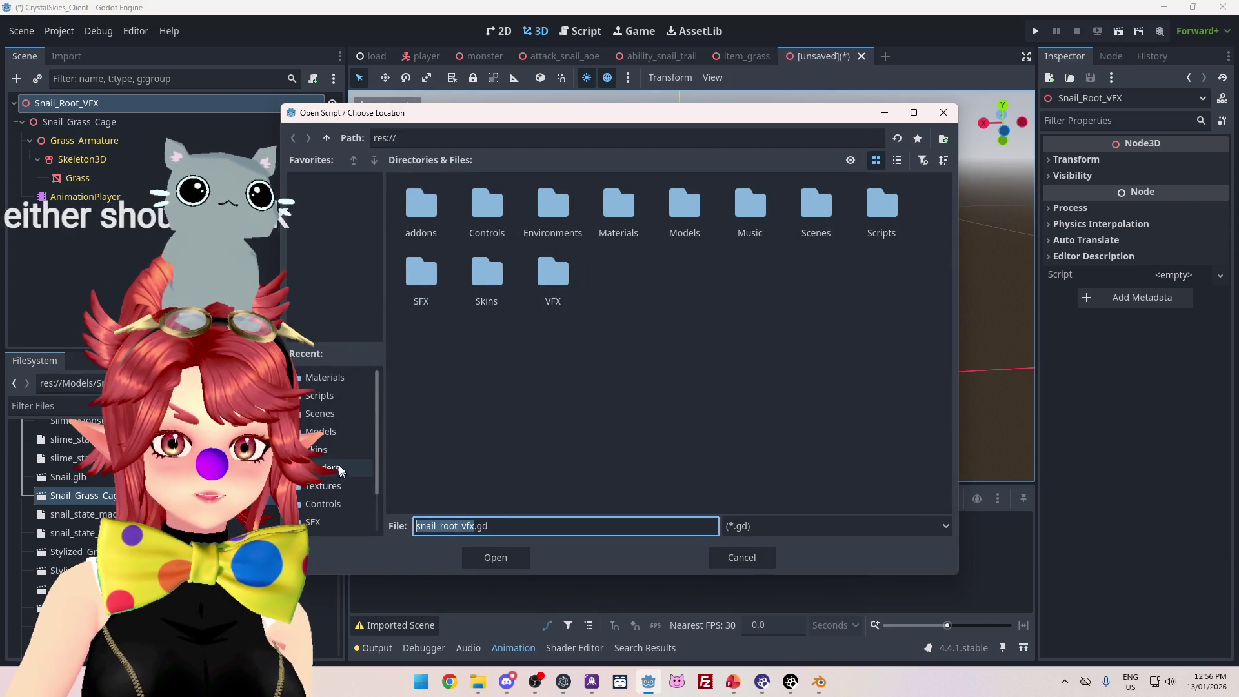
scroll(325, 426, down, 2)
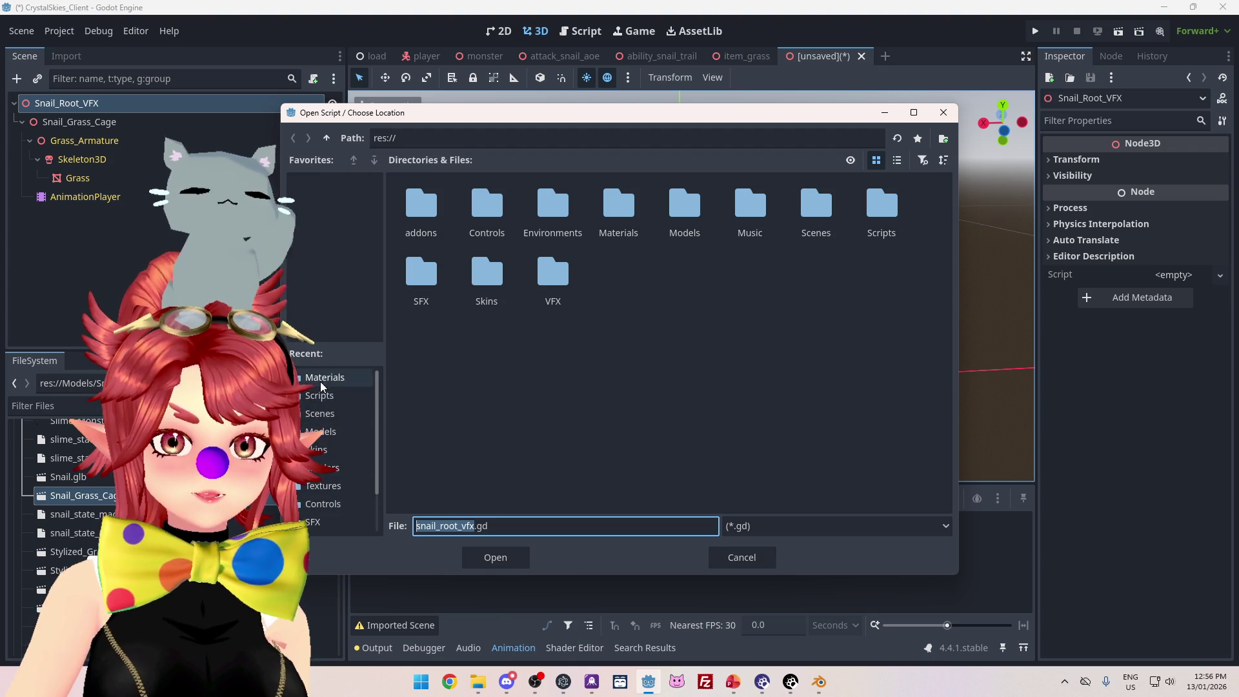
scroll(325, 426, up, 2)
click(326, 397)
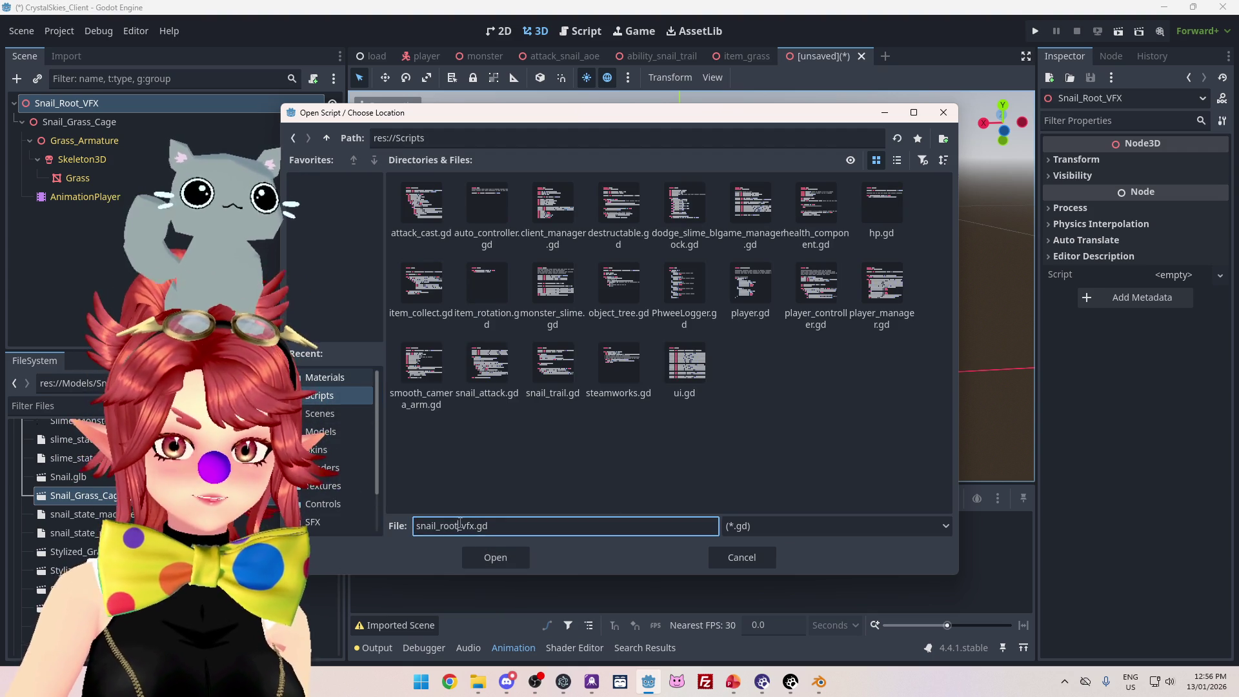
click(495, 558)
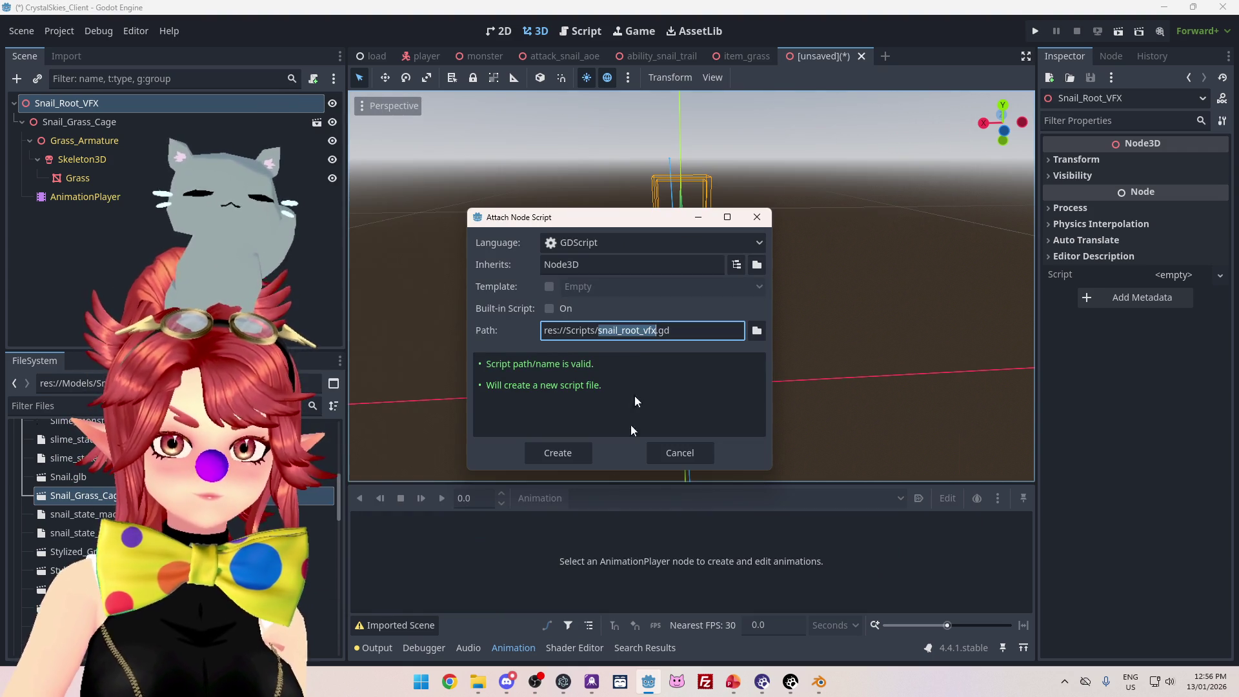
click(556, 450)
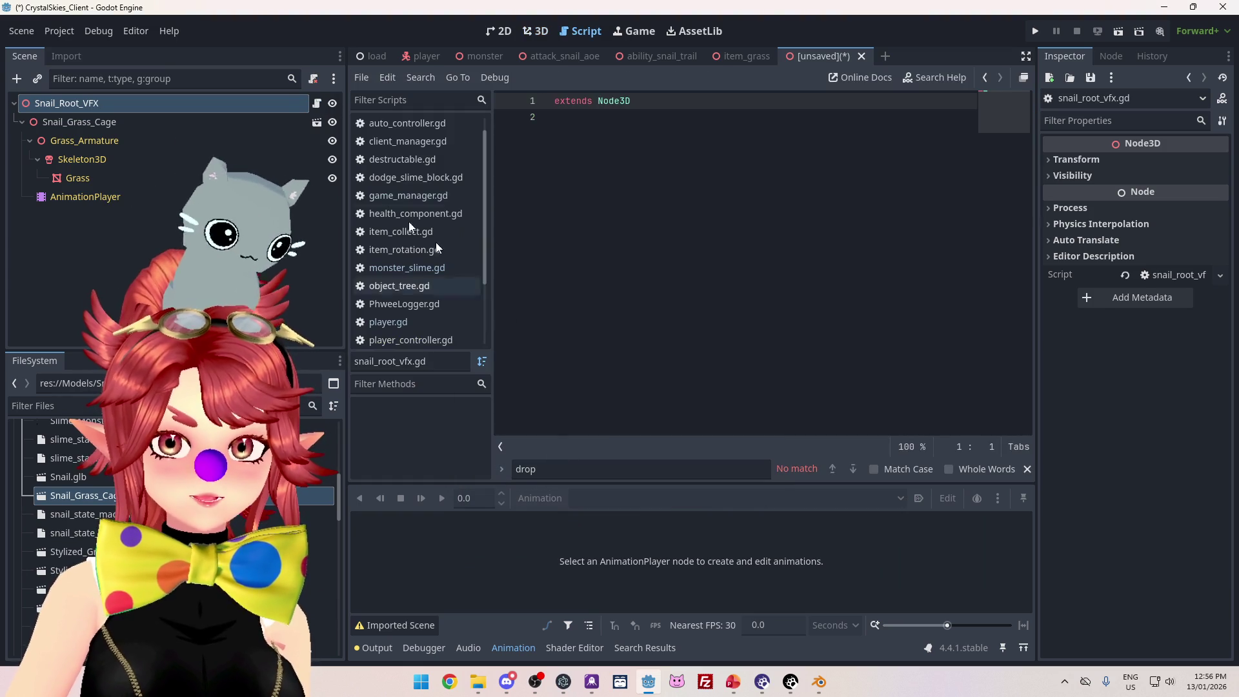
- Paste the grass duplication code and wrap it in a func _ready(): block
click(608, 121)
key(Return)
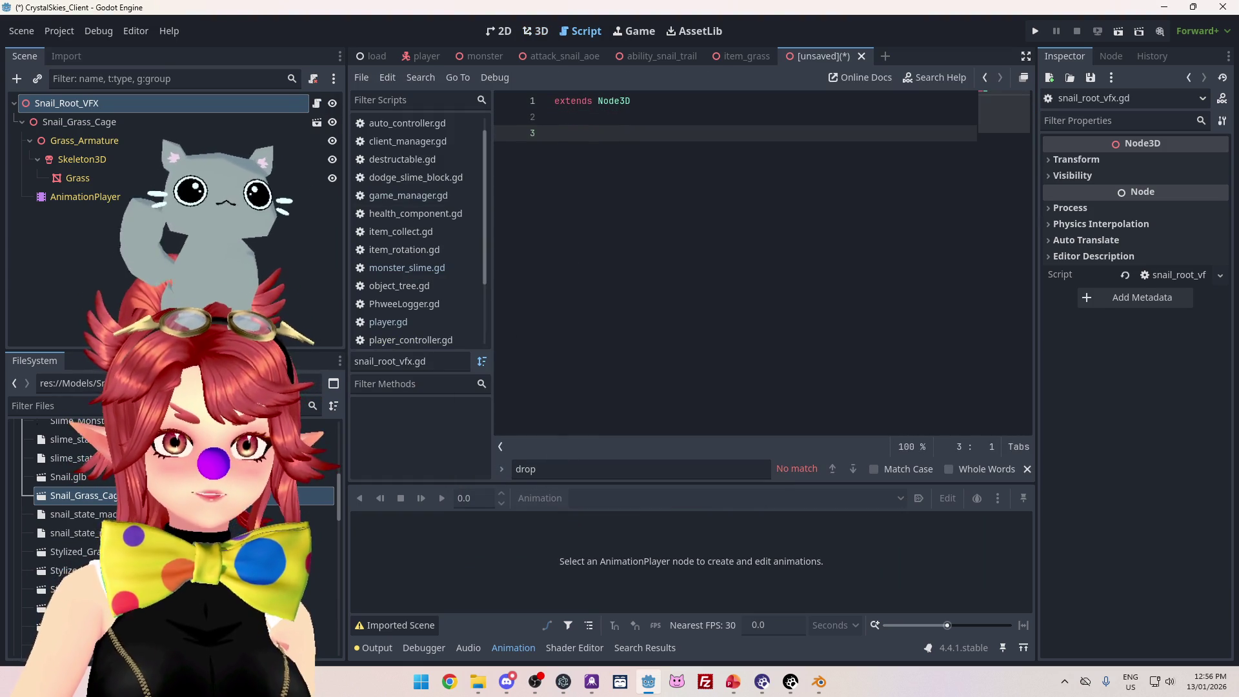
key(alt+Tab)
click(554, 135)
key(ctrl+v)
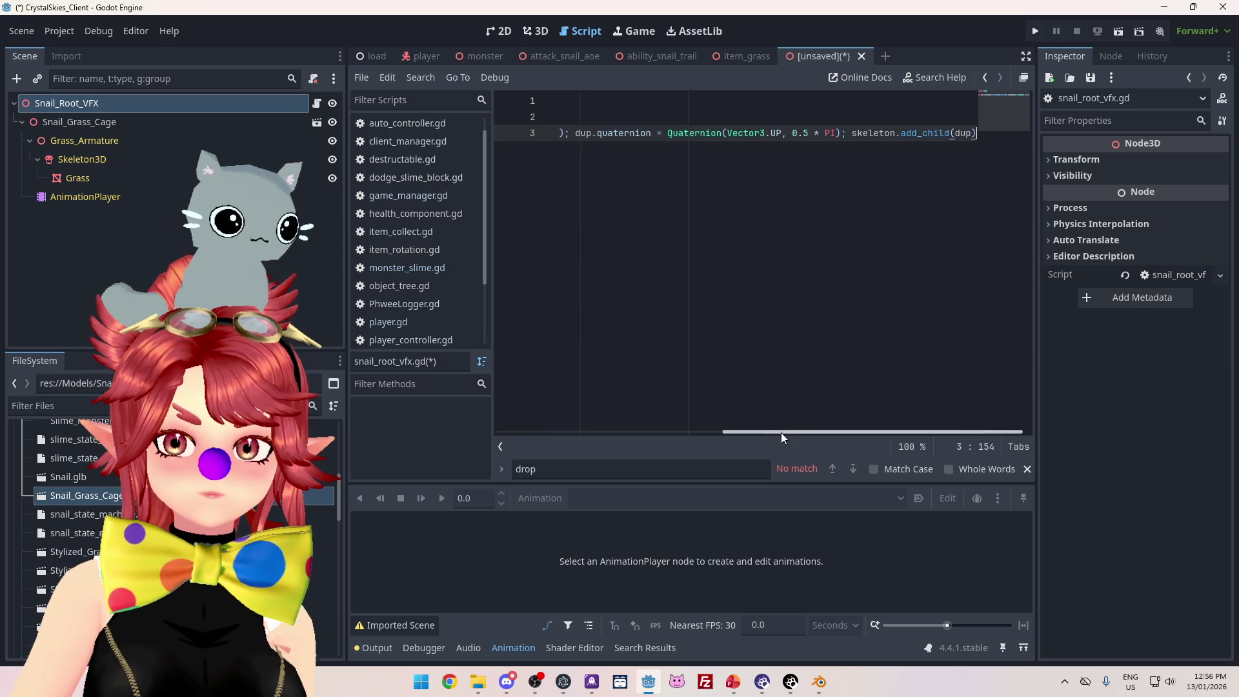
drag(781, 432, 400, 370)
click(566, 113)
key(Return)
key(Return)
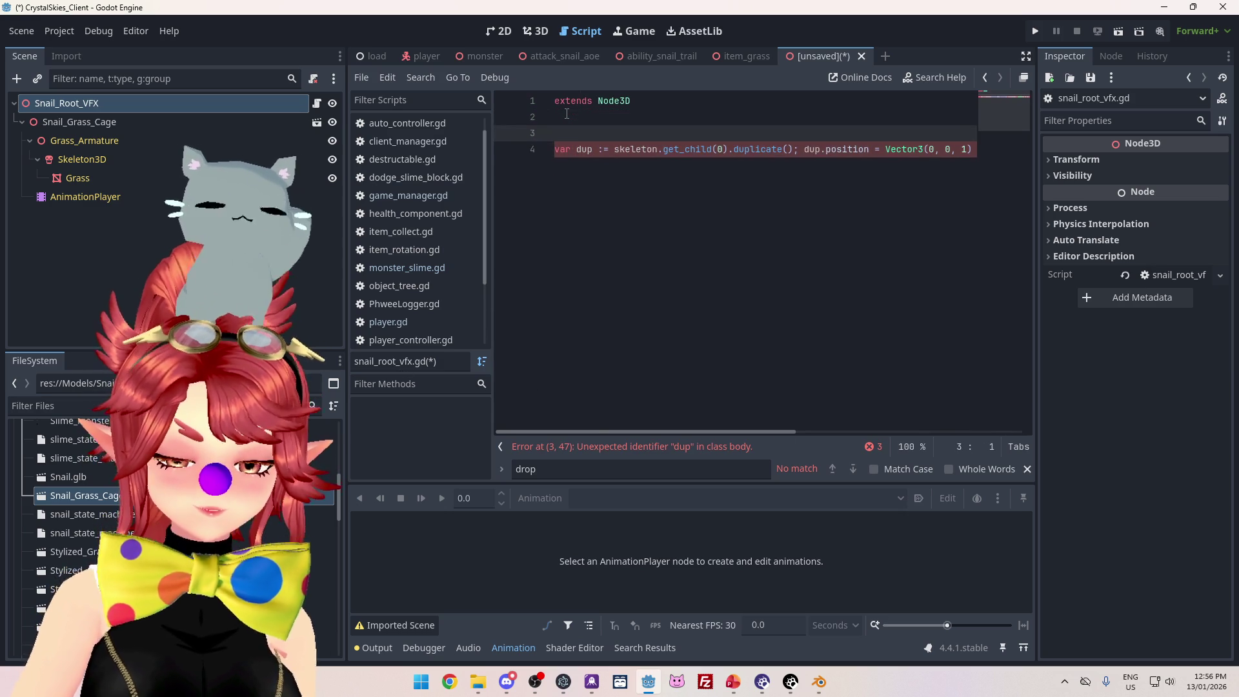
text(func _ready)
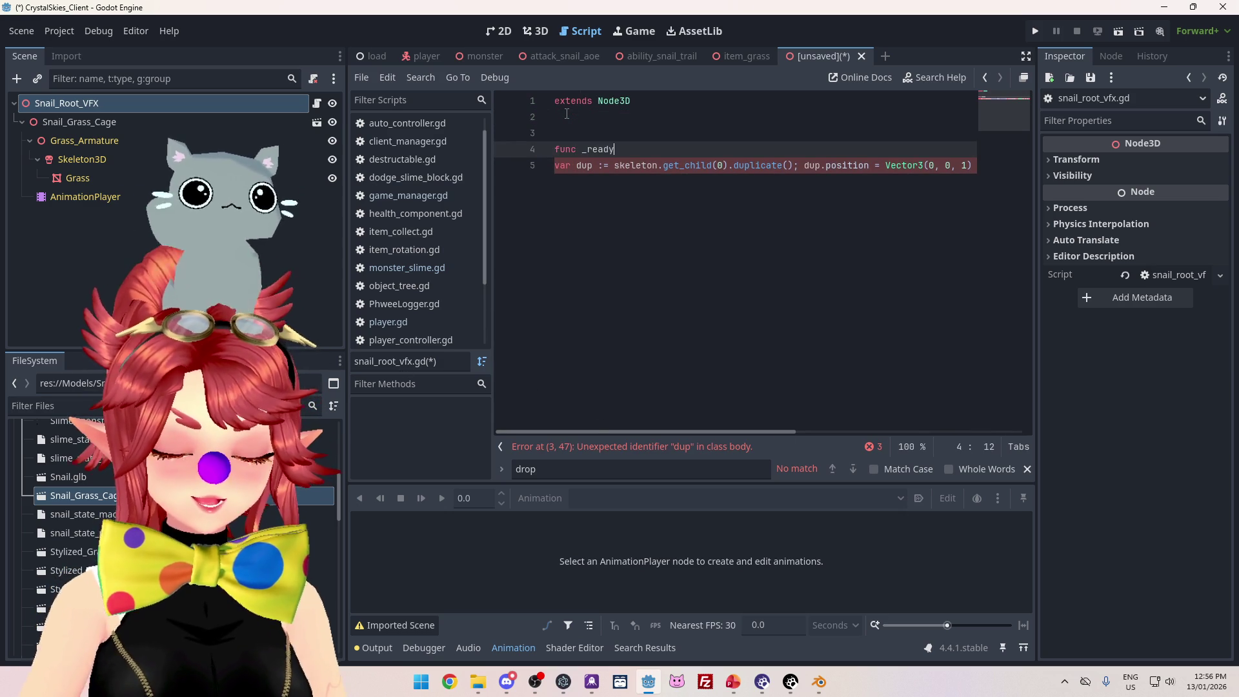
text(():)
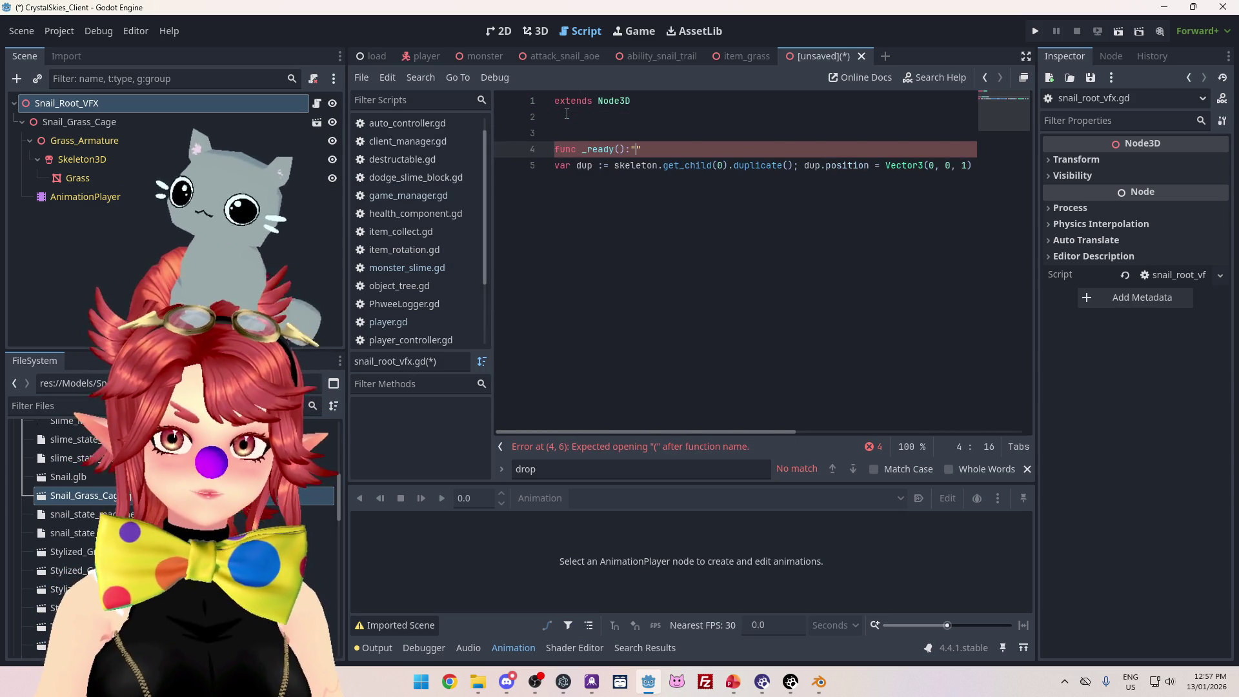
click(555, 166)
key(Tab)
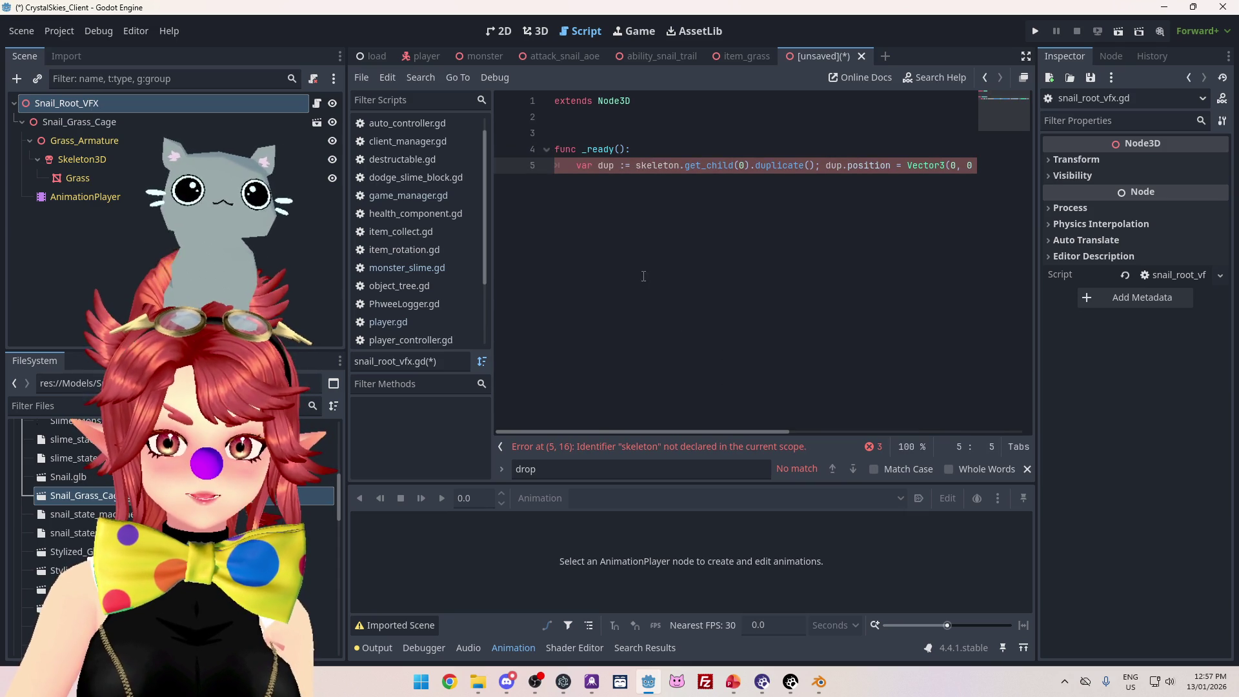
- Add an onready skeleton_3d reference and rename skeleton to skeleton_3d on line 7
click(642, 122)
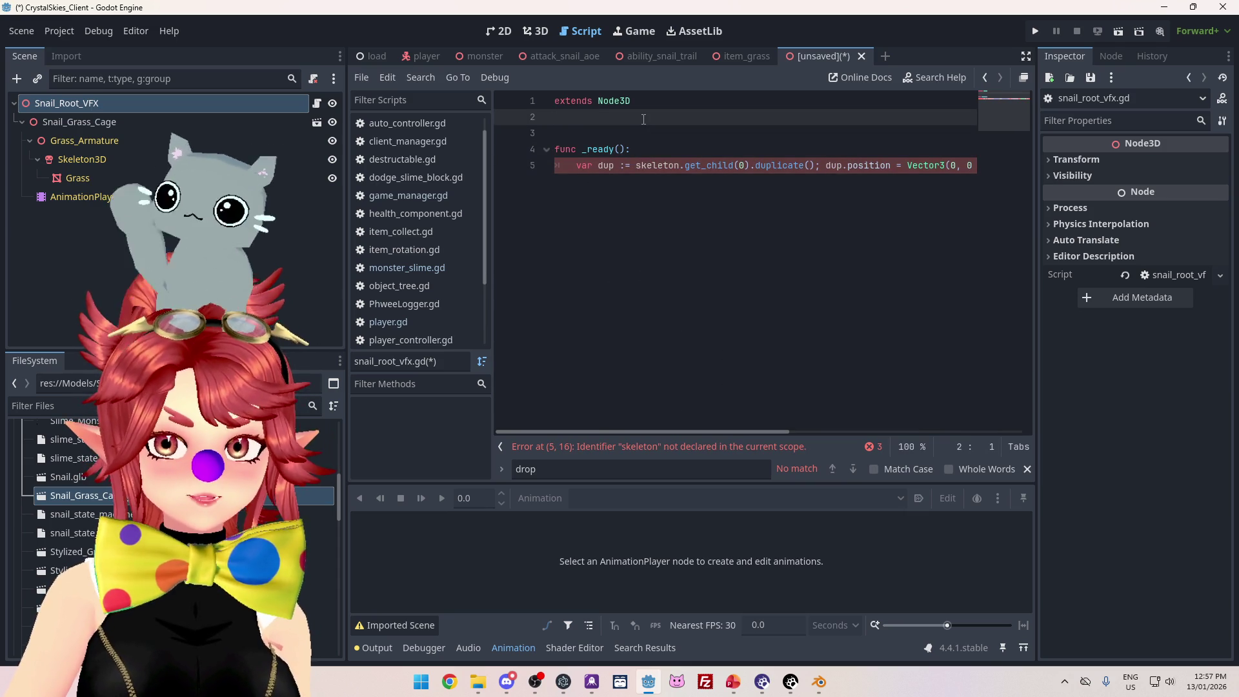
key(Return)
click(89, 160)
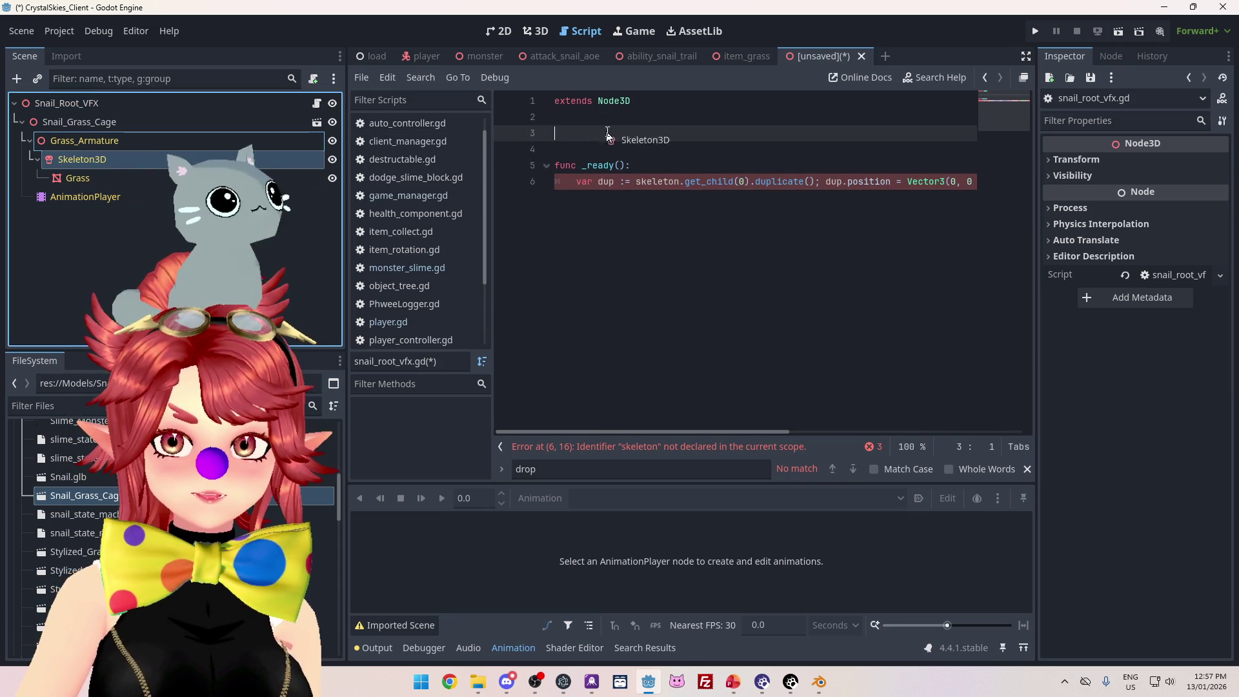
drag(606, 130, 607, 133)
click(626, 133)
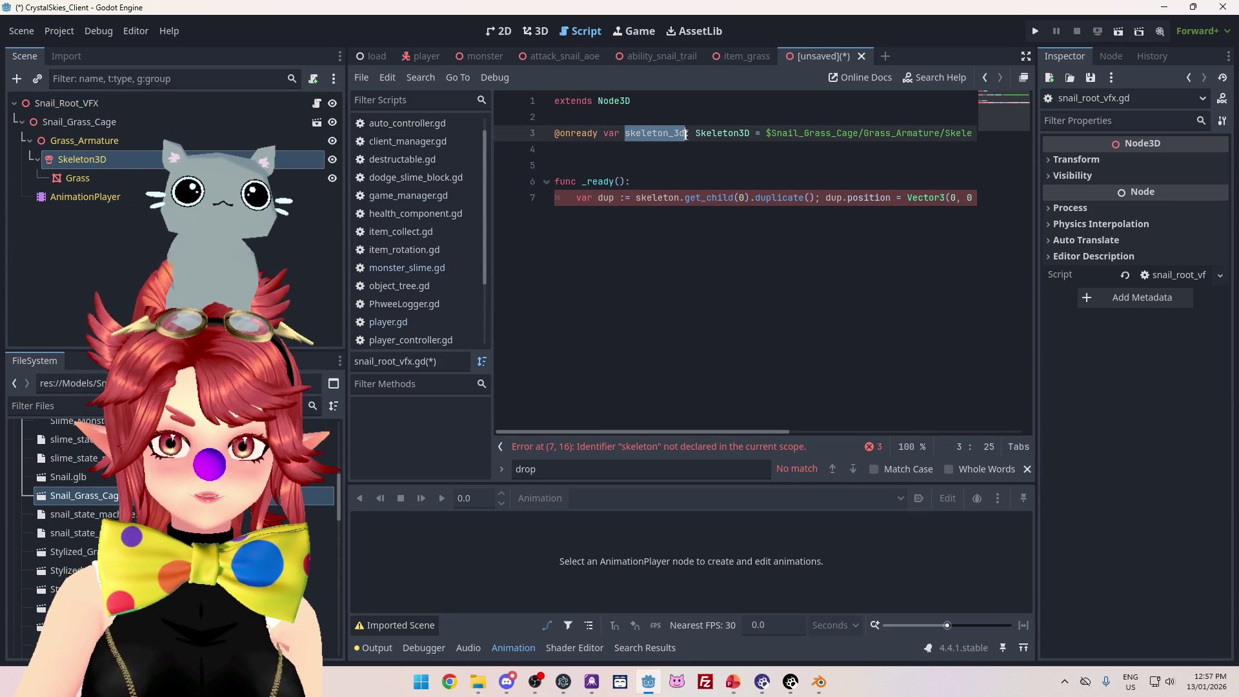
click(638, 198)
drag(730, 433, 1066, 449)
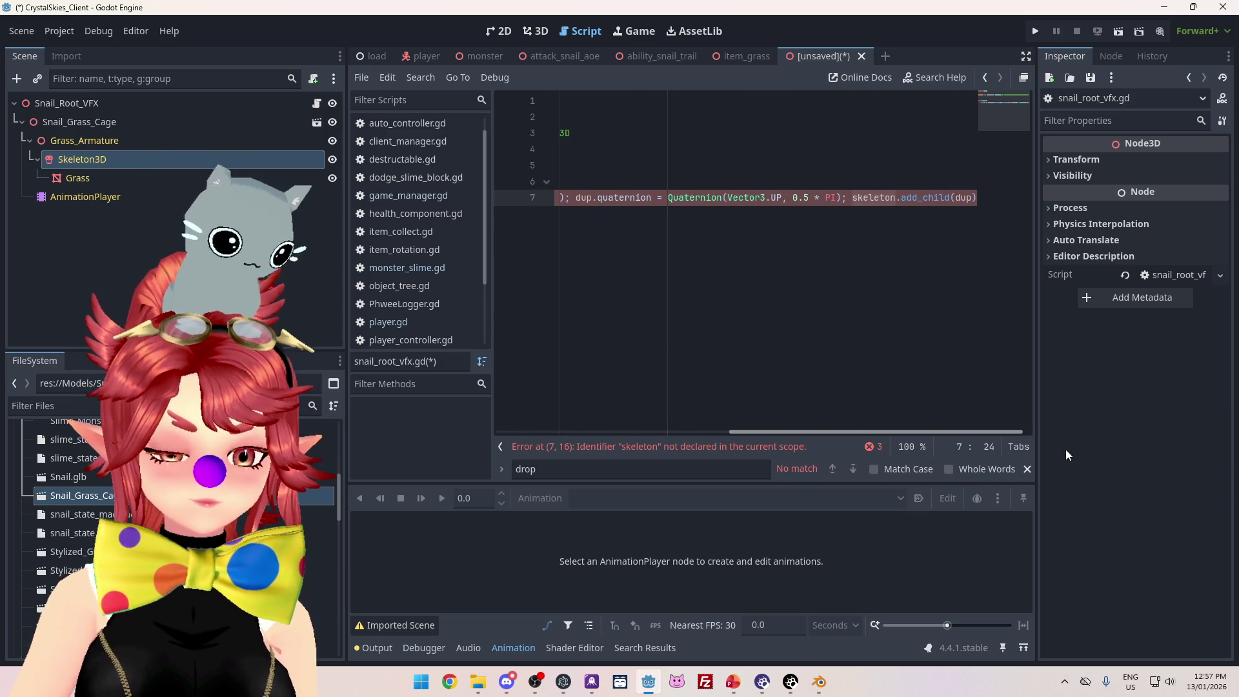
text(_3d)
drag(752, 430, 708, 431)
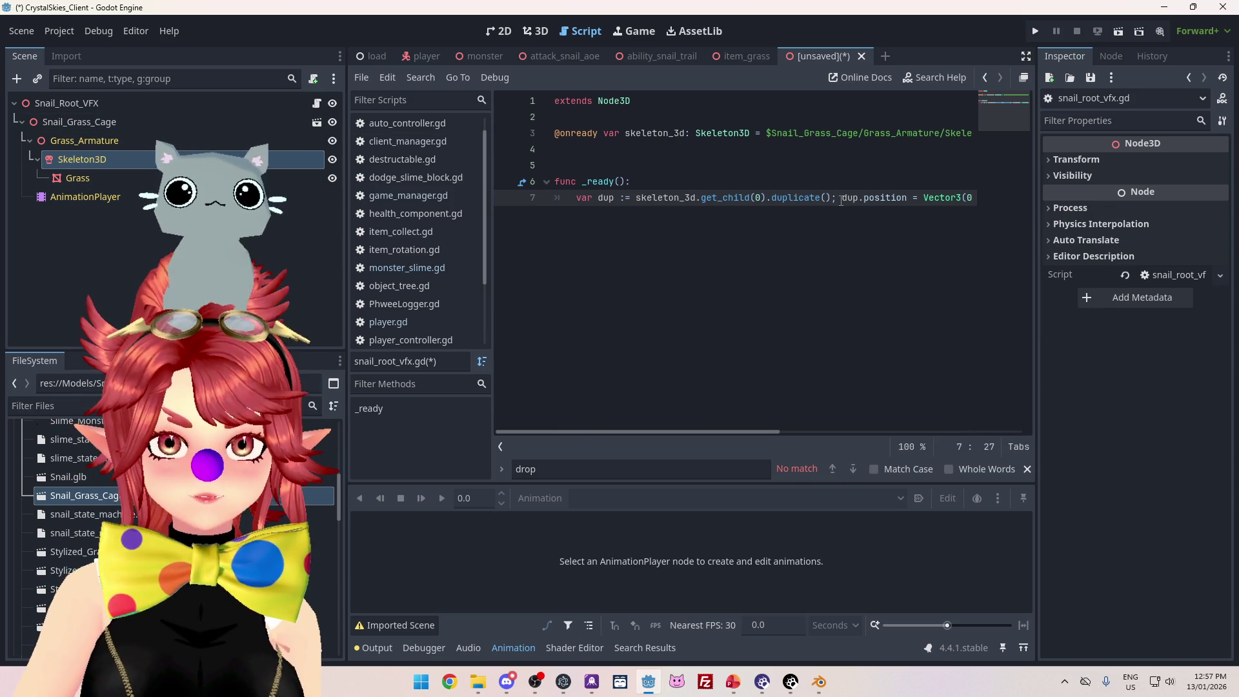
- Split the position, quaternion and add_child statements onto separate, properly indented lines, then save
key(BackSpace)
key(BackSpace)
key(Return)
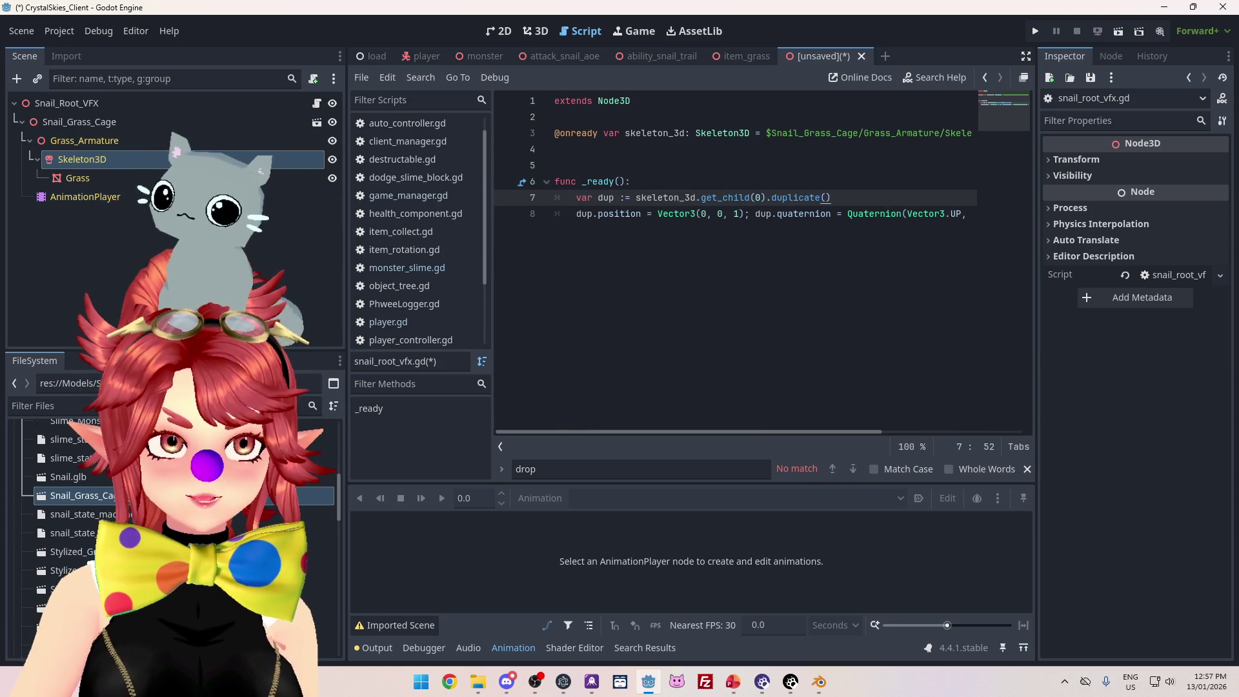
click(610, 213)
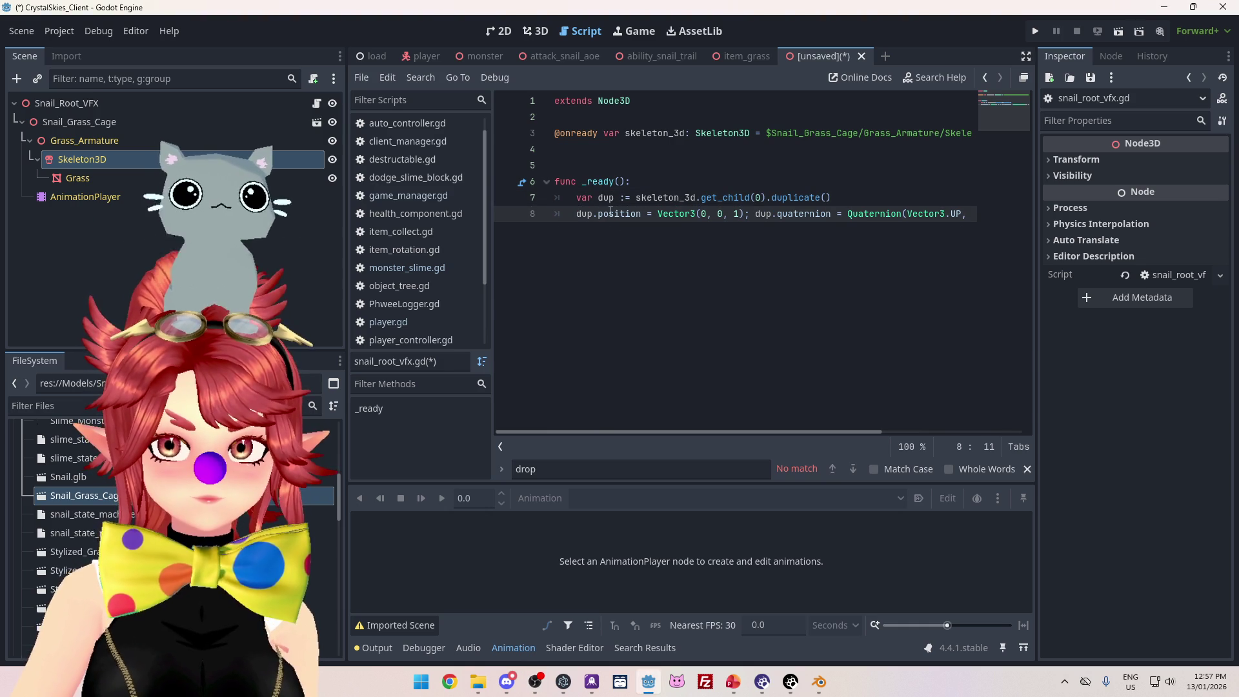
mouse_move(806, 196)
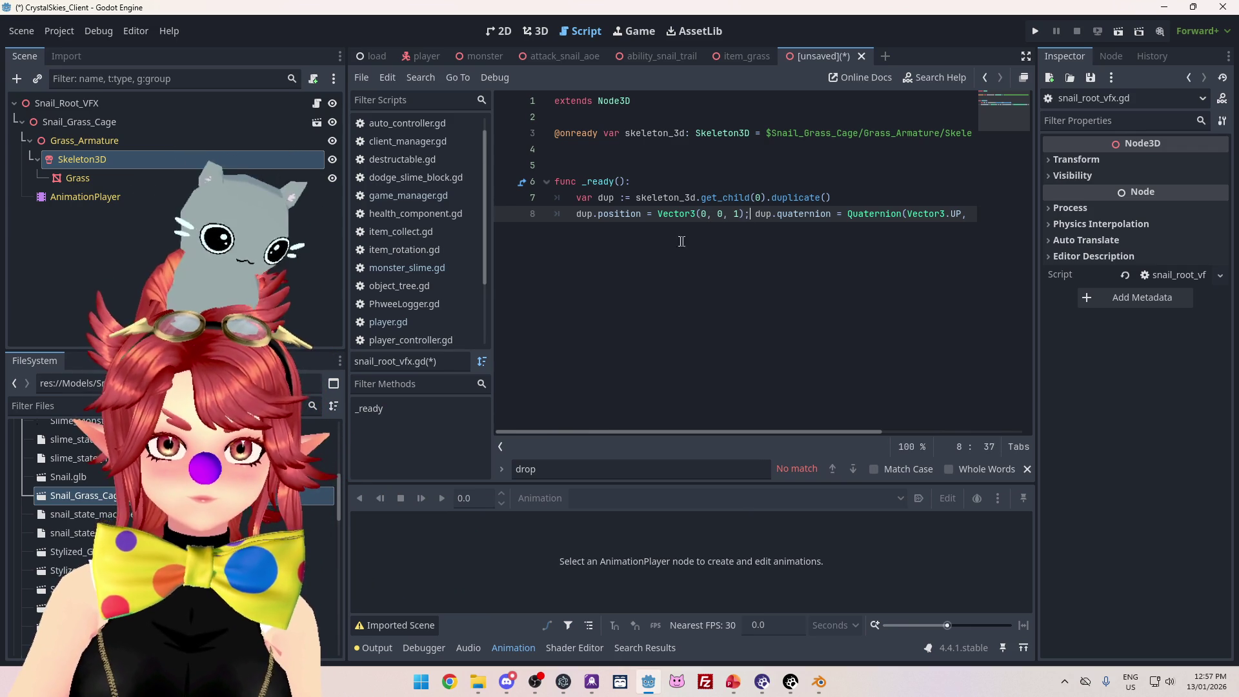
mouse_move(676, 213)
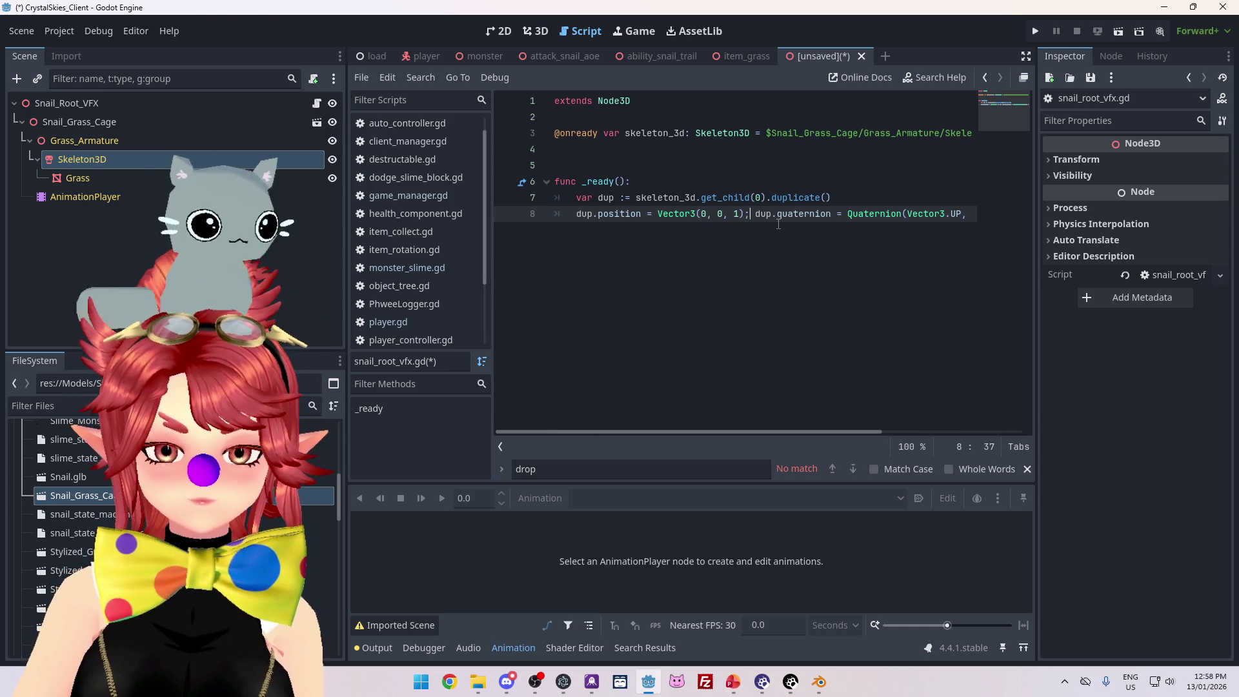
key(Return)
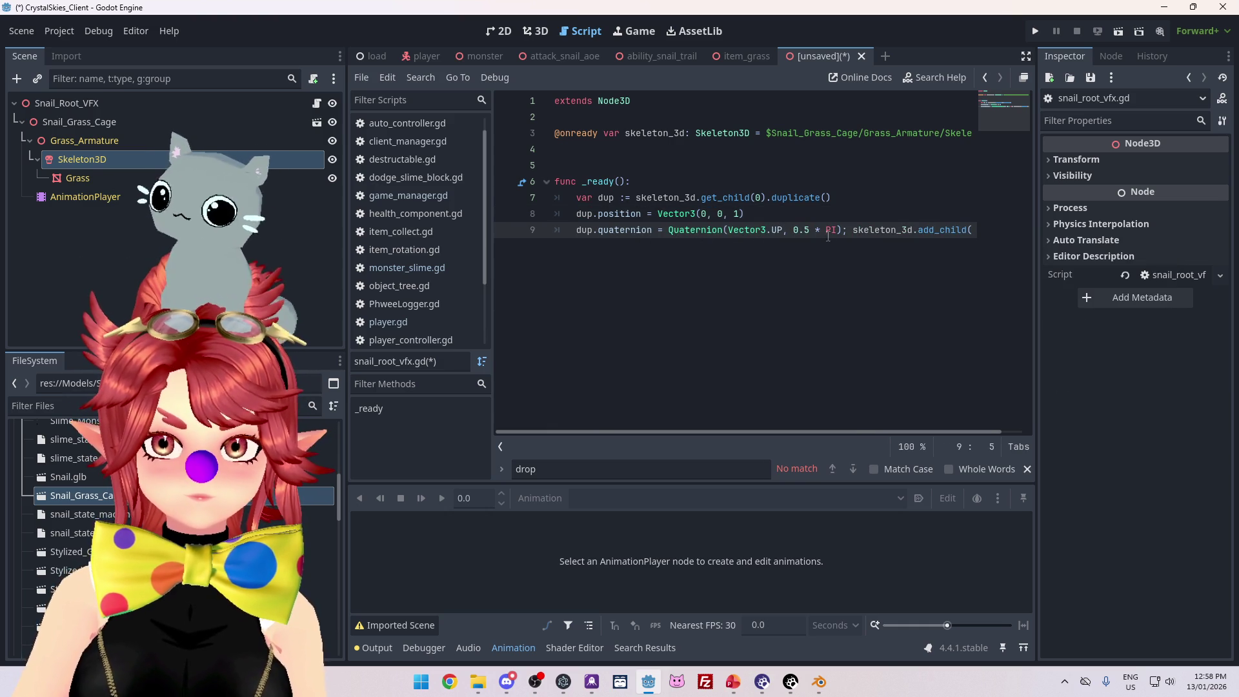
key(BackSpace)
key(Return)
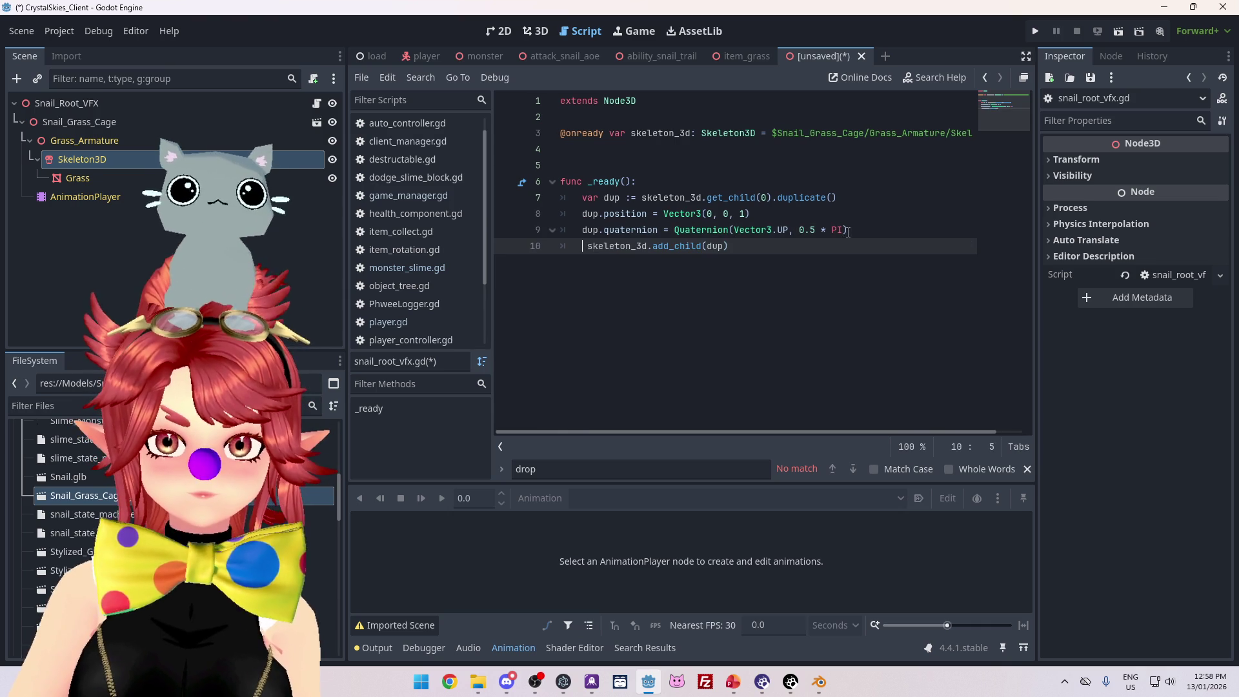
key(Delete)
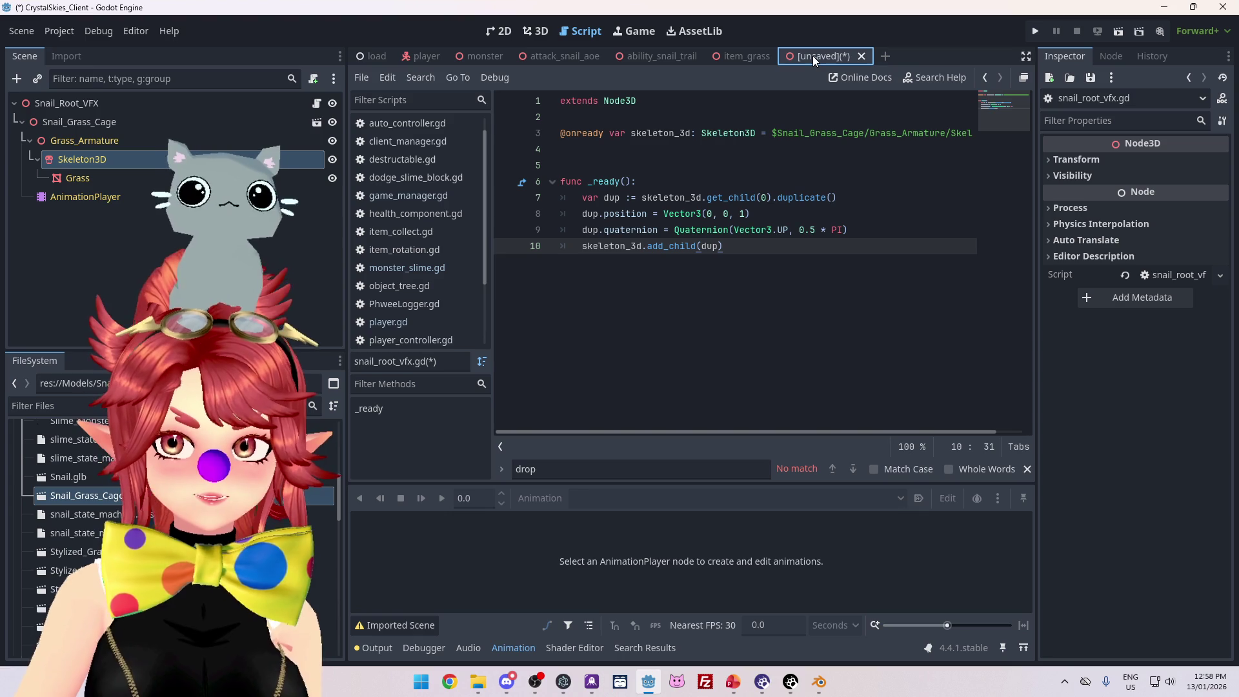
key(ctrl+s)
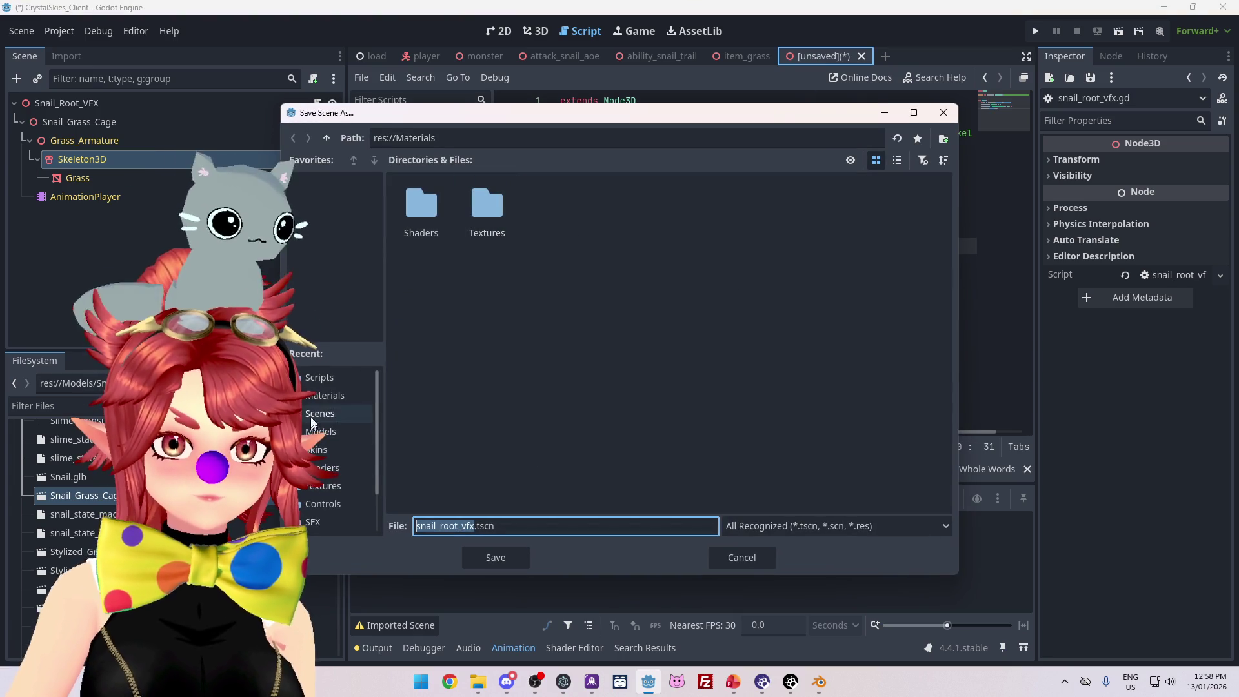
- Save the scene as Scenes/snail_root_vfx.tscn, inspect the grass skeleton in 3D, then return to the script
click(332, 413)
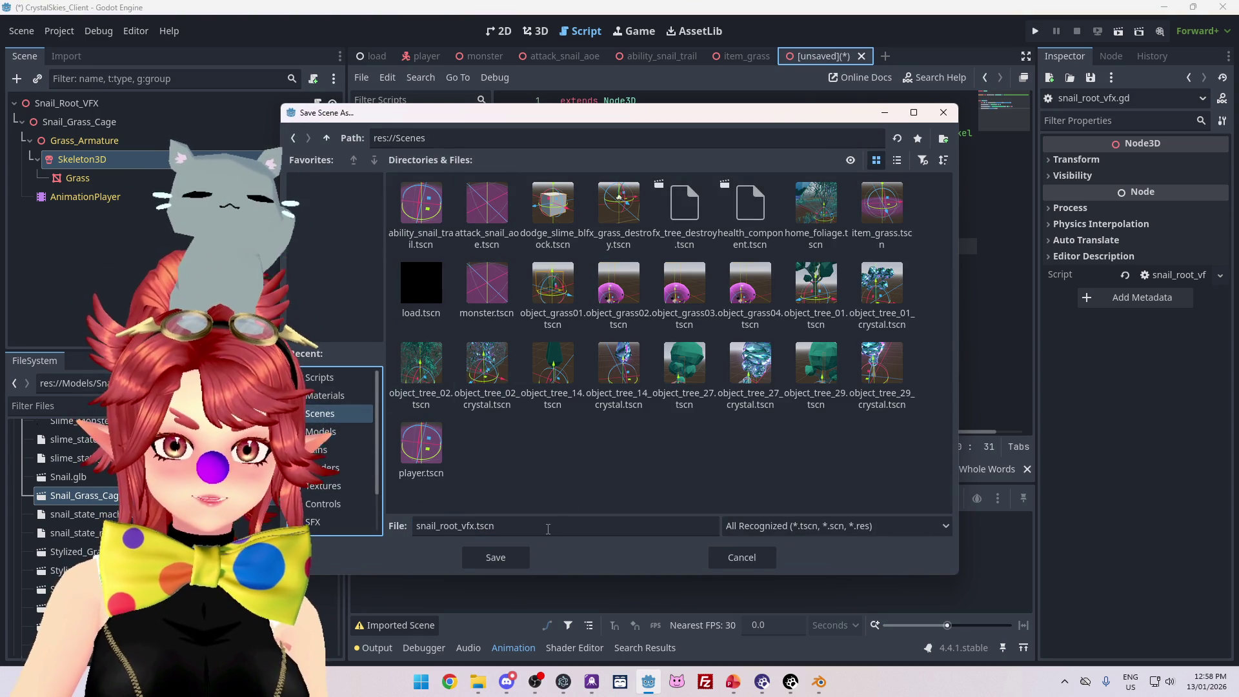
click(502, 550)
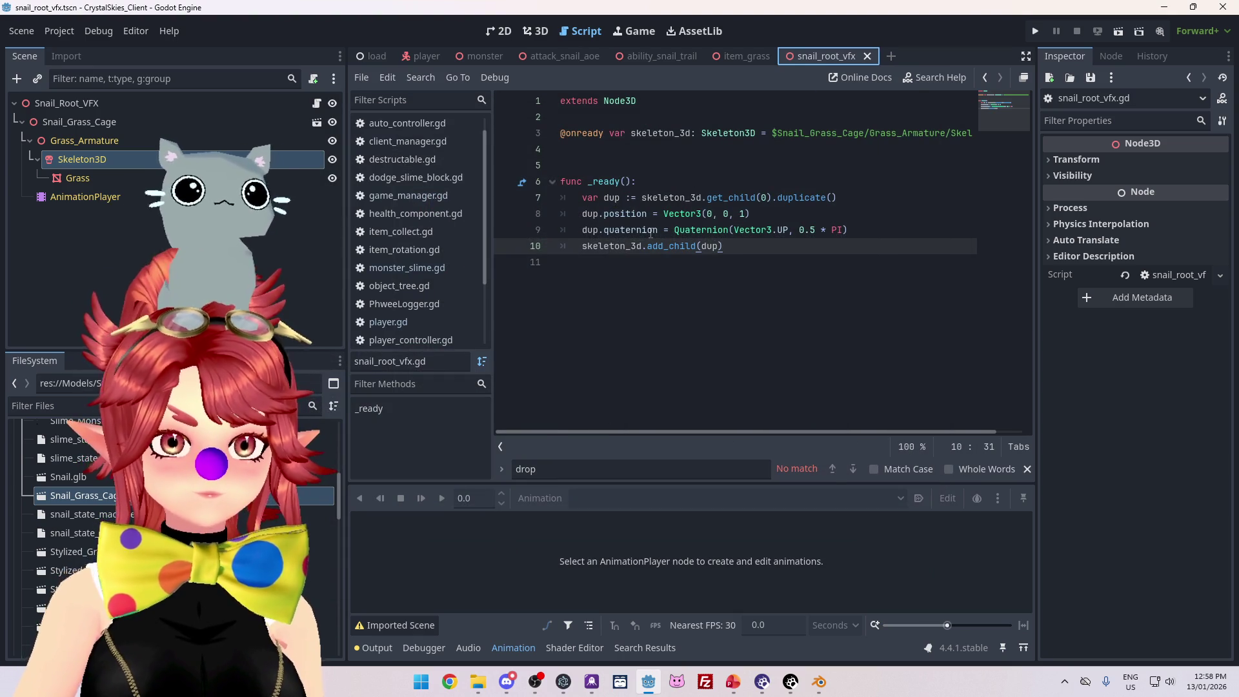
click(536, 31)
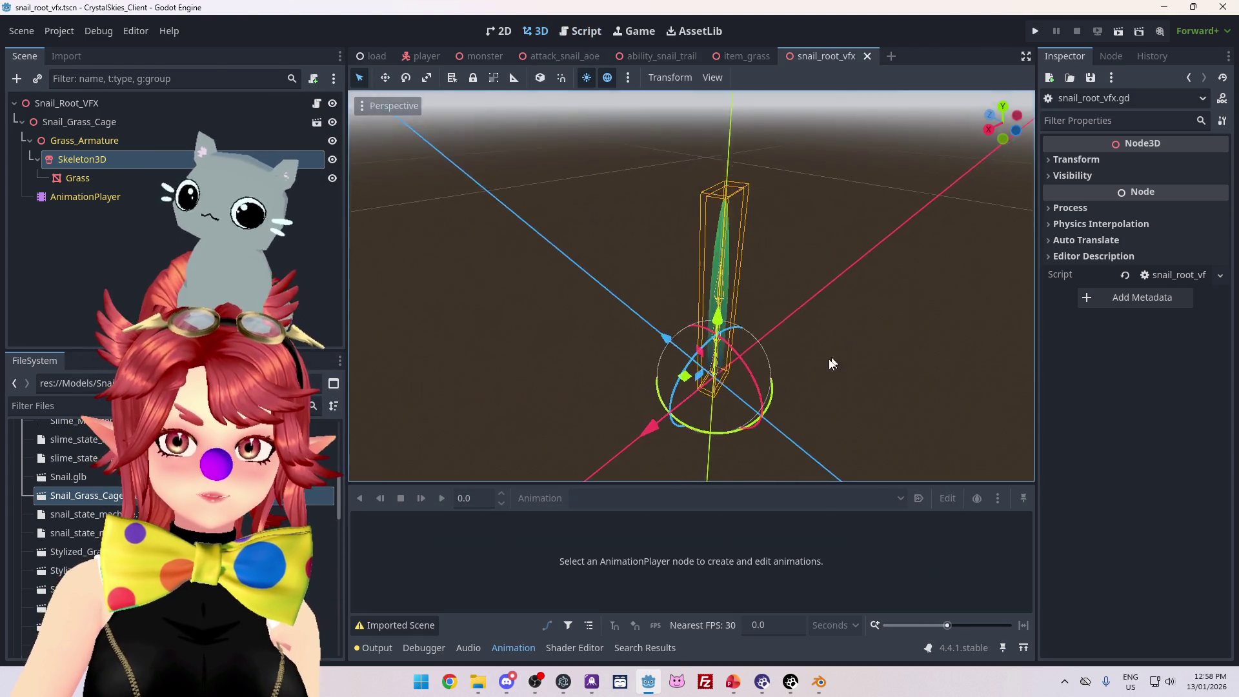
mouse_move(780, 366)
mouse_down()
mouse_move(739, 268)
mouse_move(698, 371)
mouse_move(714, 363)
mouse_move(695, 320)
mouse_move(721, 308)
mouse_move(663, 273)
mouse_move(687, 234)
mouse_move(741, 379)
mouse_move(712, 372)
mouse_move(758, 279)
mouse_up()
mouse_move(636, 55)
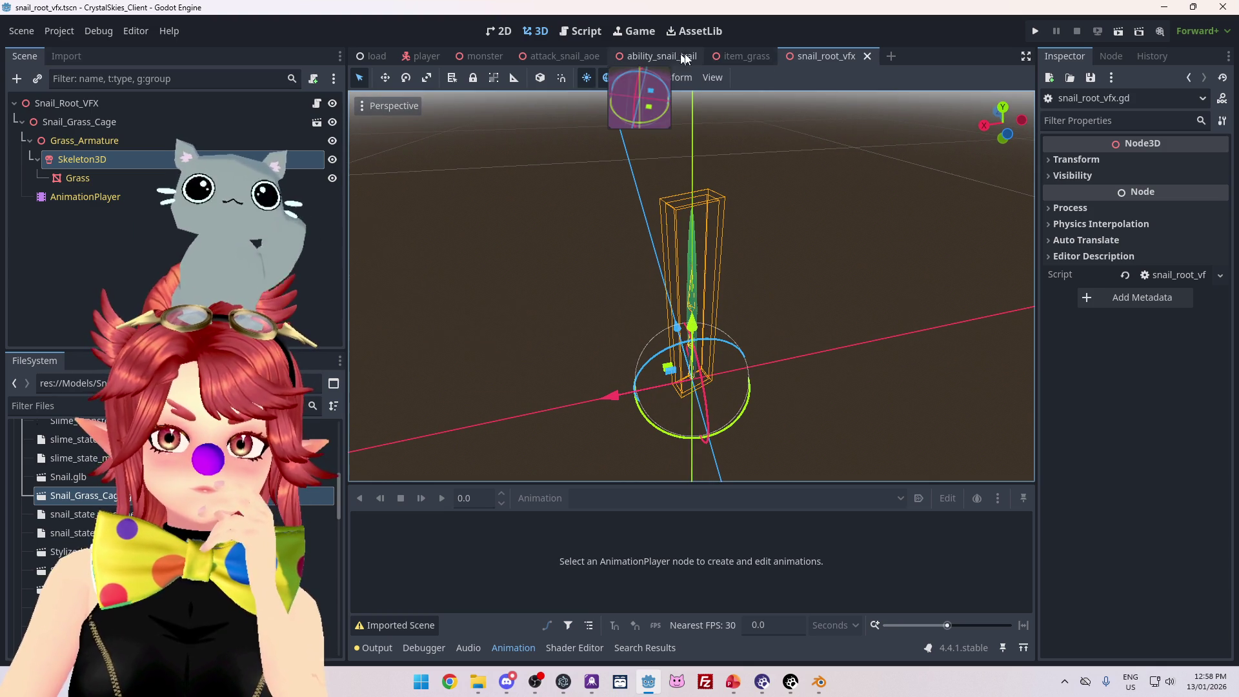
click(589, 33)
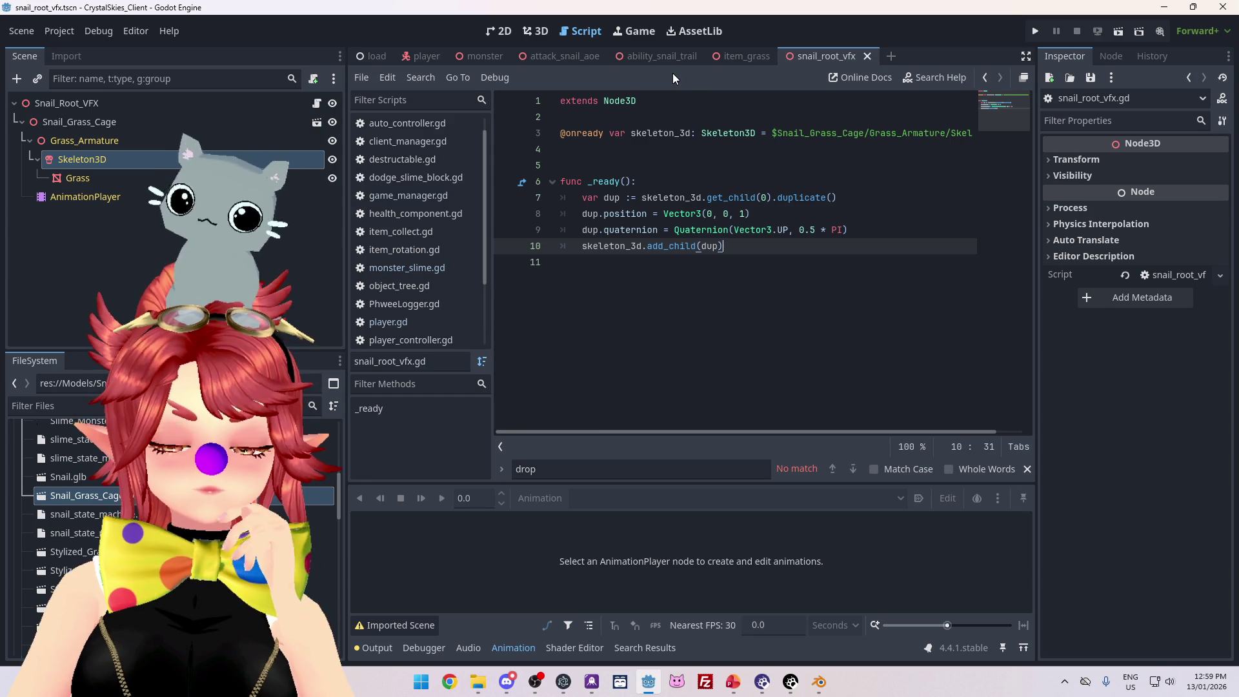
- Search all project files for apply_ and open the apply_status_effect match in player.gd
drag(486, 235, 478, 315)
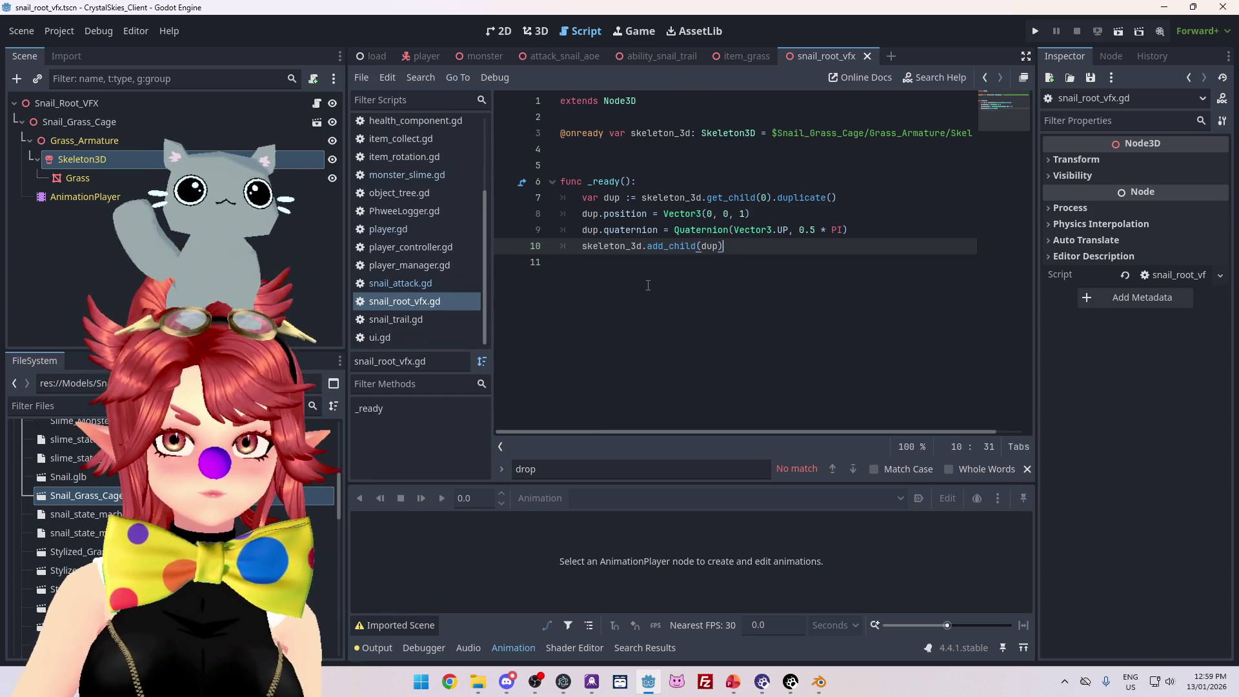
click(649, 283)
key(ctrl+f)
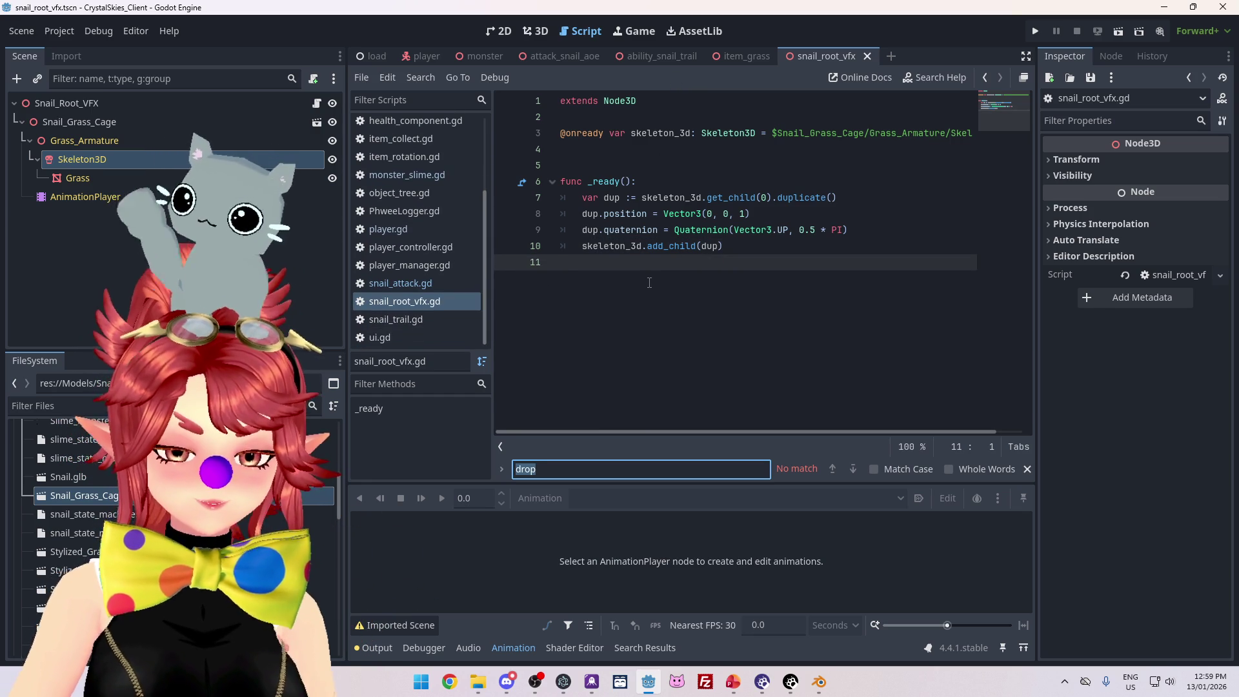
key(ctrl+shift+f)
text(apply_)
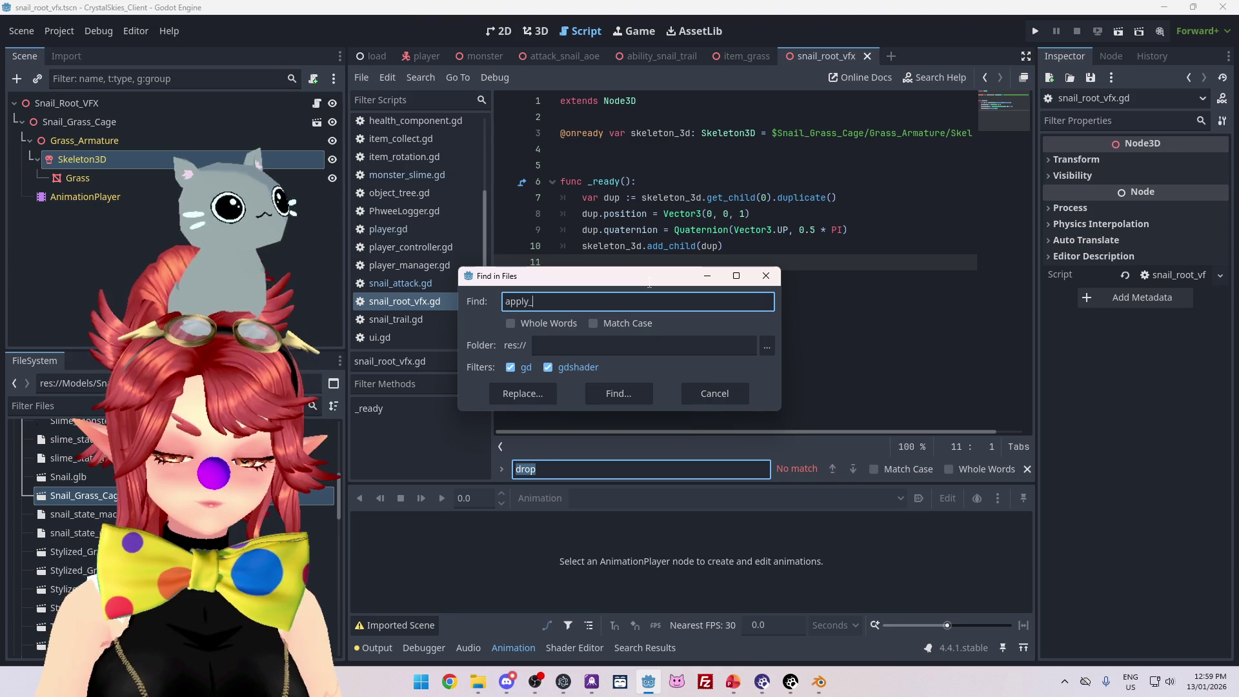
click(634, 393)
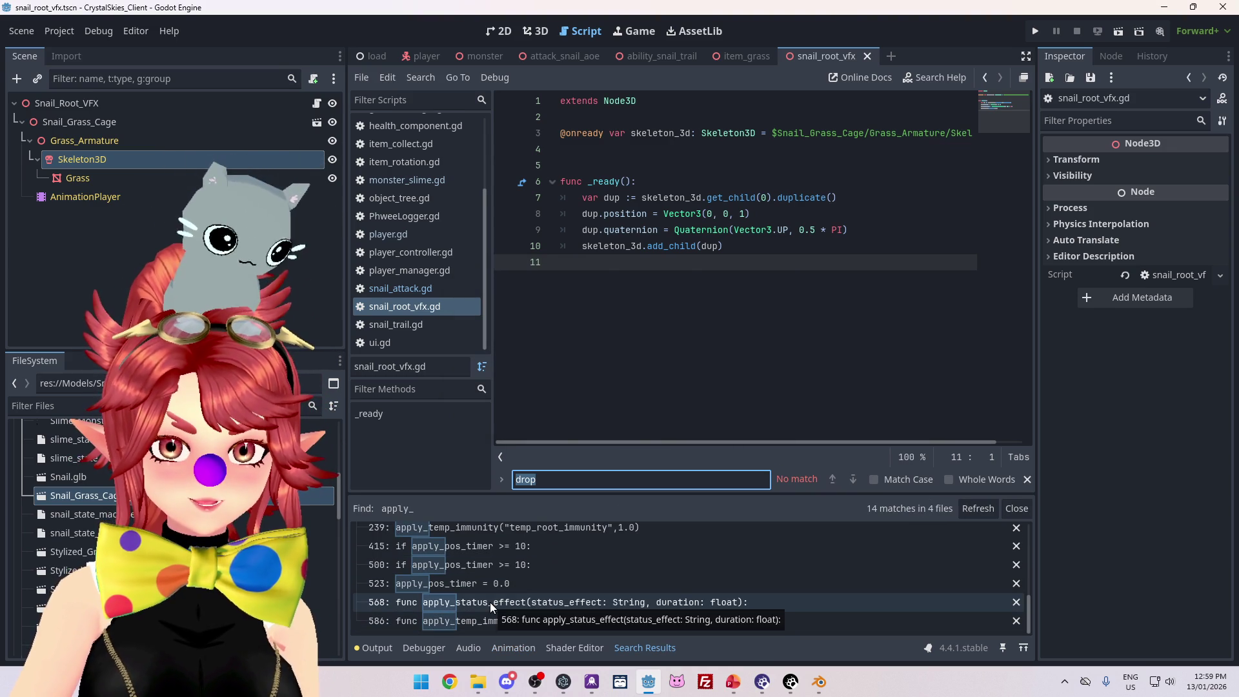
click(510, 603)
scroll(755, 284, down, 4)
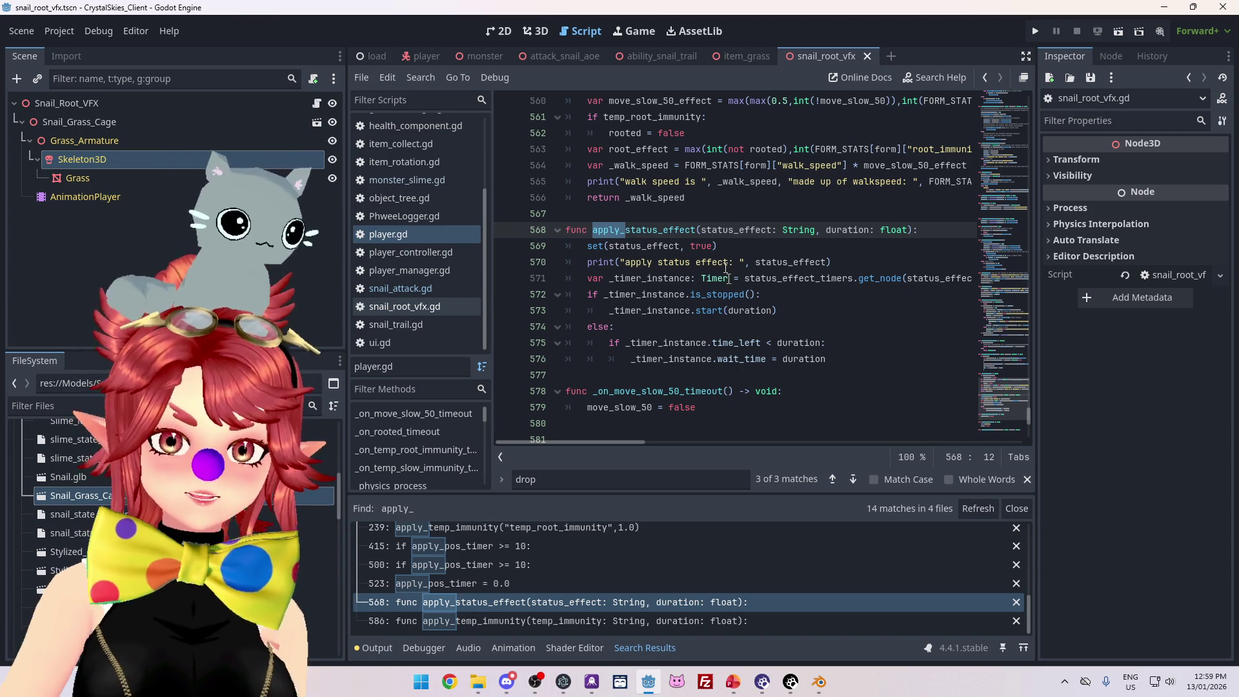
click(738, 247)
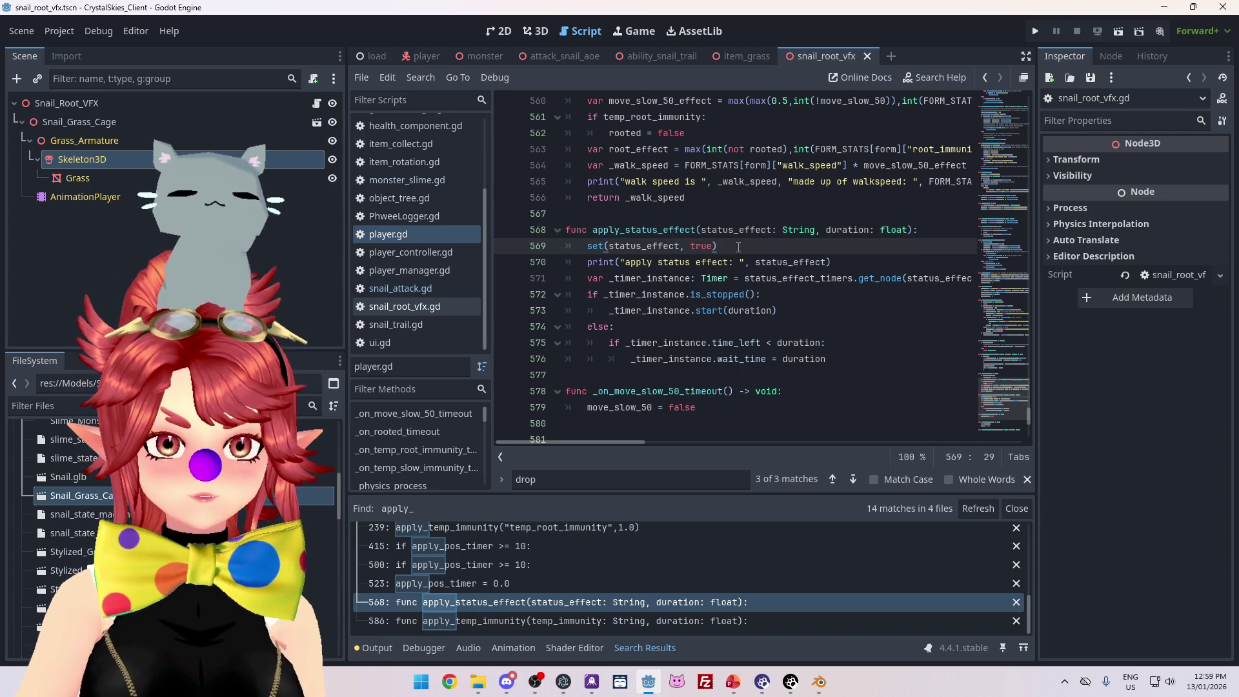
scroll(443, 215, up, 5)
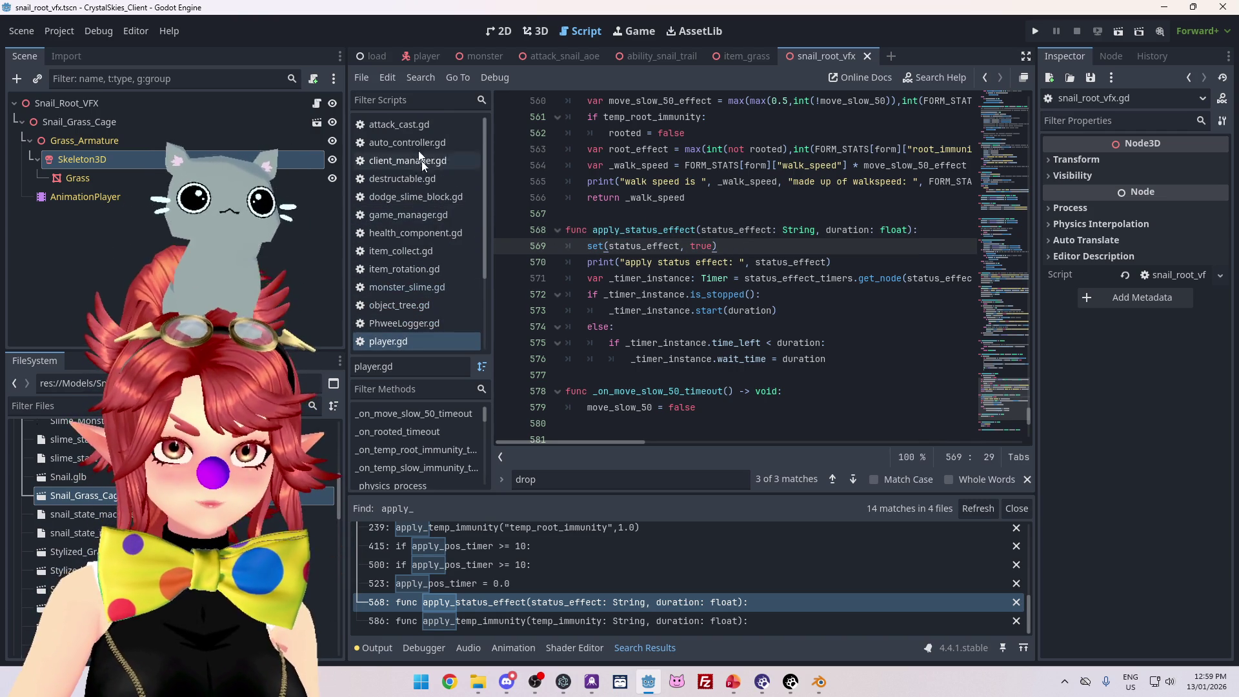
scroll(409, 174, down, 3)
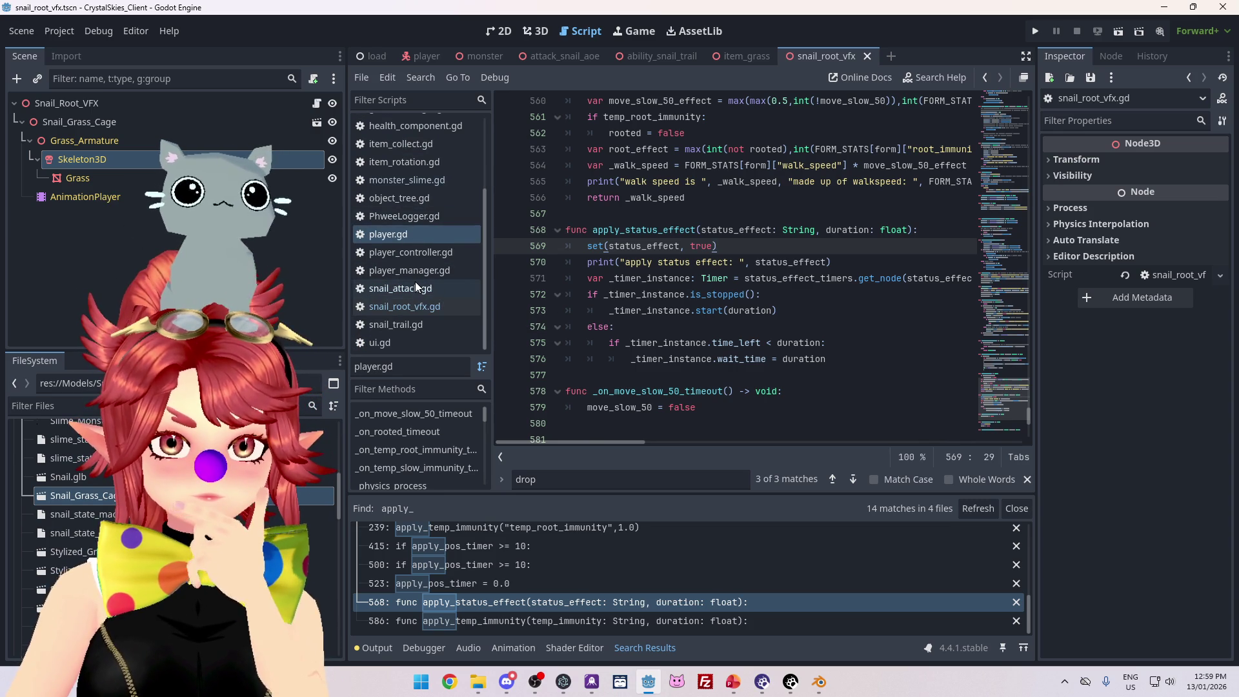
scroll(416, 282, up, 3)
- In monster_slime.gd, search the project for uses of call_attack_vfx
click(423, 143)
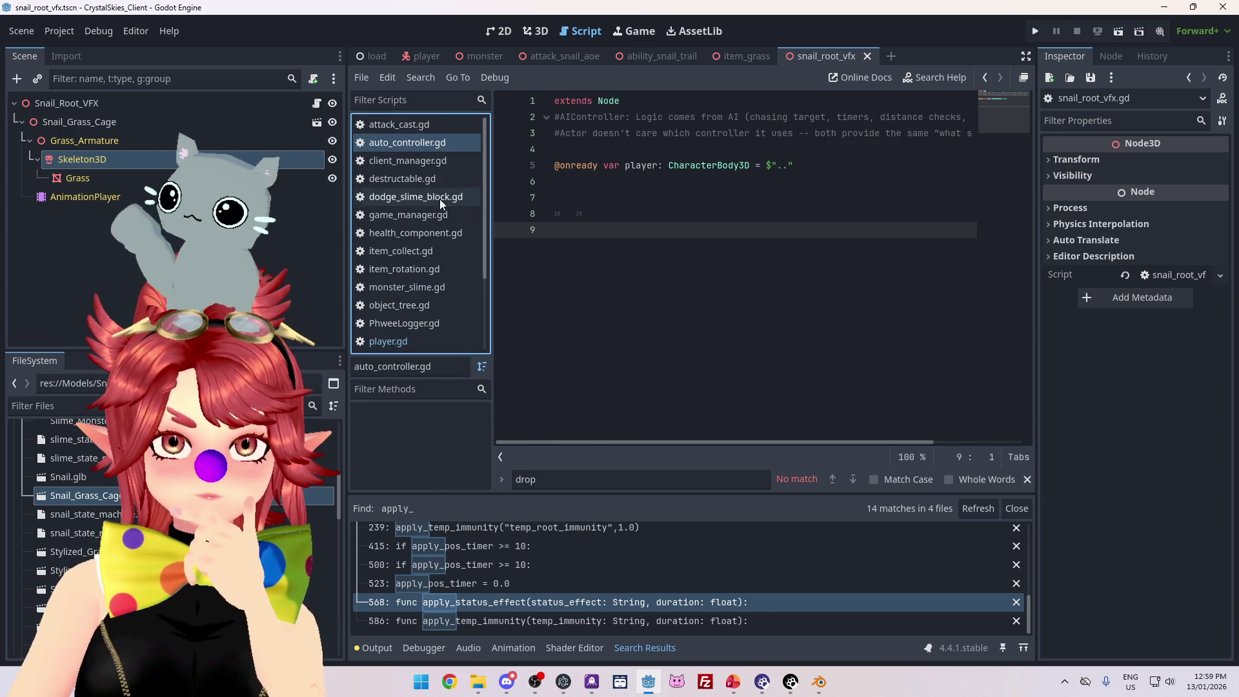
click(402, 288)
scroll(754, 337, up, 2)
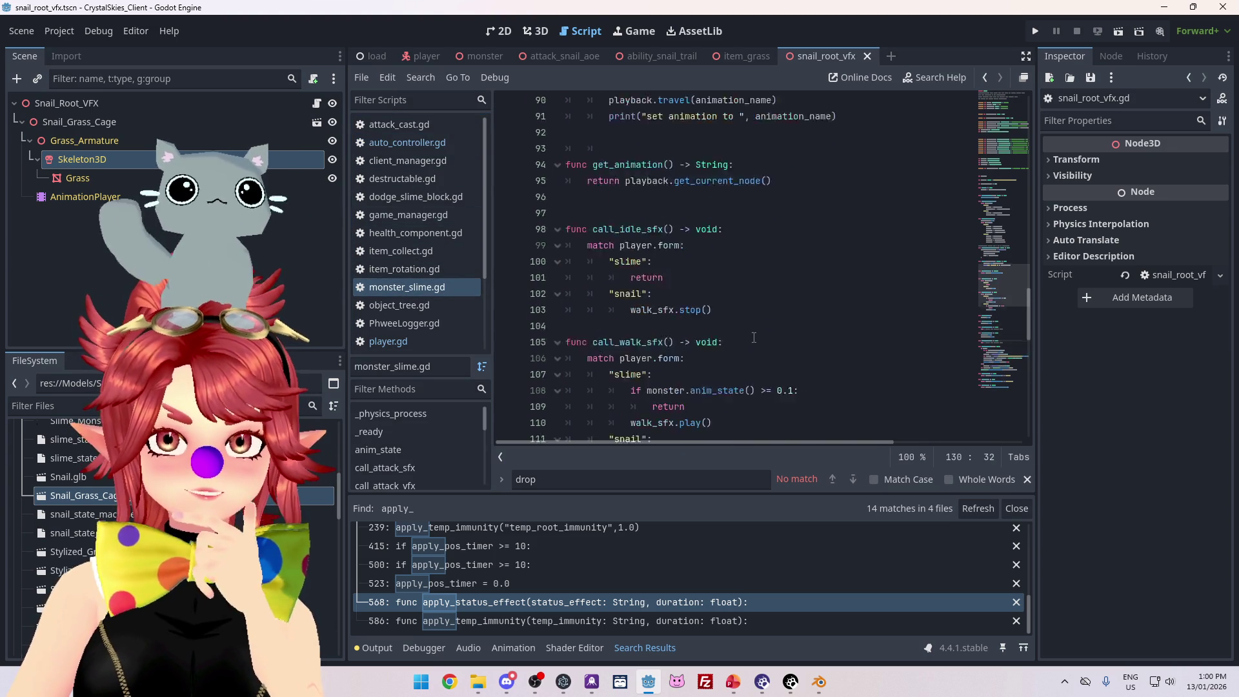
scroll(753, 337, down, 3)
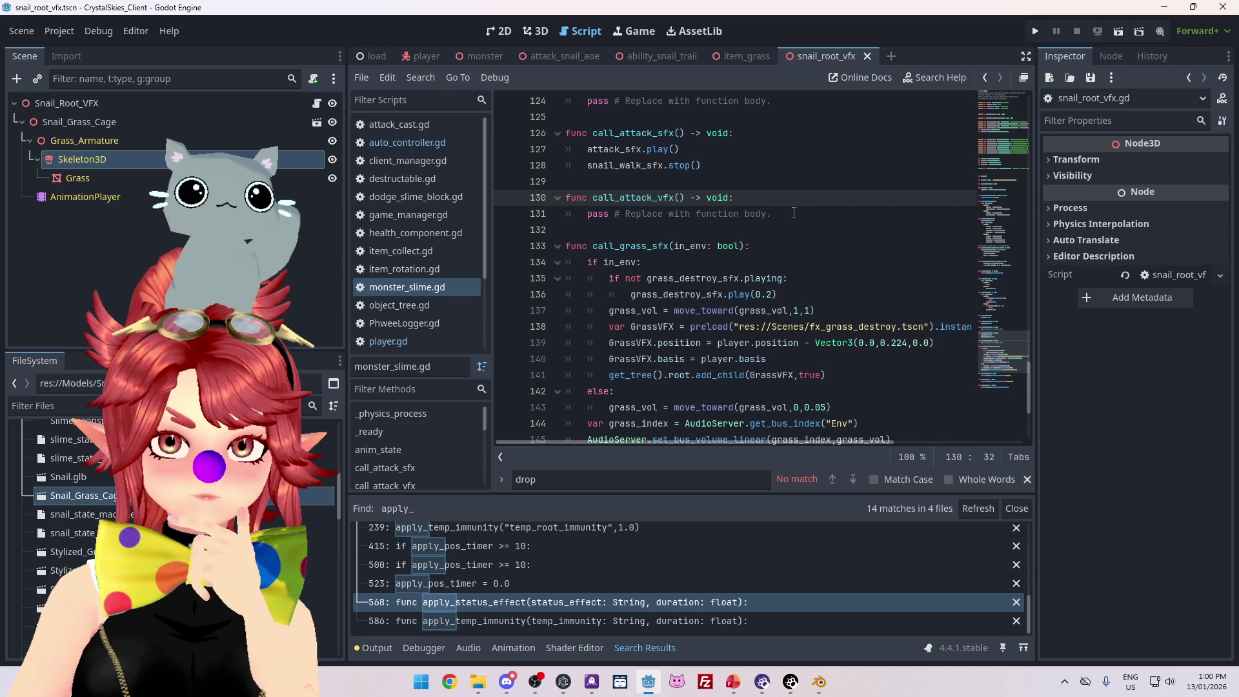
double_click(596, 197)
key(ctrl+shift+f)
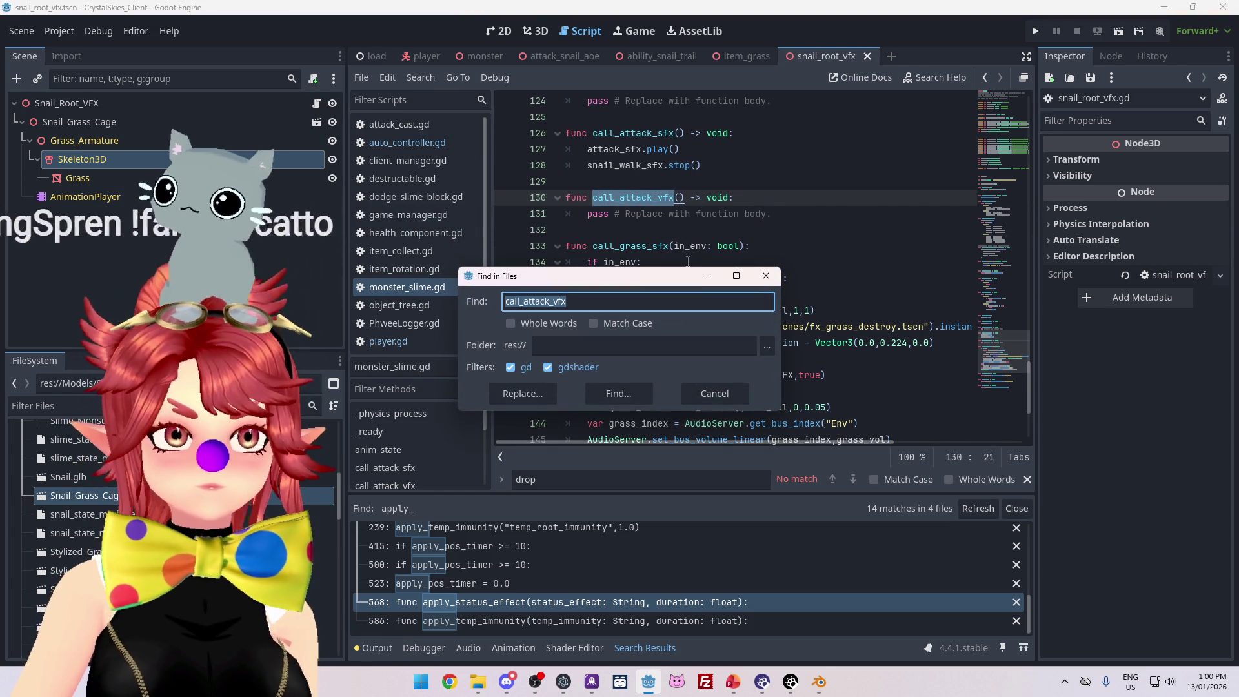
click(618, 393)
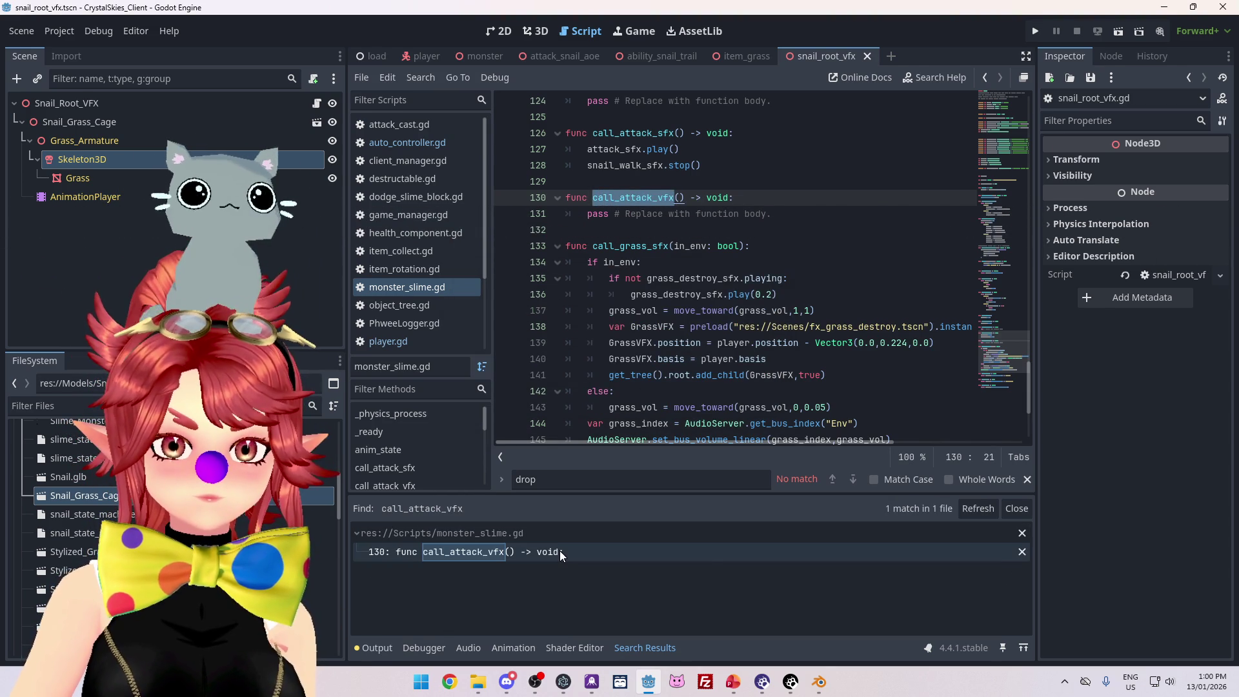
- Delete the empty call_attack_vfx function from monster_slime.gd
drag(800, 219, 562, 197)
key(BackSpace)
key(BackSpace)
key(BackSpace)
scroll(717, 262, up, 15)
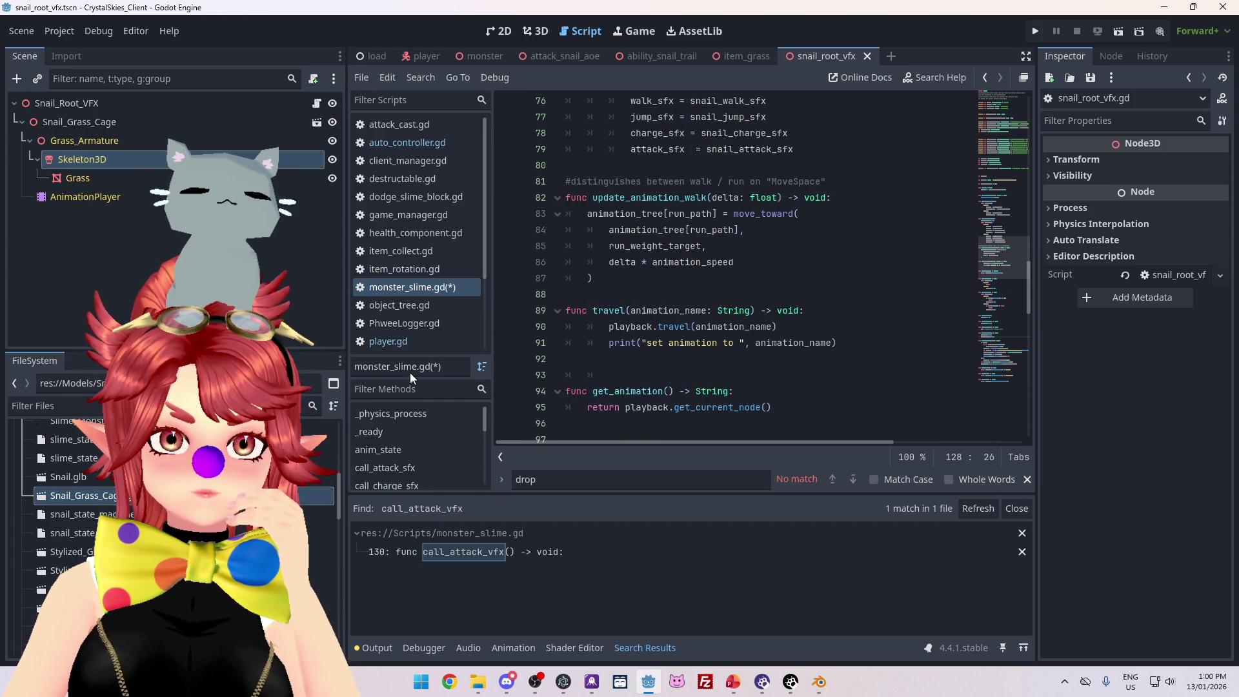
click(409, 343)
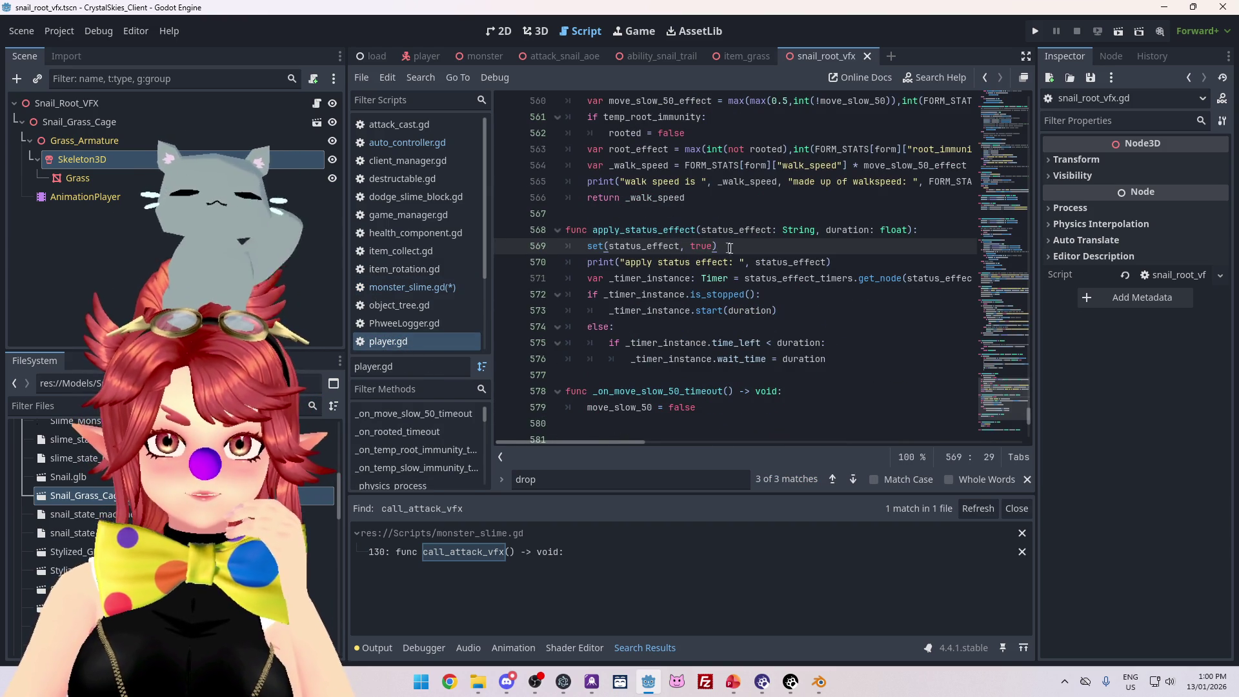
- Add a monster.play_status_effect_vfx(status_effect) call on line 570 of player.gd
key(Return)
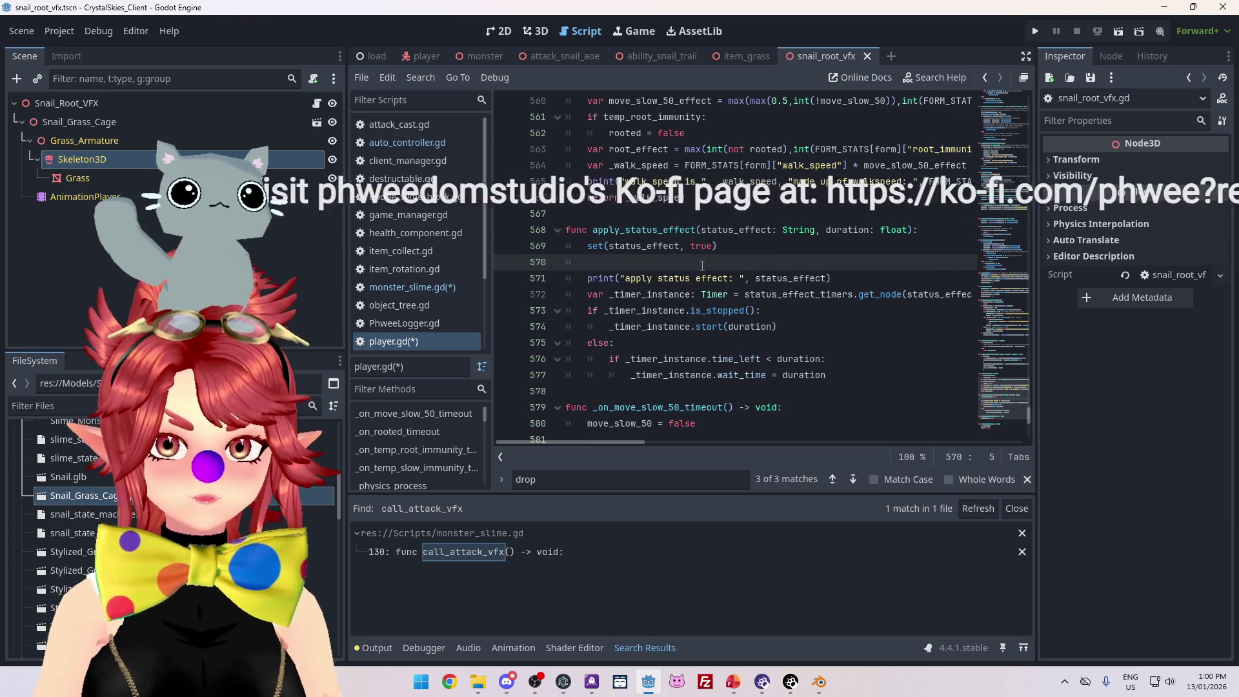
text(monster)
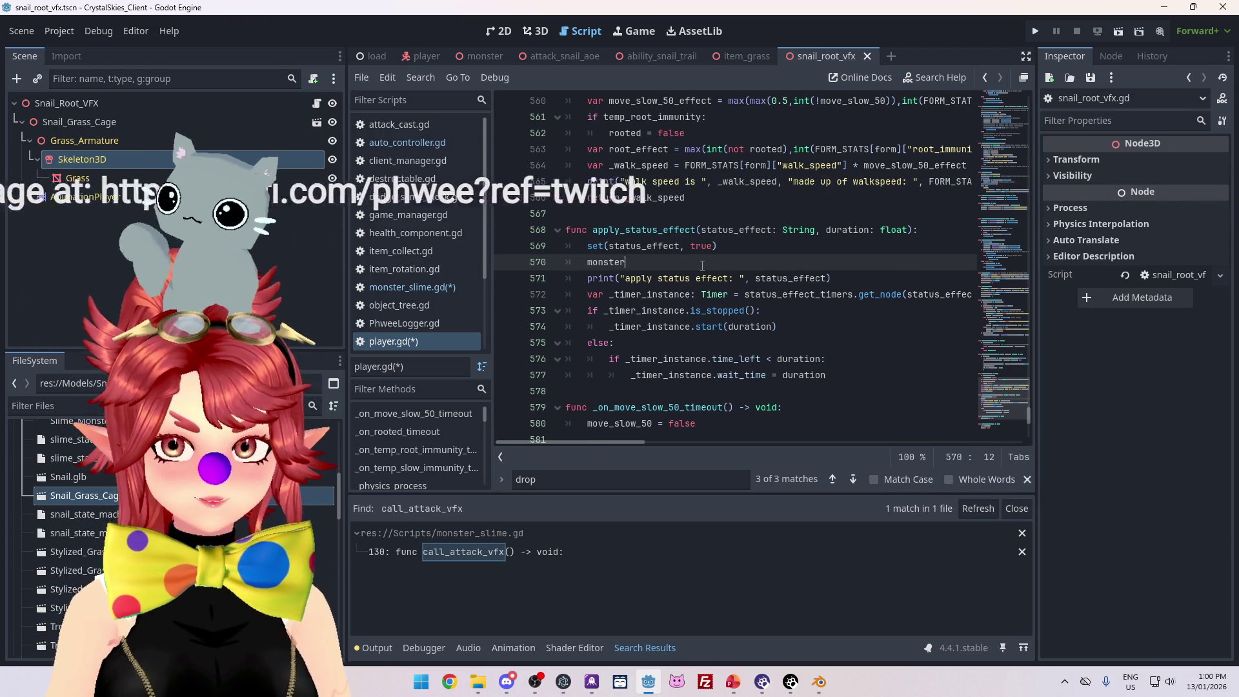
text(.)
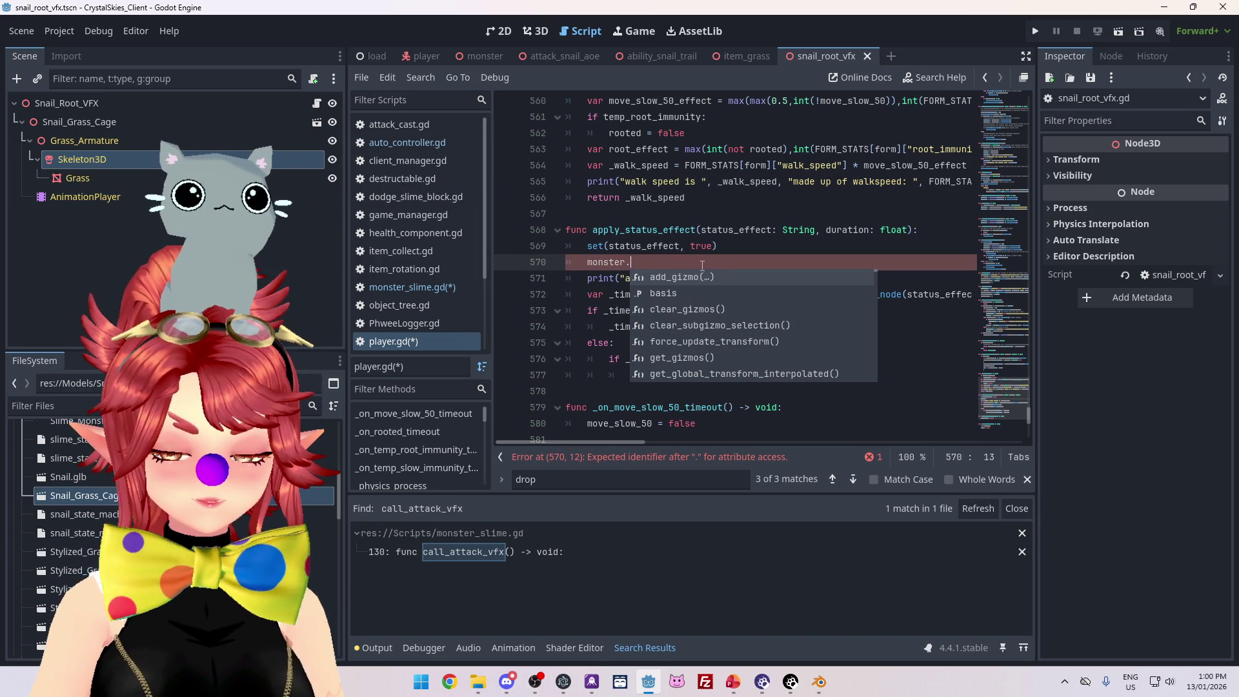
text(play_))
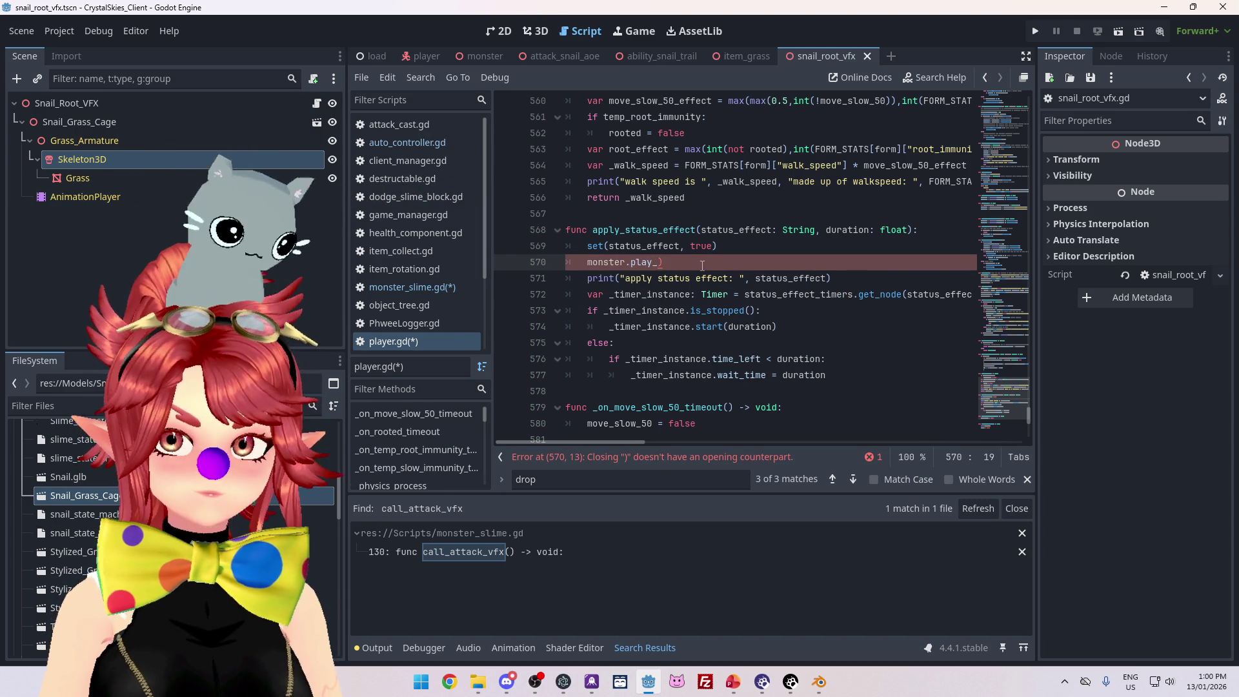
text(status_effe)
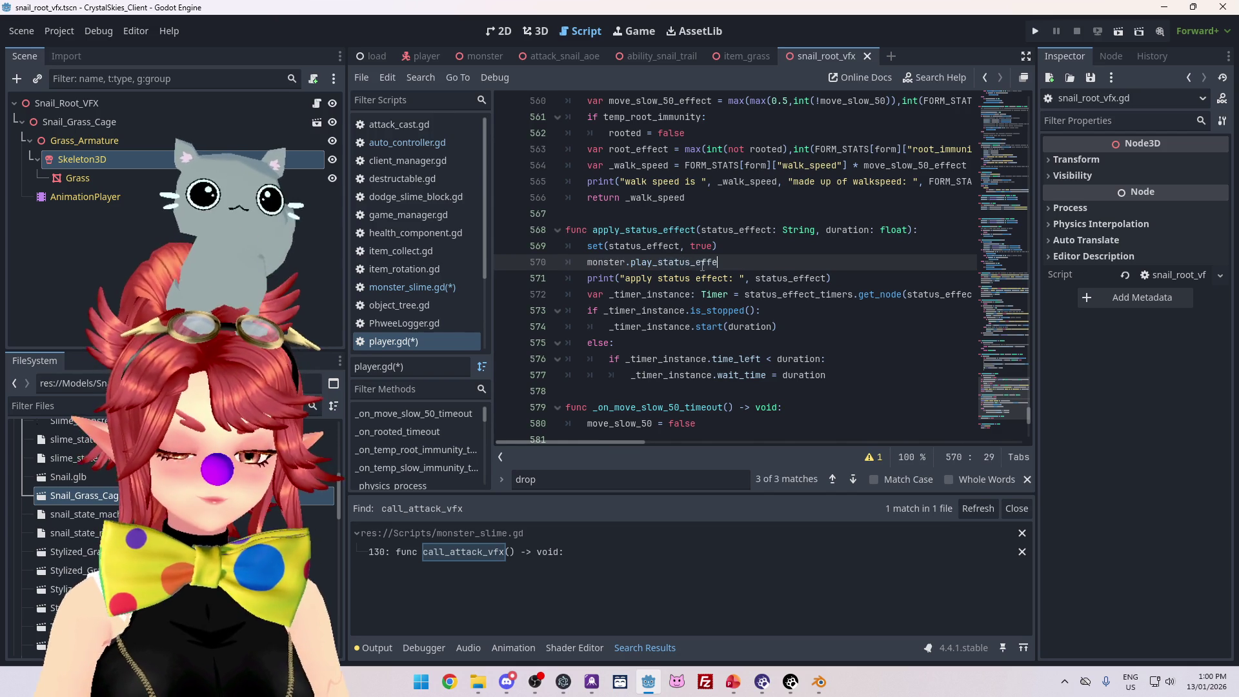
text(ct_)
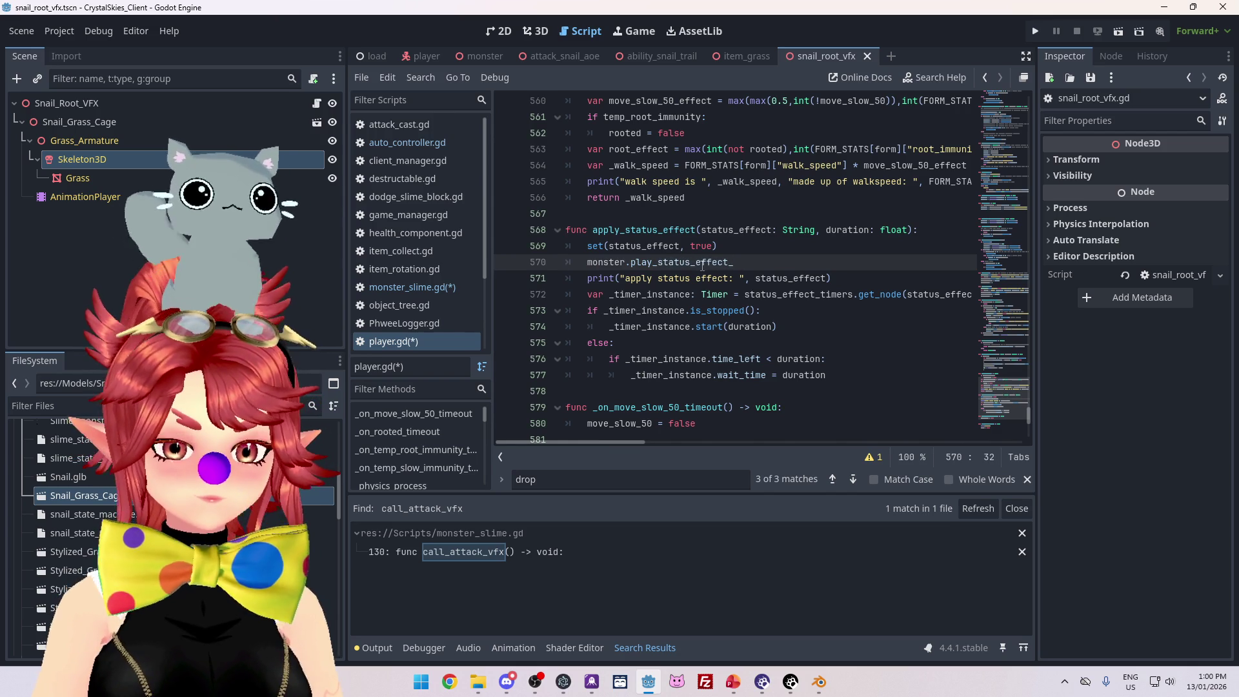
text(vfx)
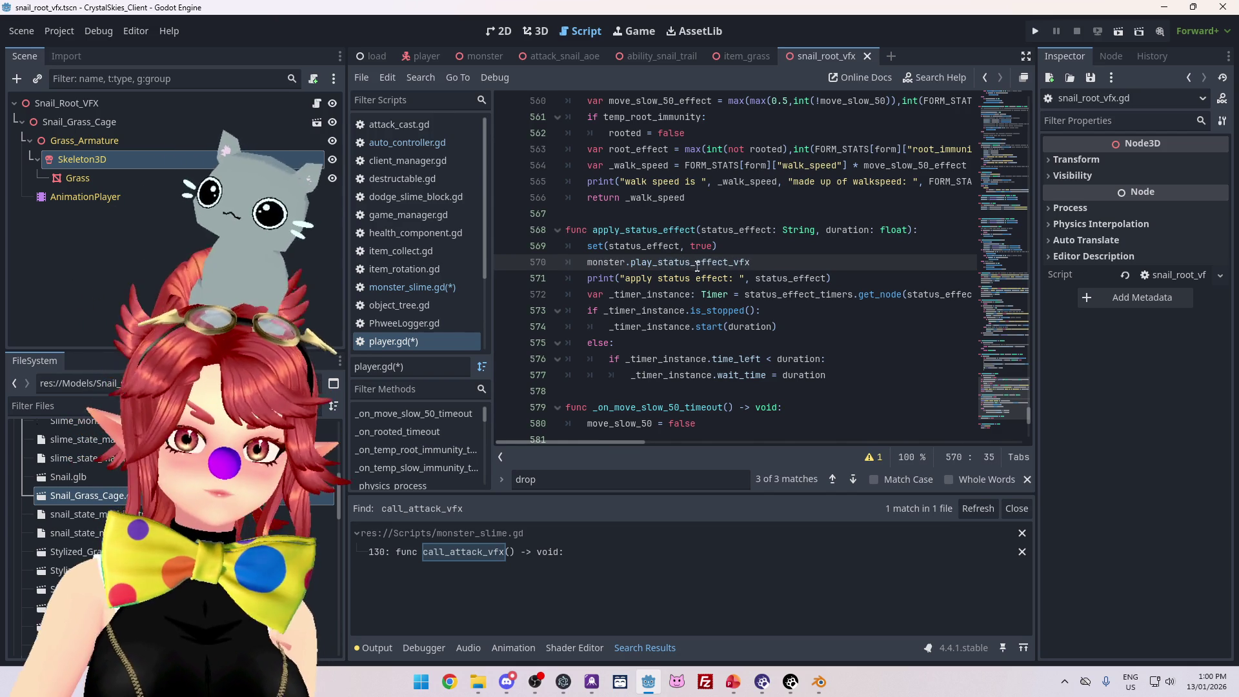
text(())
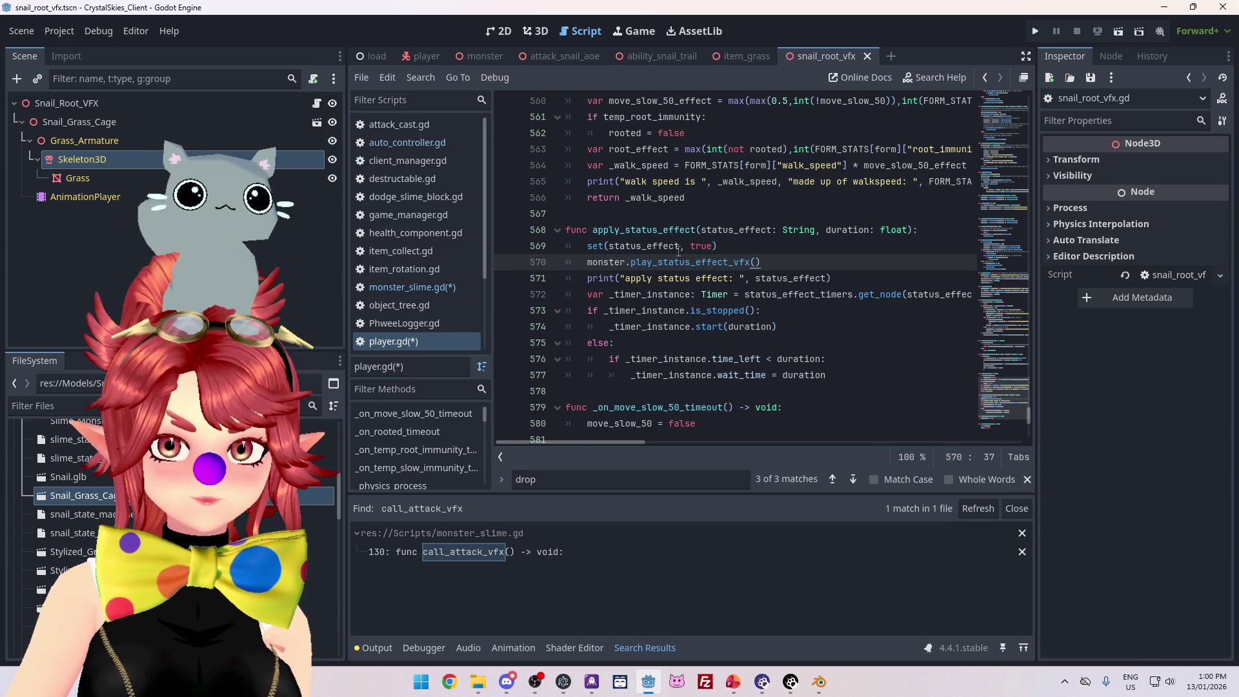
drag(632, 264, 751, 262)
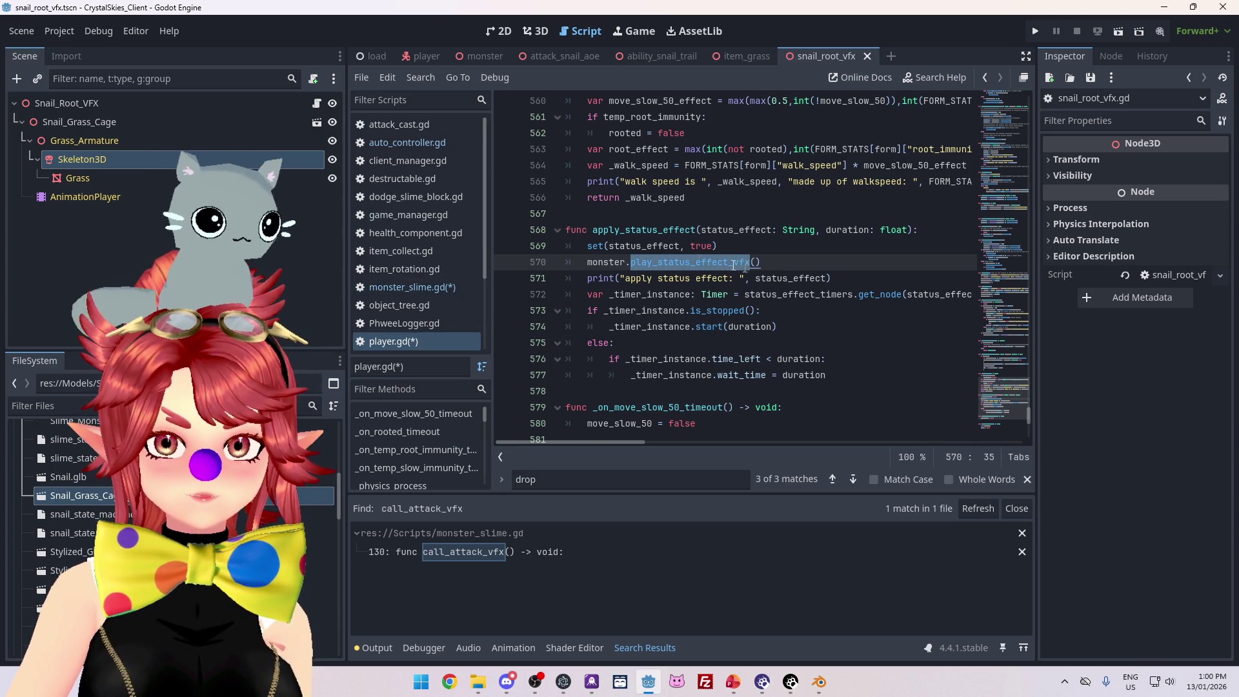
double_click(615, 245)
key(ctrl+c)
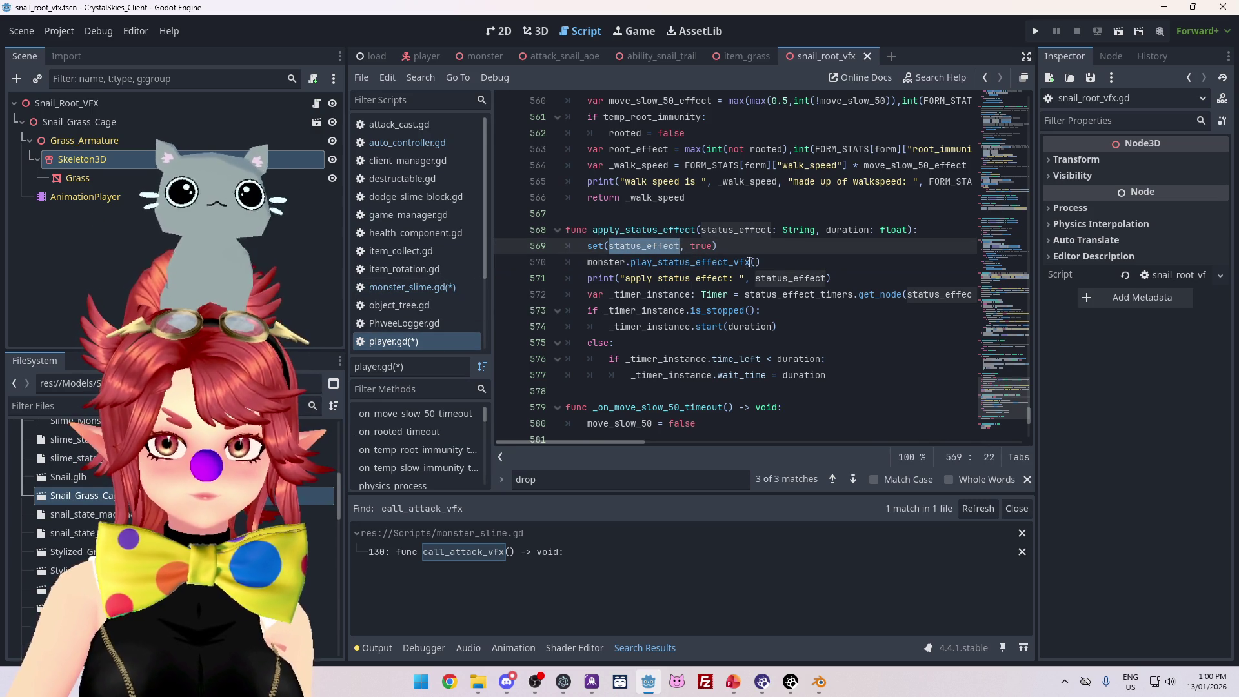
click(750, 261)
key(ctrl+v)
drag(632, 263, 755, 262)
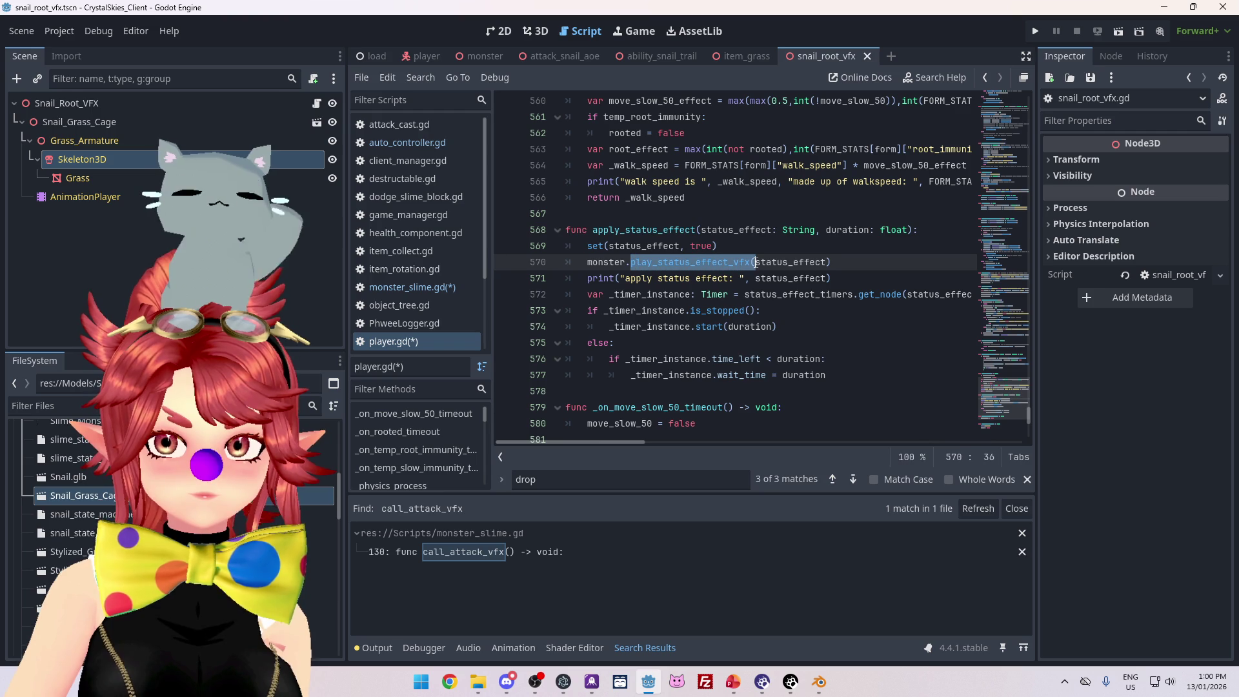
click(726, 262)
drag(632, 264, 763, 264)
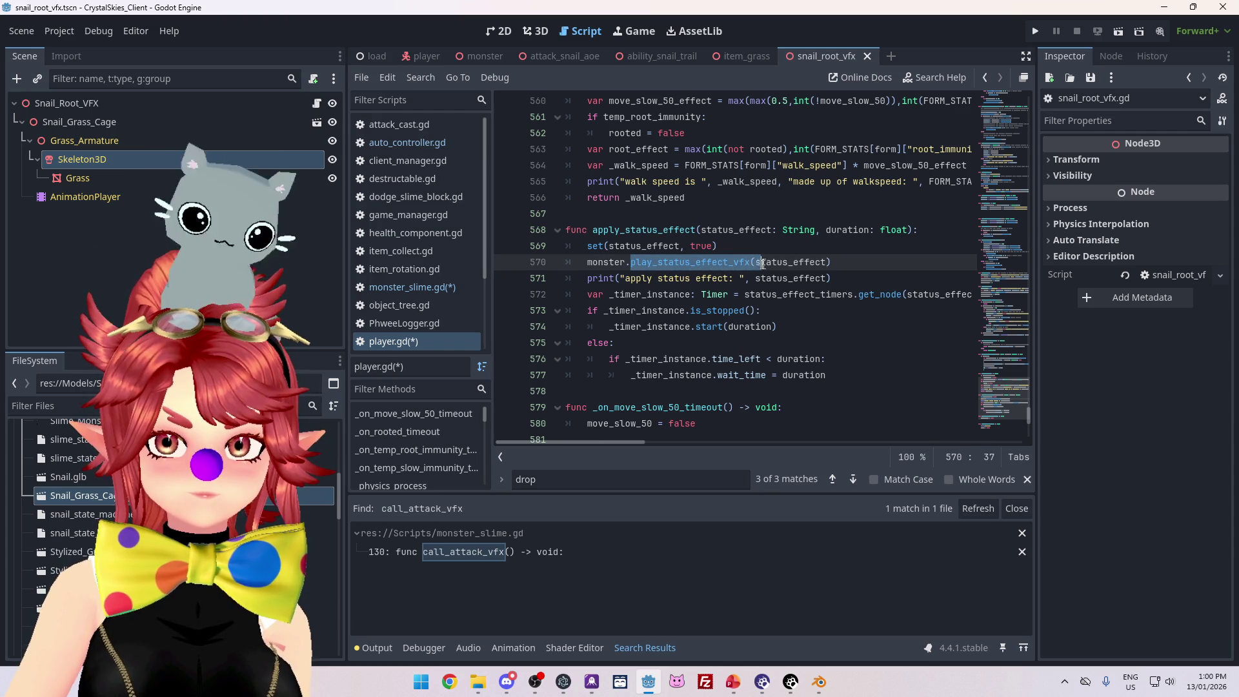
- Browse monster_slime.gd to the vfx functions around line 124
click(417, 288)
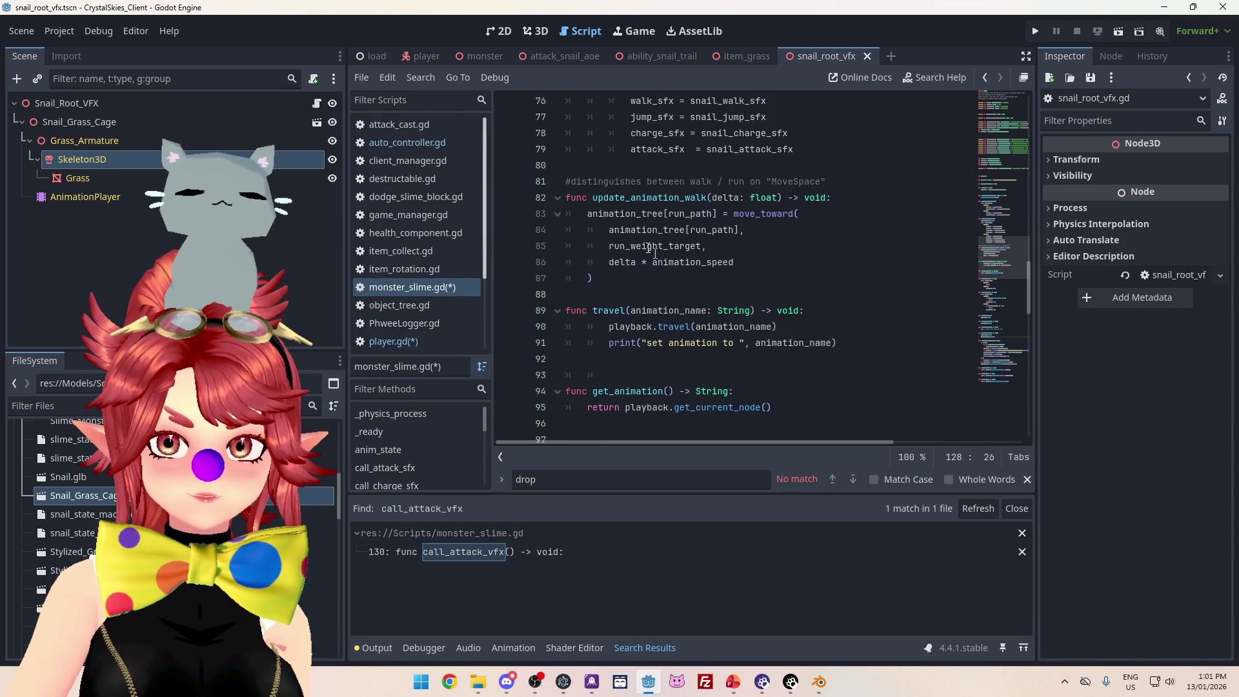
scroll(646, 259, down, 2)
scroll(646, 259, up, 5)
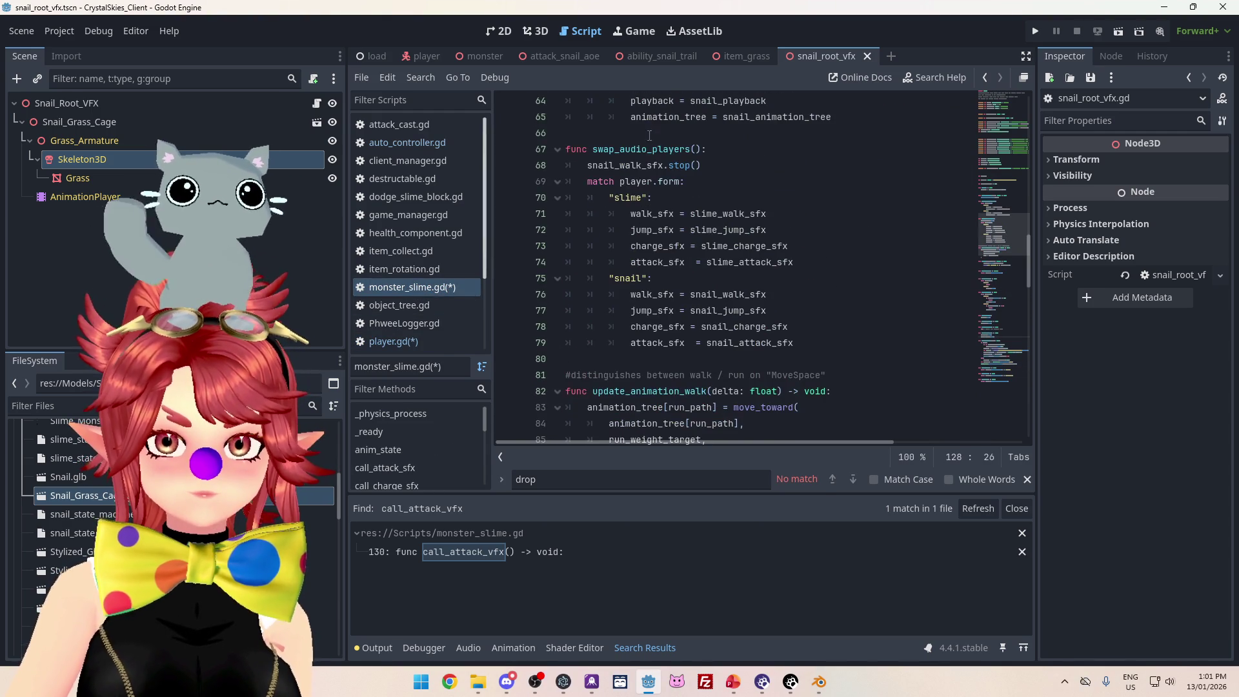
scroll(673, 202, up, 5)
scroll(717, 234, up, 1)
scroll(729, 271, down, 15)
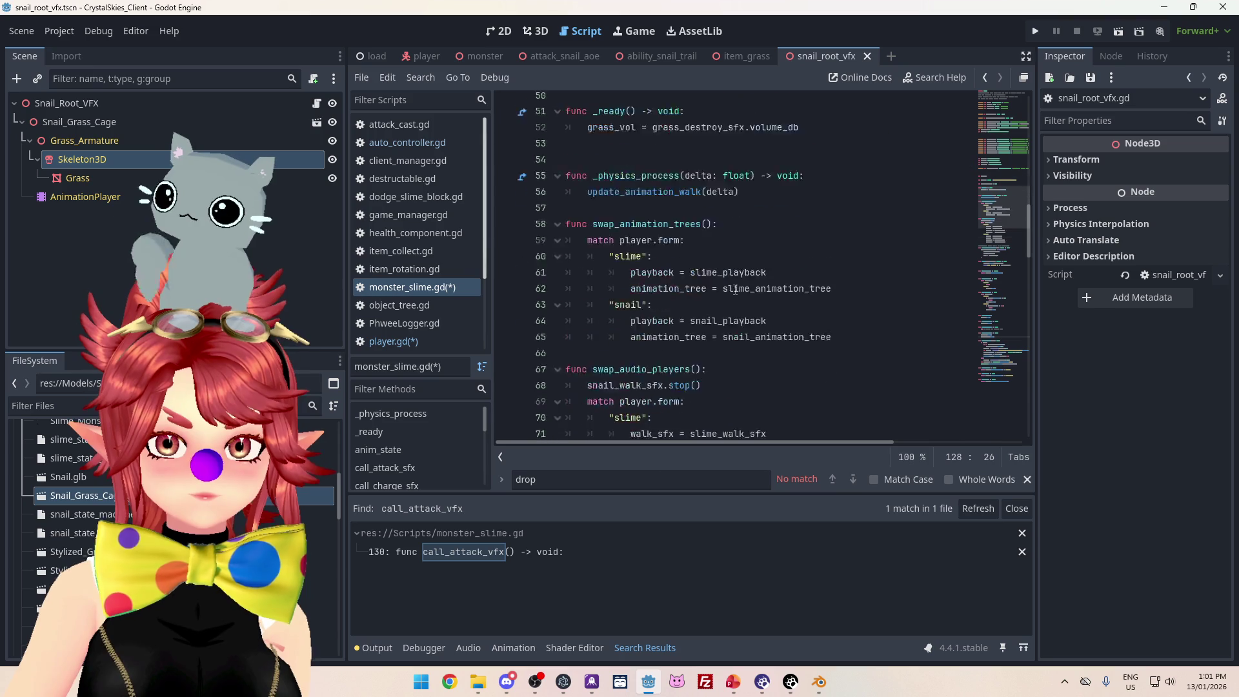
scroll(738, 298, down, 8)
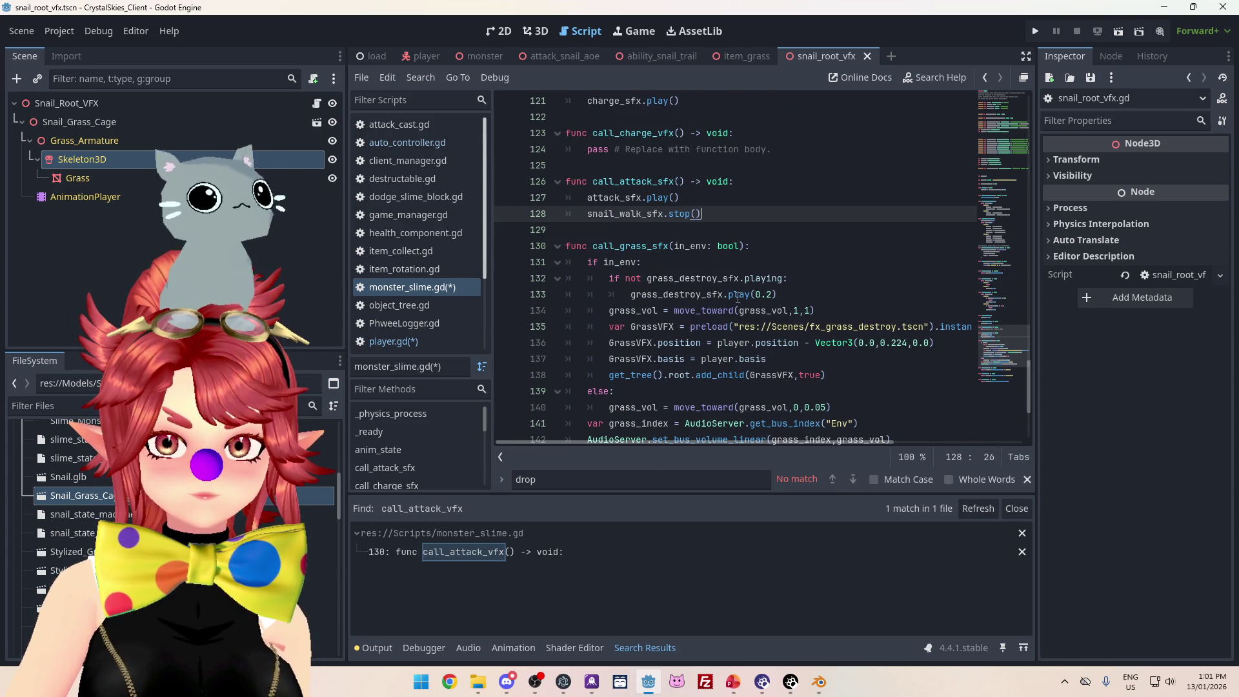
scroll(738, 298, down, 4)
scroll(675, 265, up, 3)
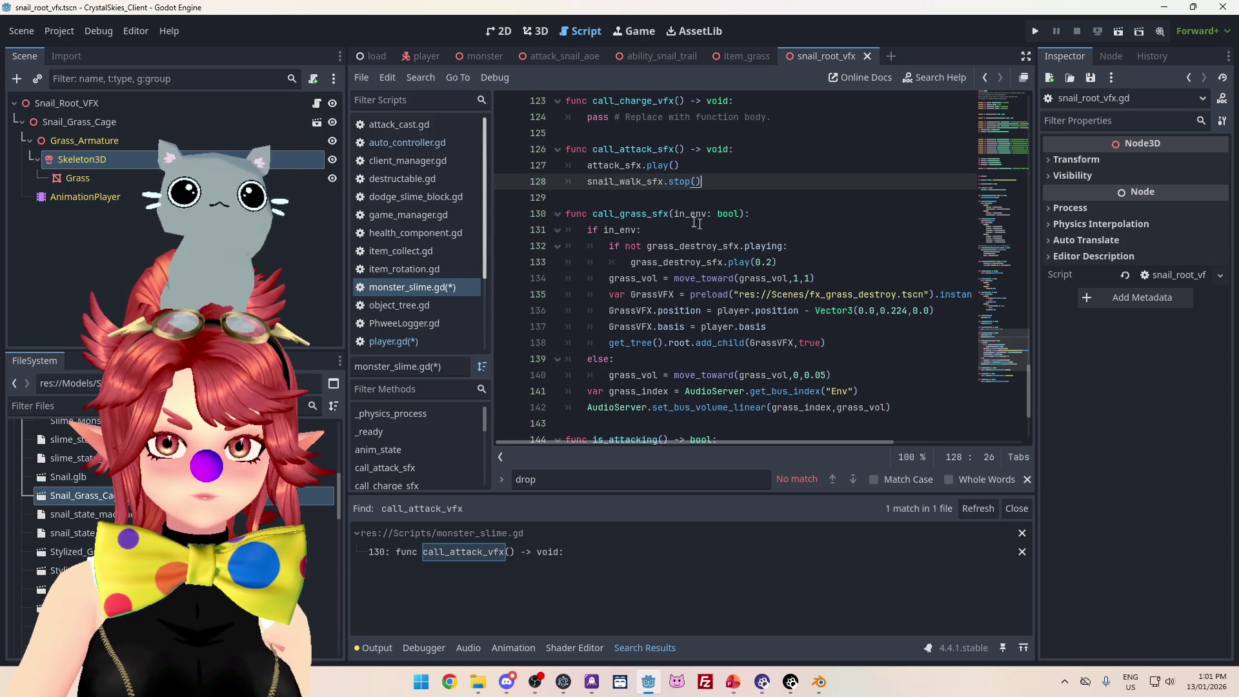
scroll(627, 222, down, 3)
scroll(628, 222, up, 4)
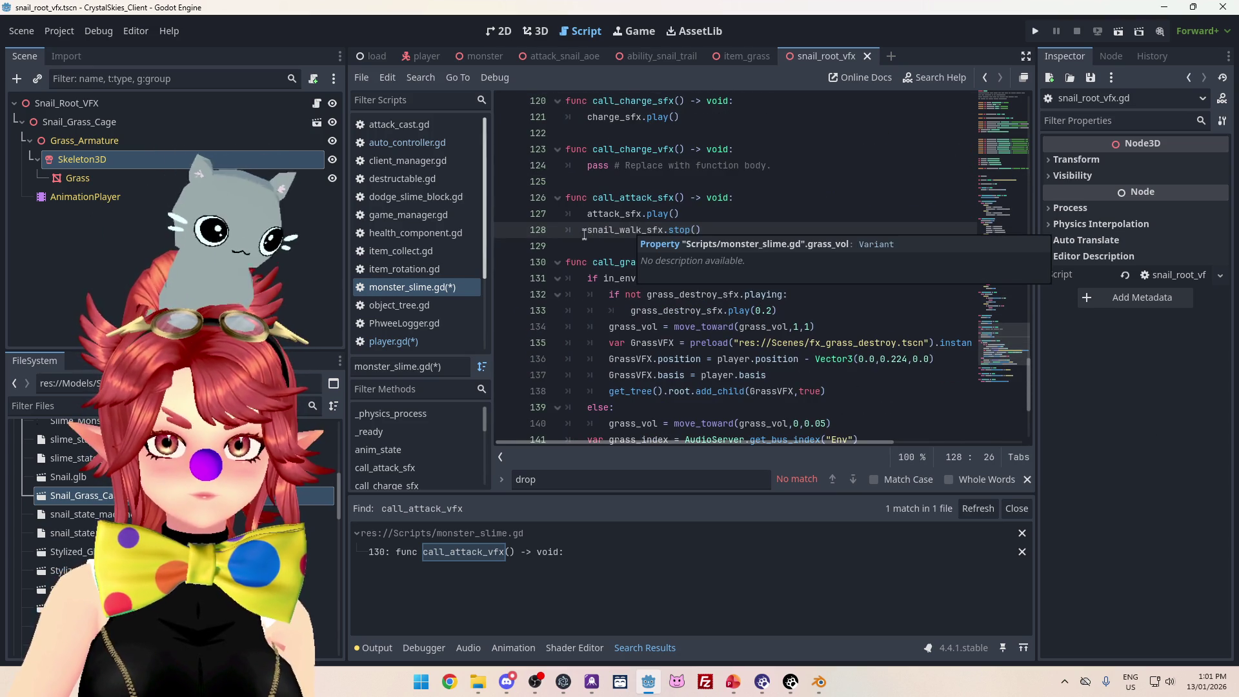
click(763, 166)
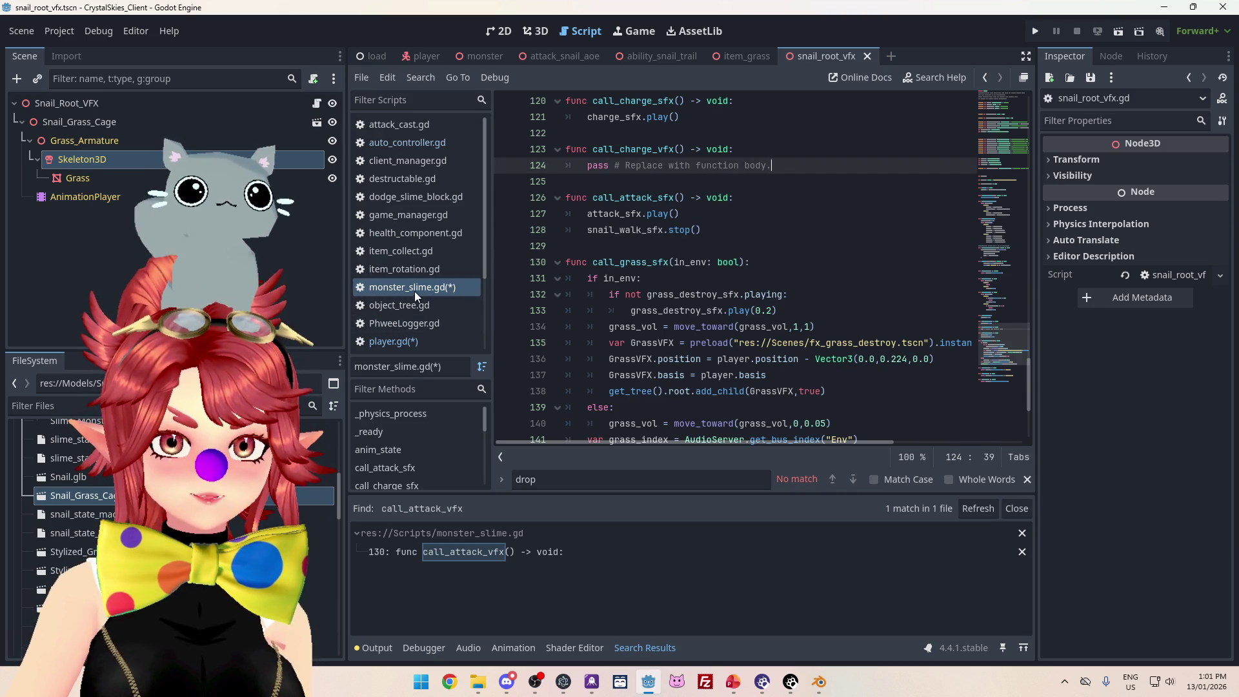
- Rename the player.gd call to call_status_vfx and copy it for monster_slime.gd
click(394, 341)
drag(631, 262, 735, 262)
text(call_)
key(BackSpace)
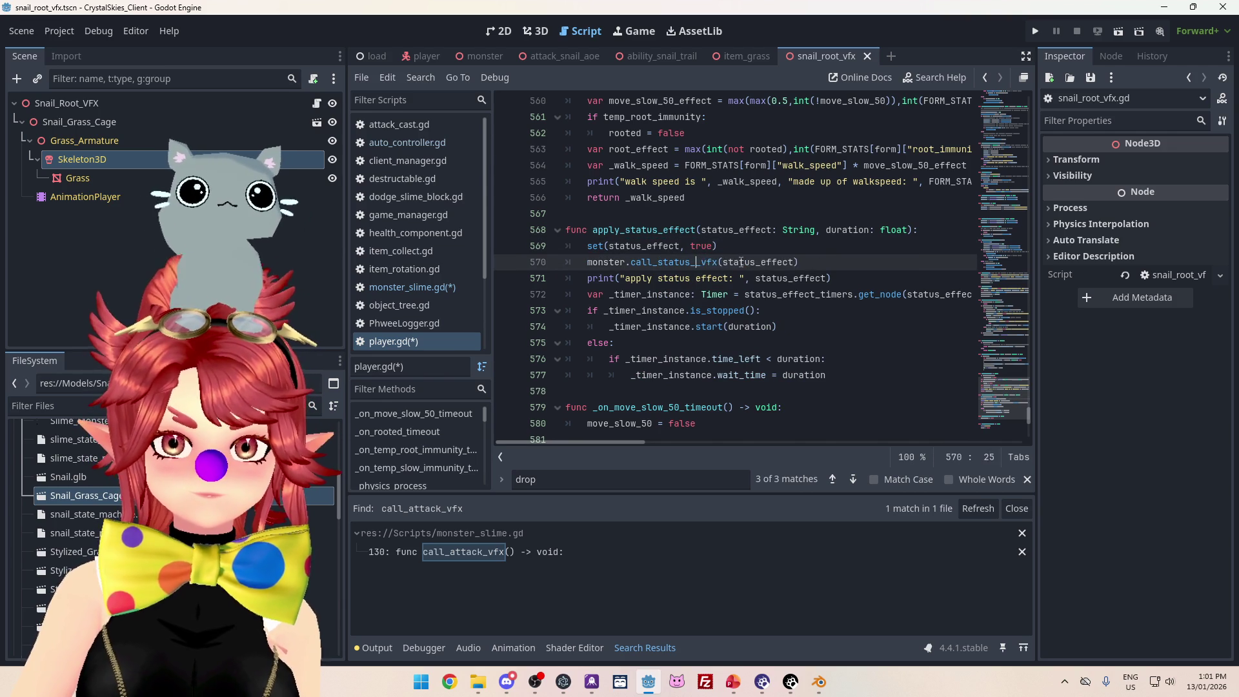
click(631, 262)
double_click(665, 263)
key(ctrl+c)
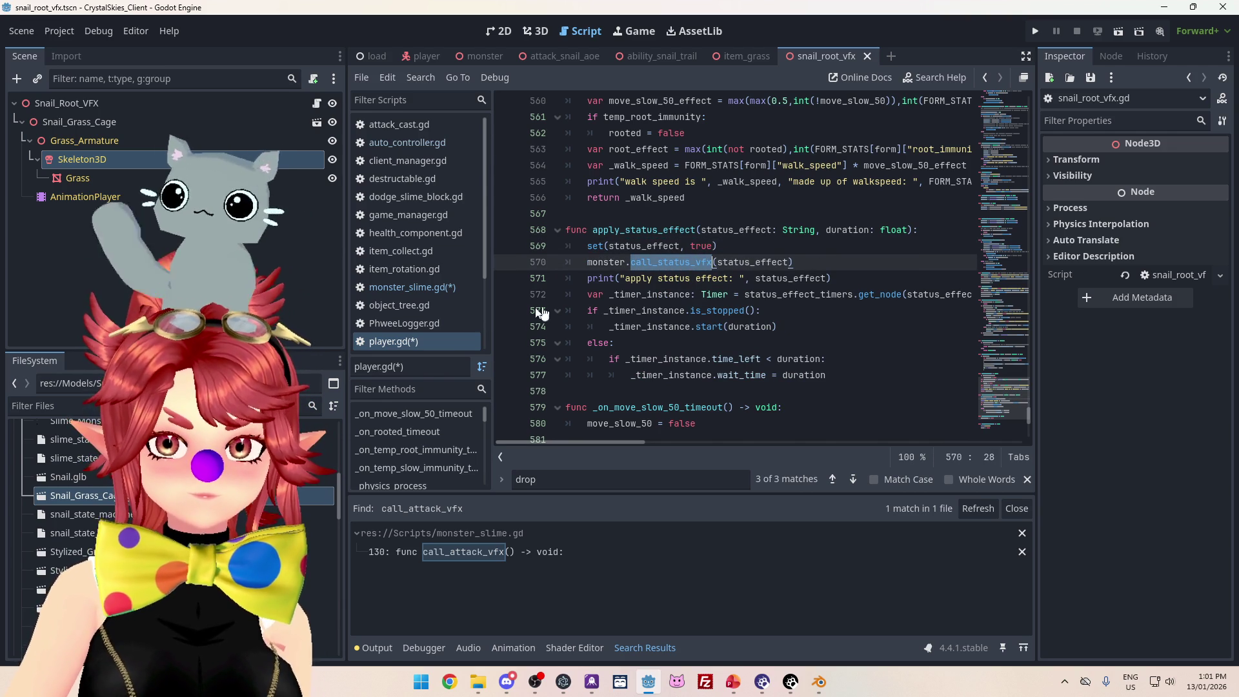
click(435, 288)
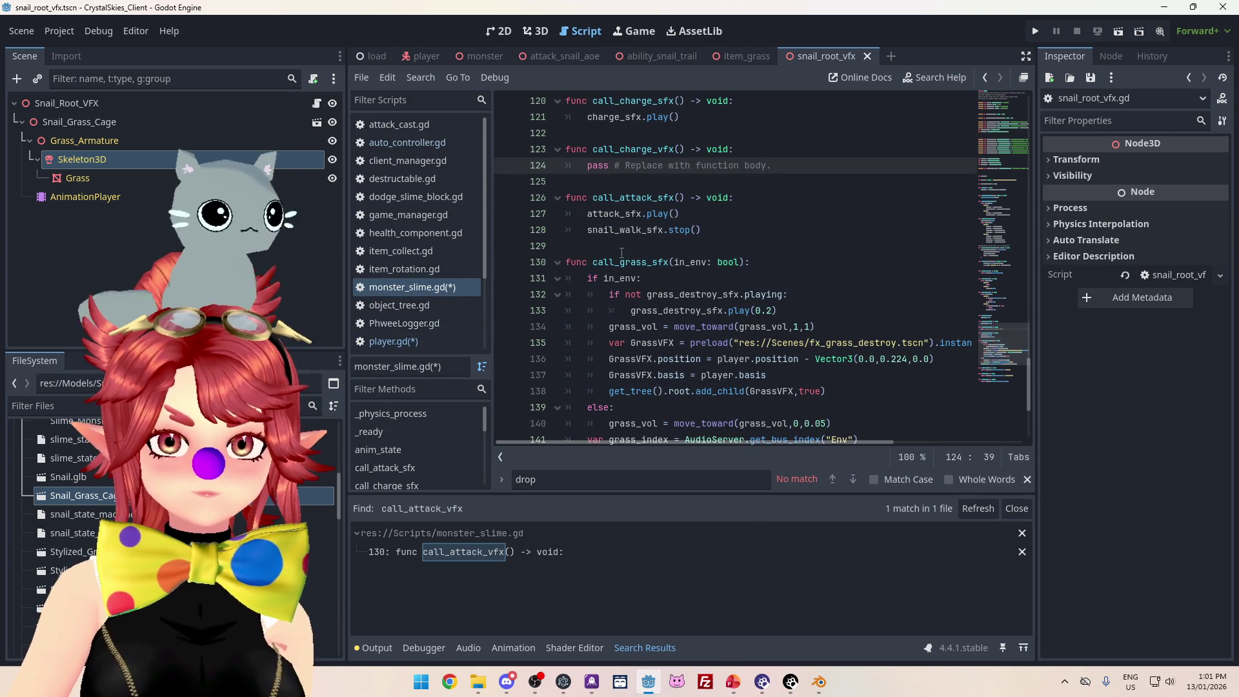
- Declare func call_status_vfx(status_effect: String) below call_attack_sfx in monster_slime.gd
click(691, 246)
key(Return)
key(Return)
key(Up)
key(ctrl+v)
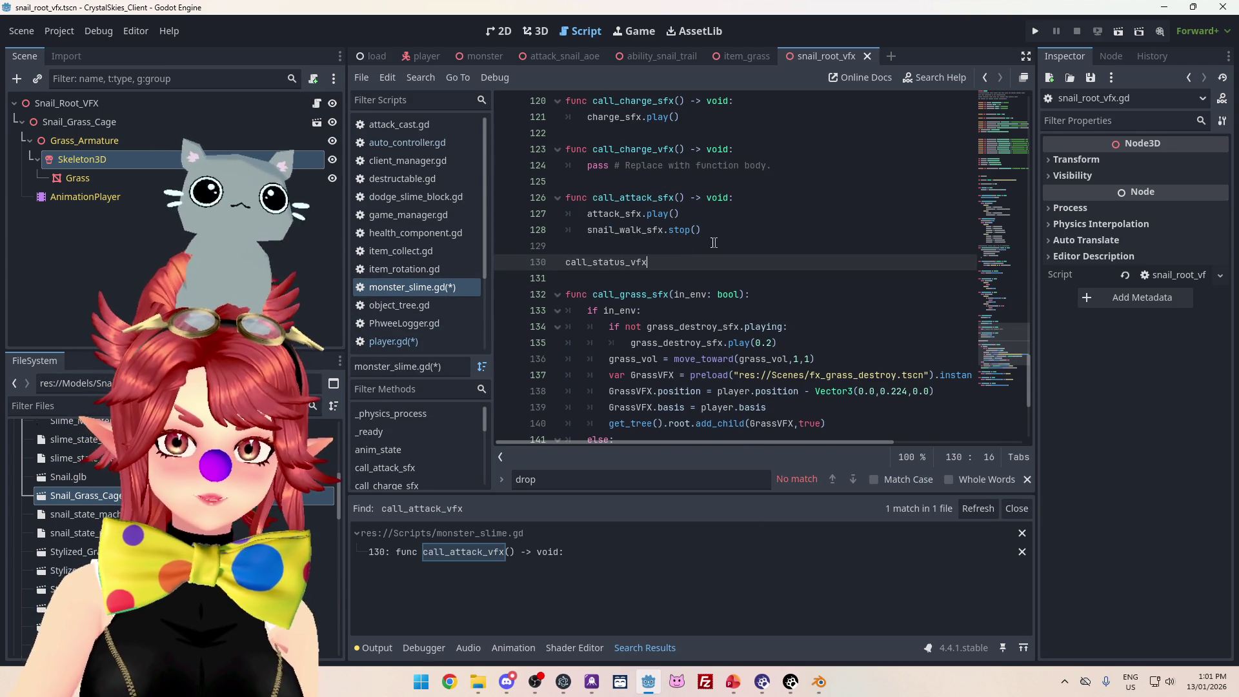
click(566, 264)
text(fun)
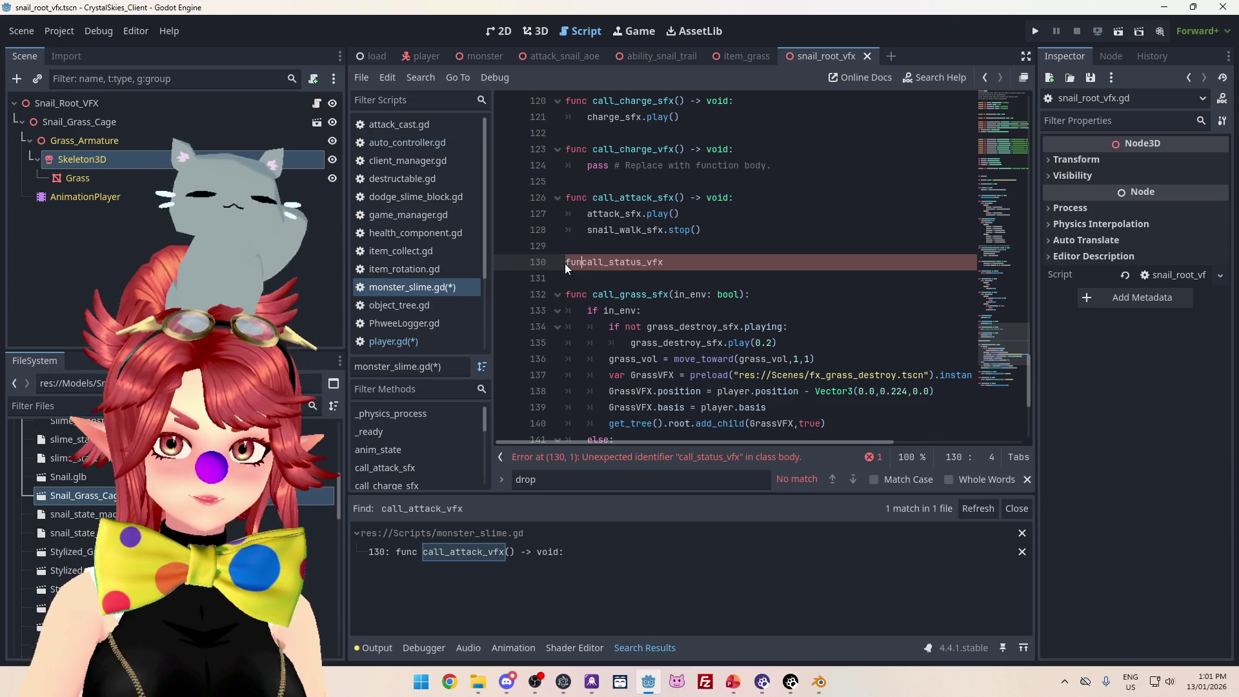
text(c)
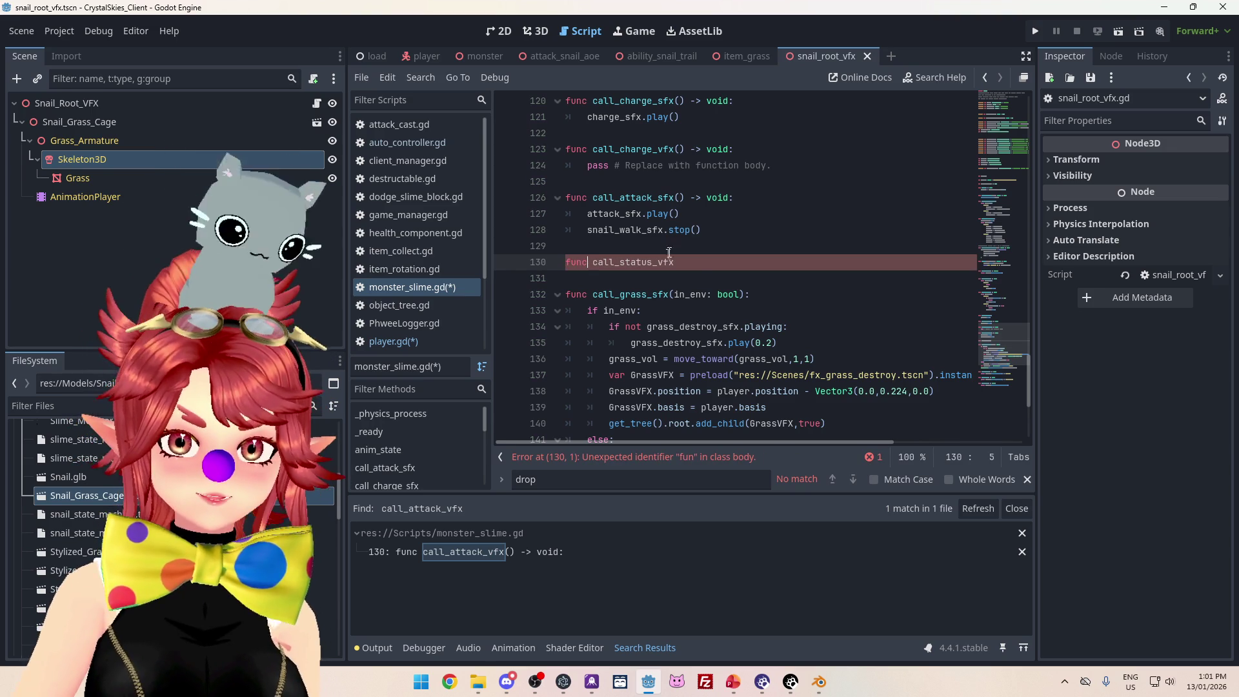
click(706, 264)
key(Left)
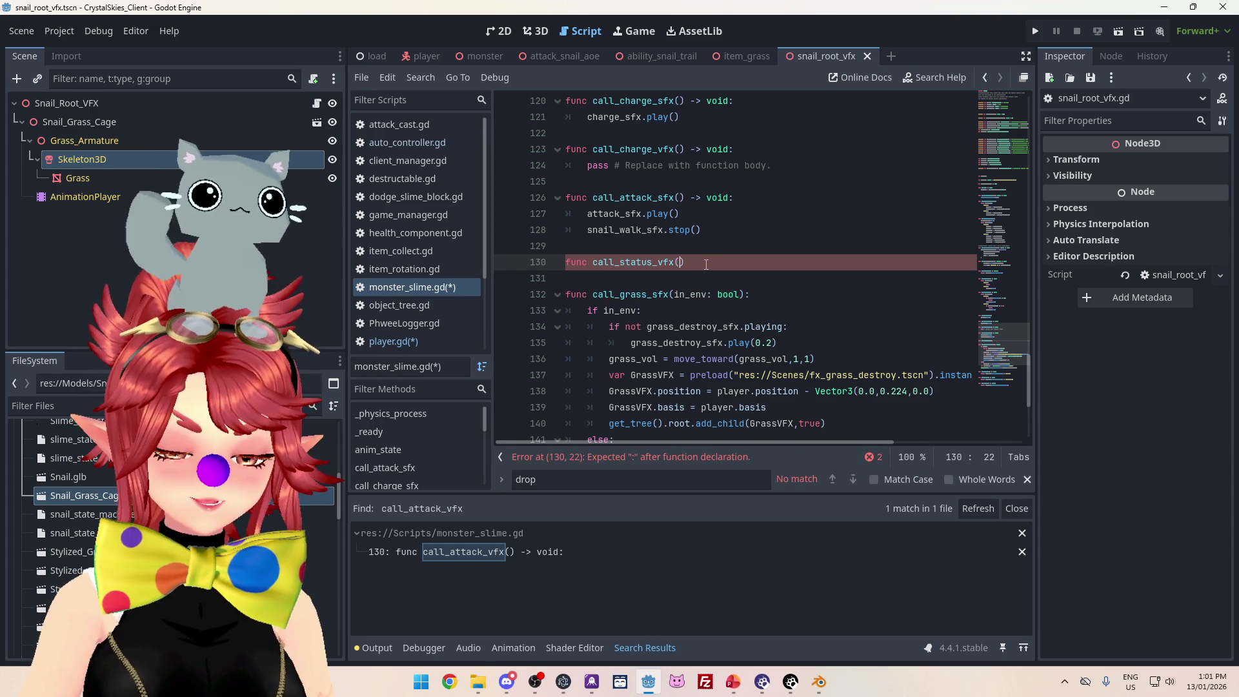
click(432, 344)
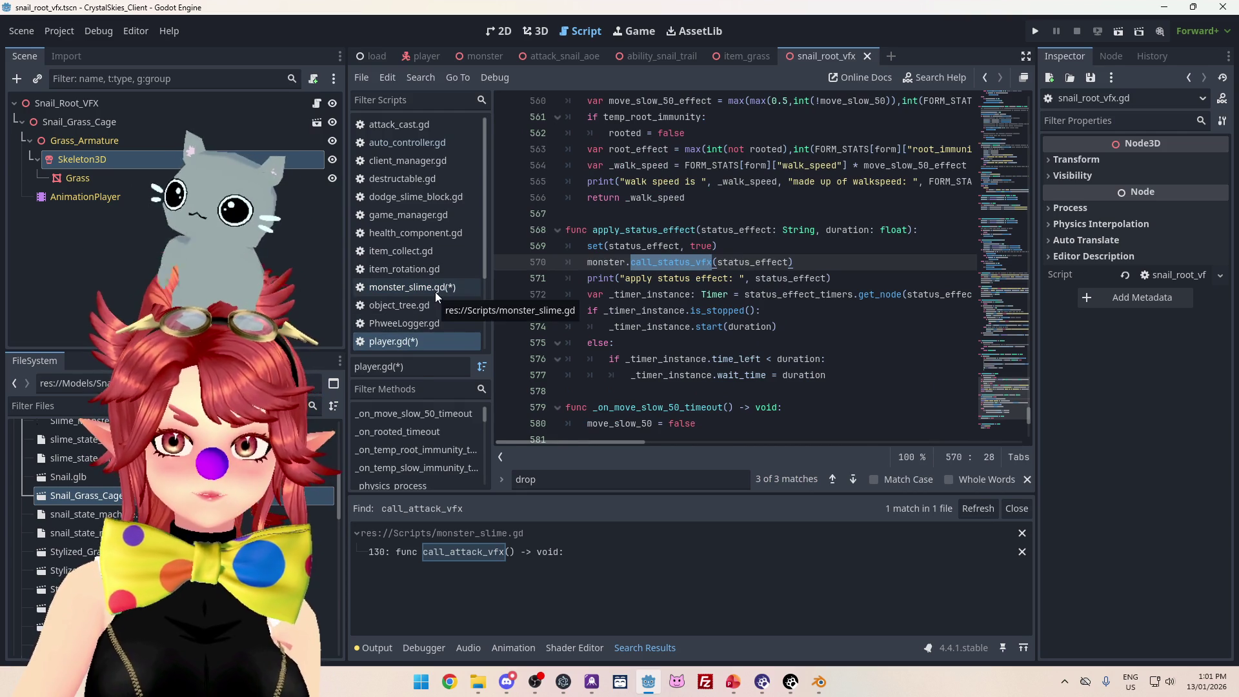
click(435, 291)
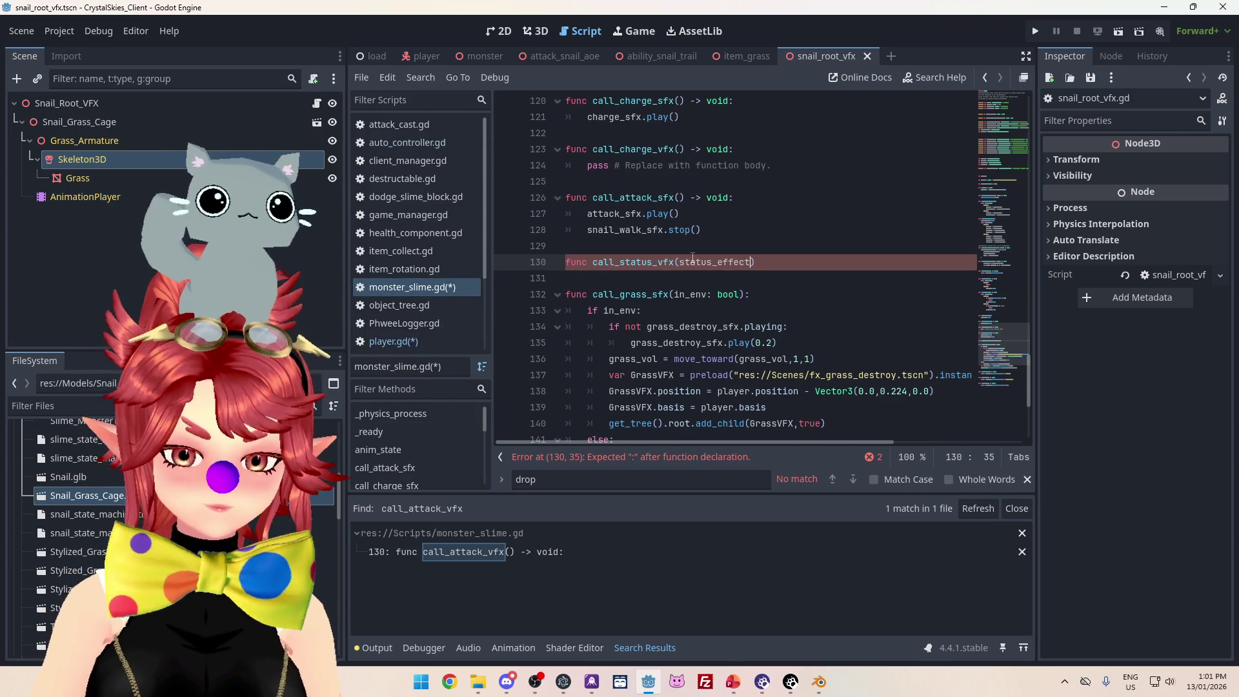
text(func call_status_vfx(status_effect: string))
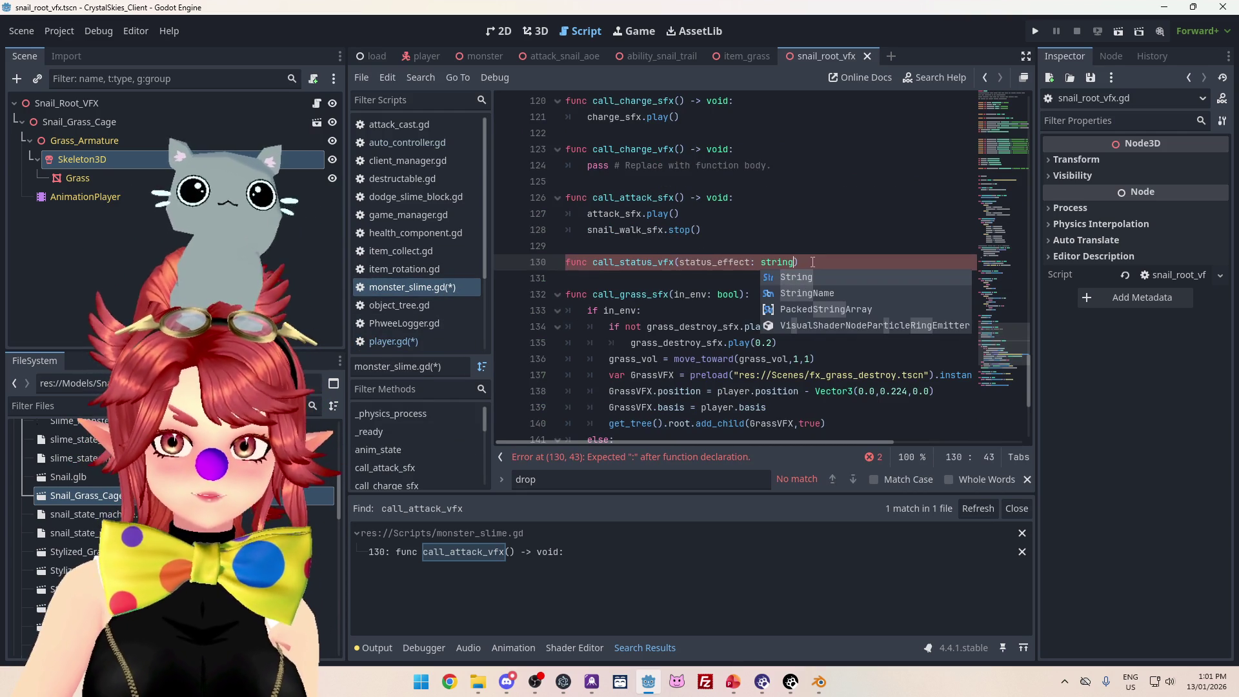
click(806, 279)
key(Return)
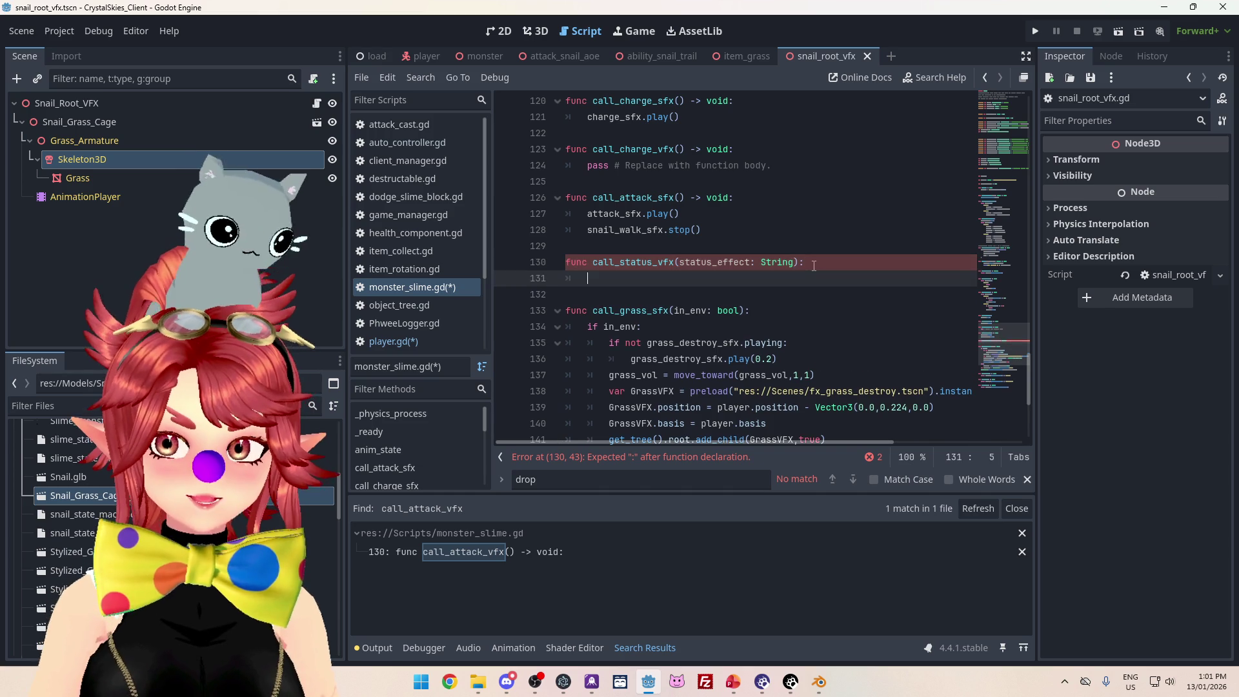
- Add 'match status_effect:' with a first "root" case, then switch to player.gd
text(match)
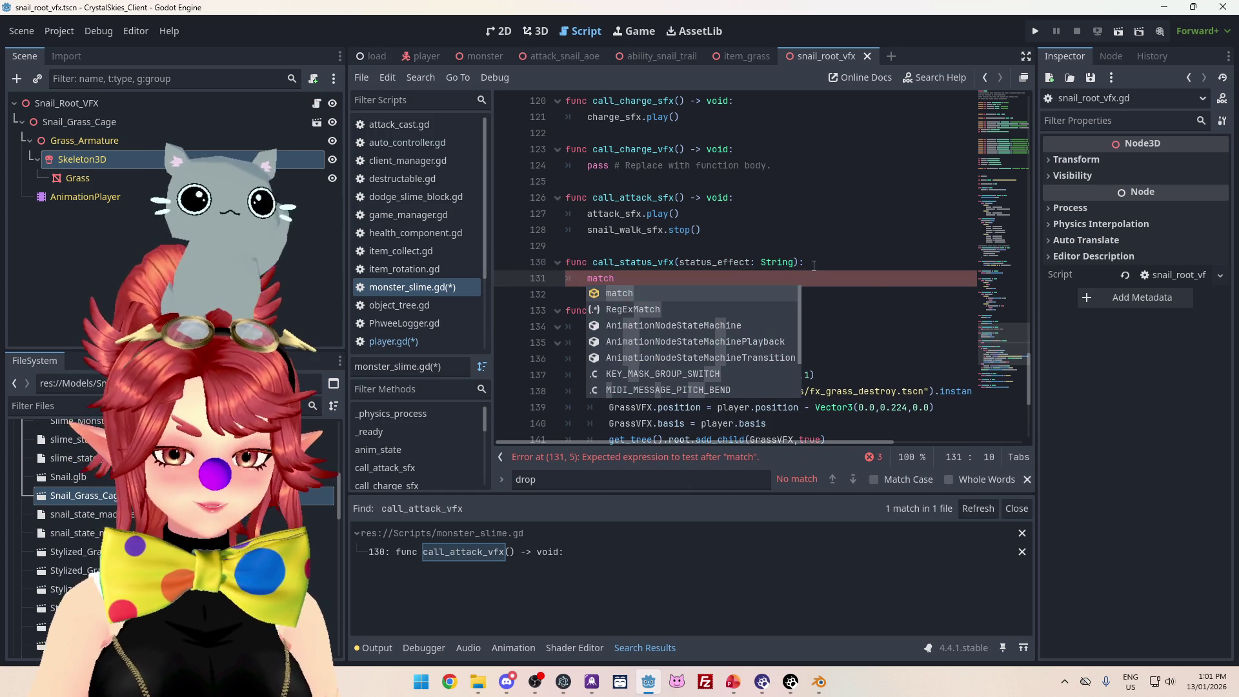
text( status_effect)
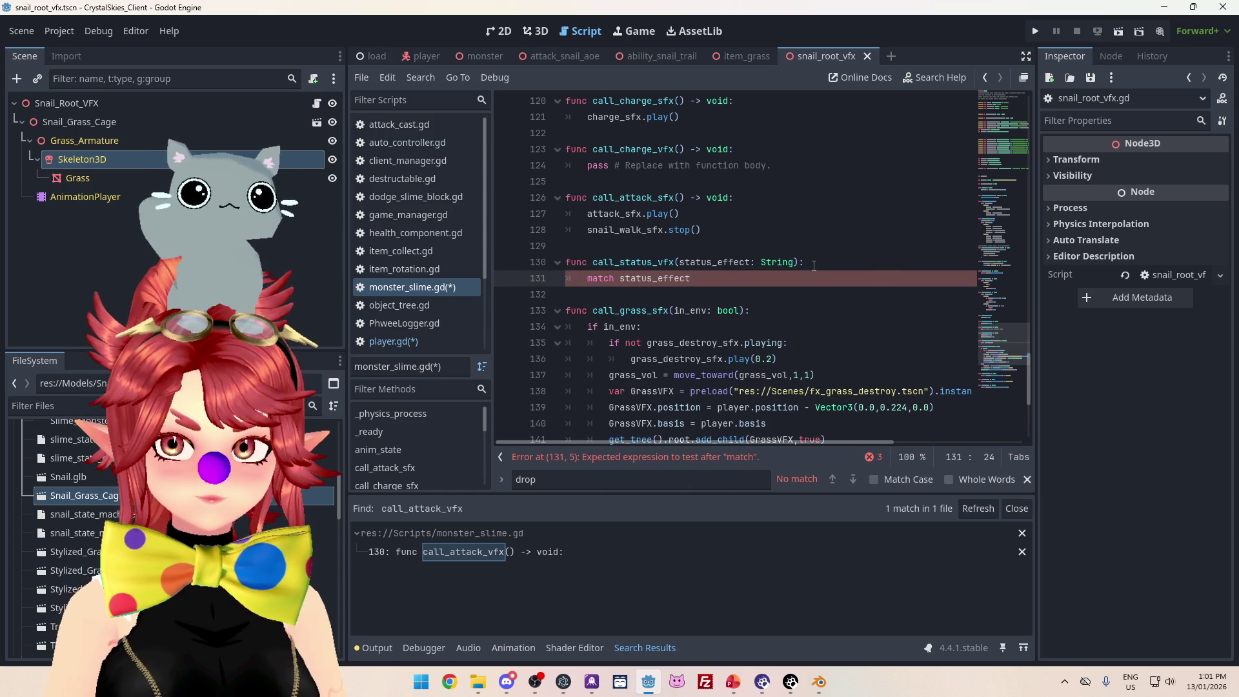
text(:)
key(Return)
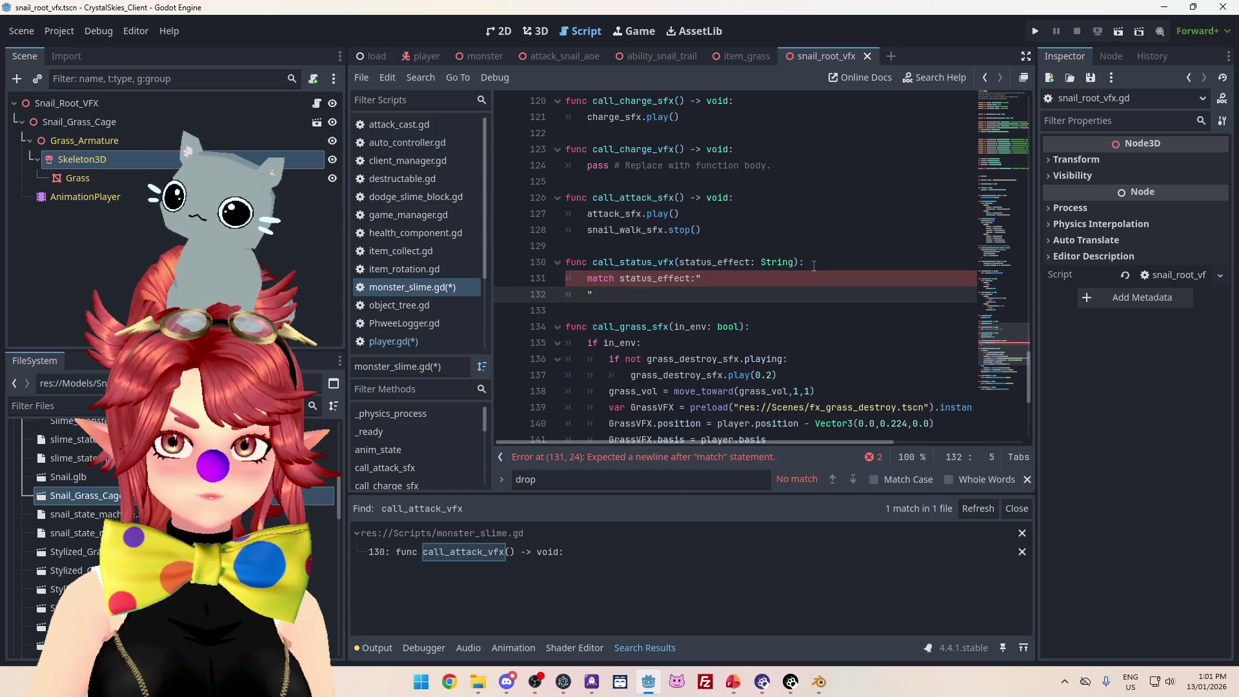
key(BackSpace)
key(BackSpace)
key(Return)
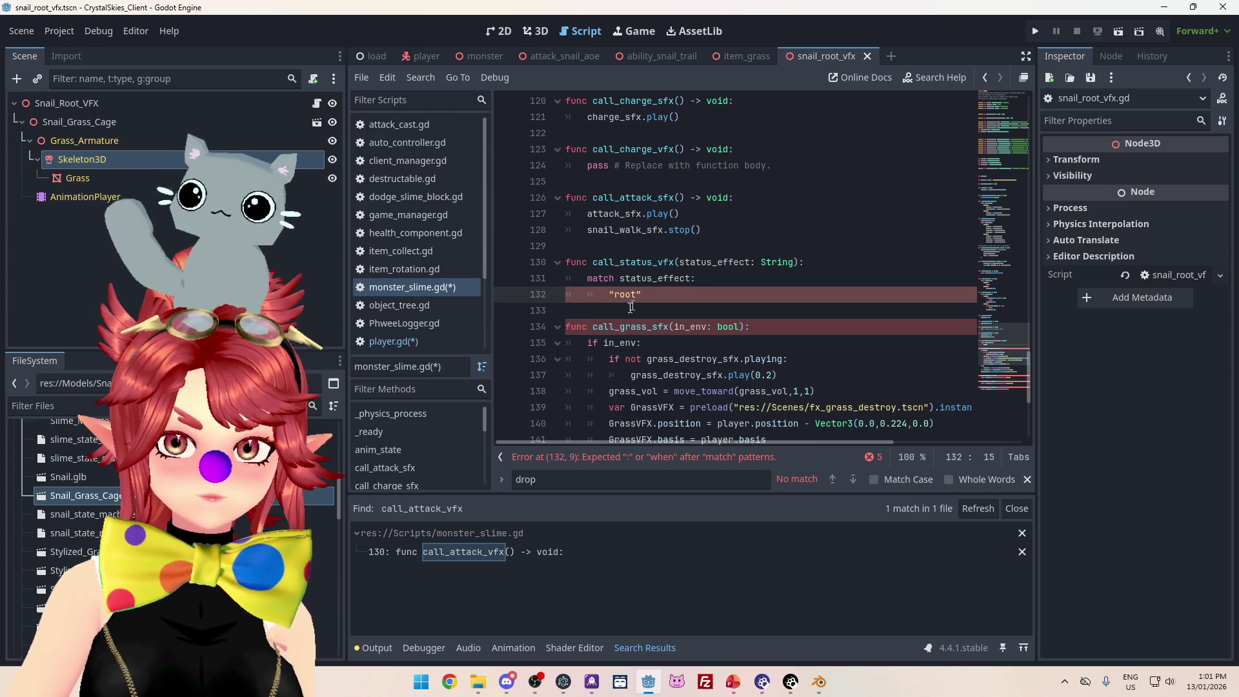
click(400, 342)
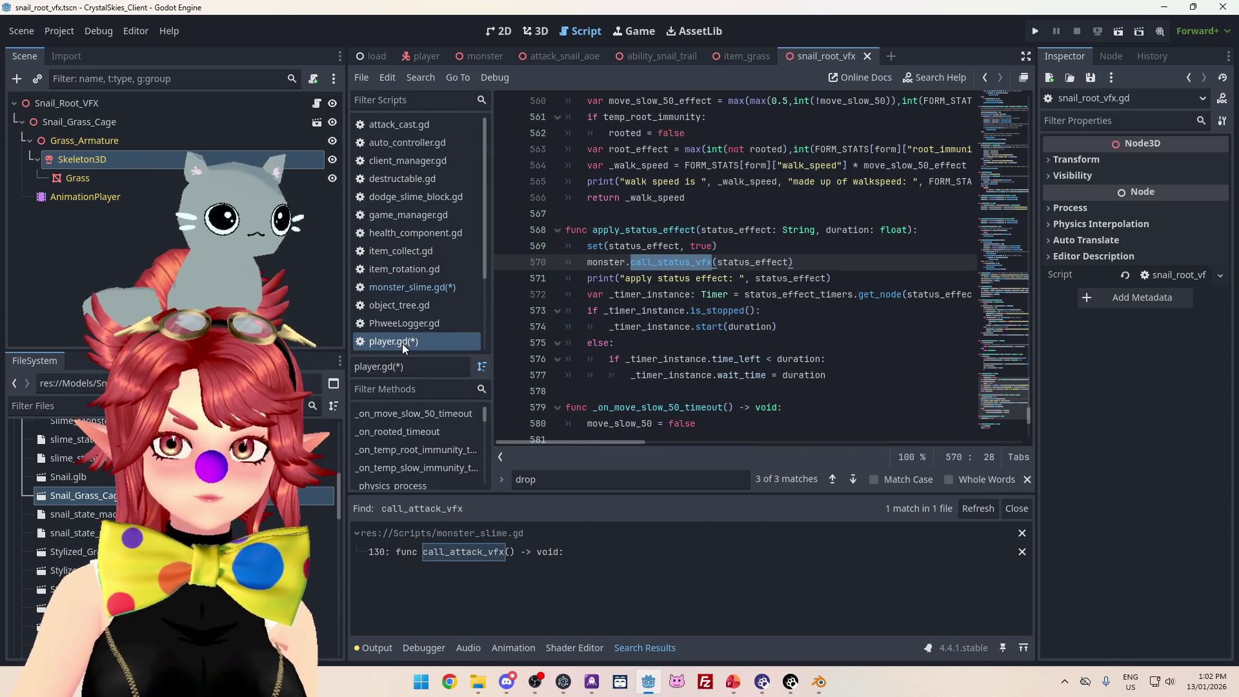
- Search the whole project for apply_status_effect with Find in Files
double_click(678, 230)
key(ctrl+shift+f)
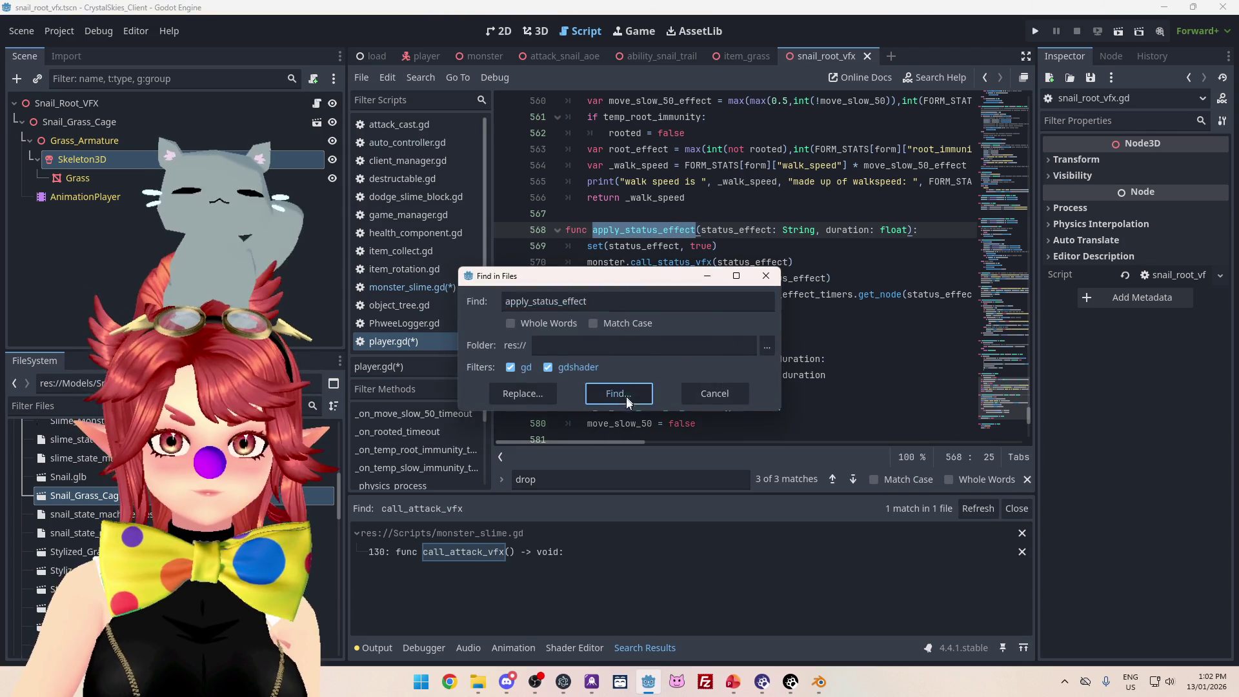
click(626, 396)
click(407, 287)
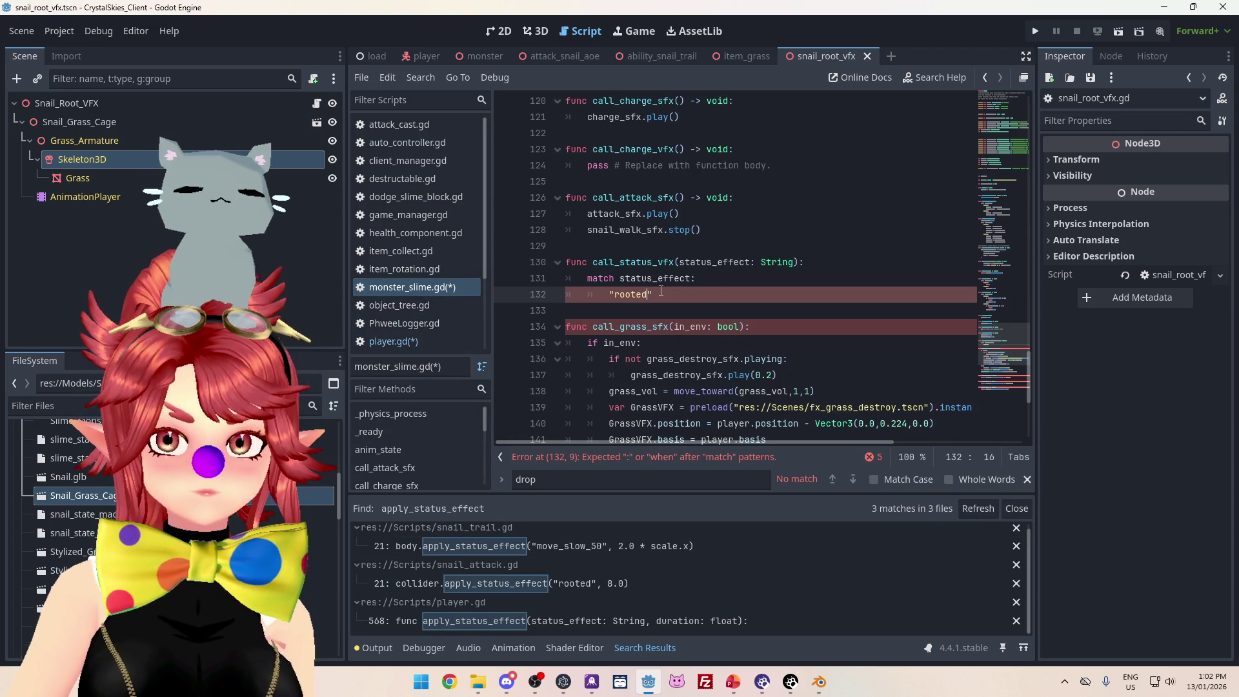
click(404, 342)
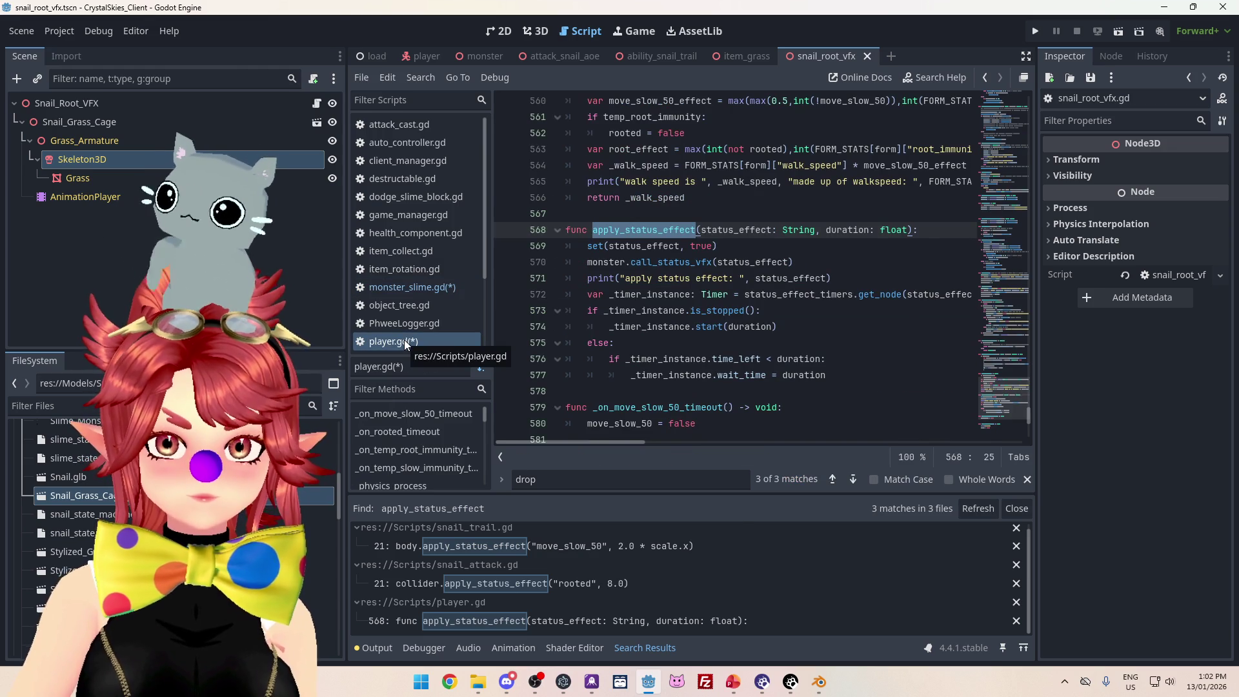
- Pass duration as the second argument to monster.call_status_vfx on player.gd line 570
click(888, 266)
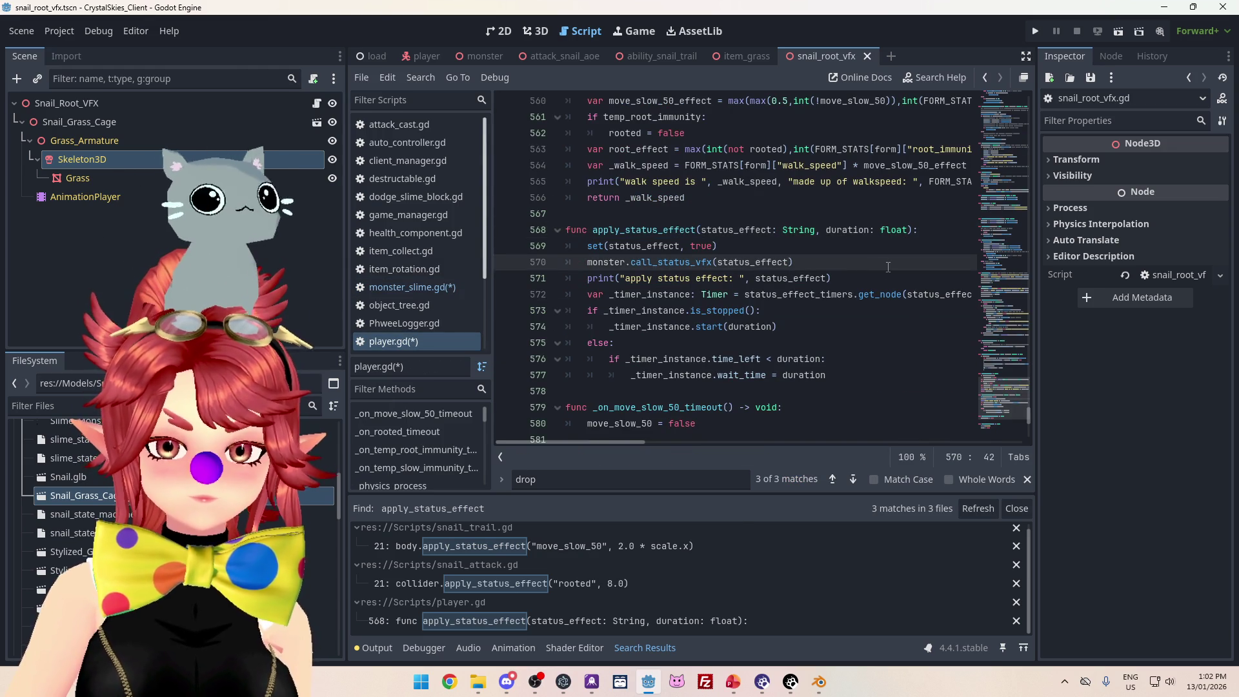
text(, duration)
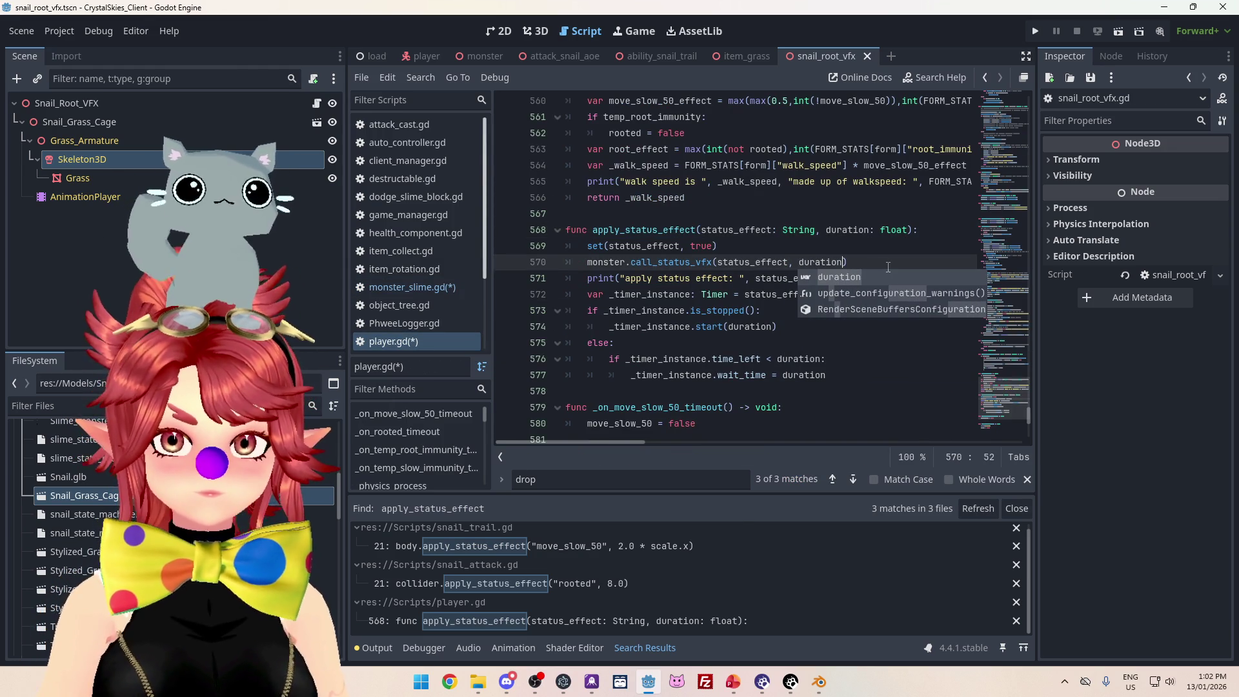
click(702, 294)
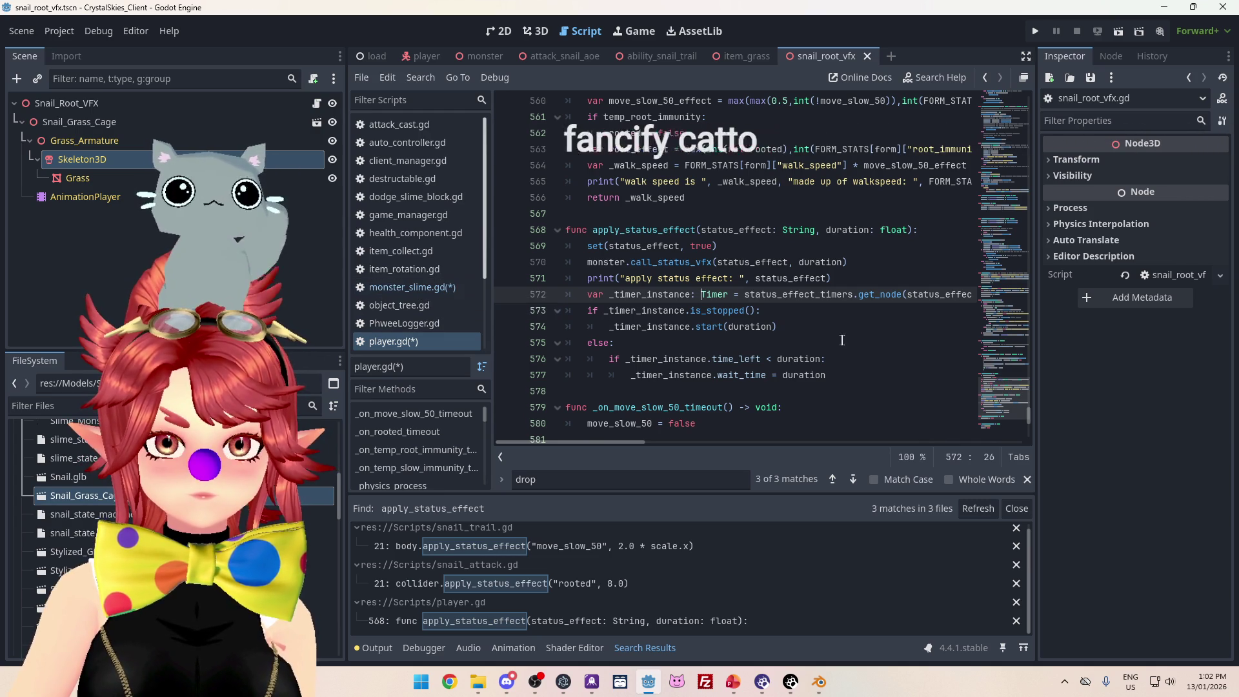
mouse_move(809, 262)
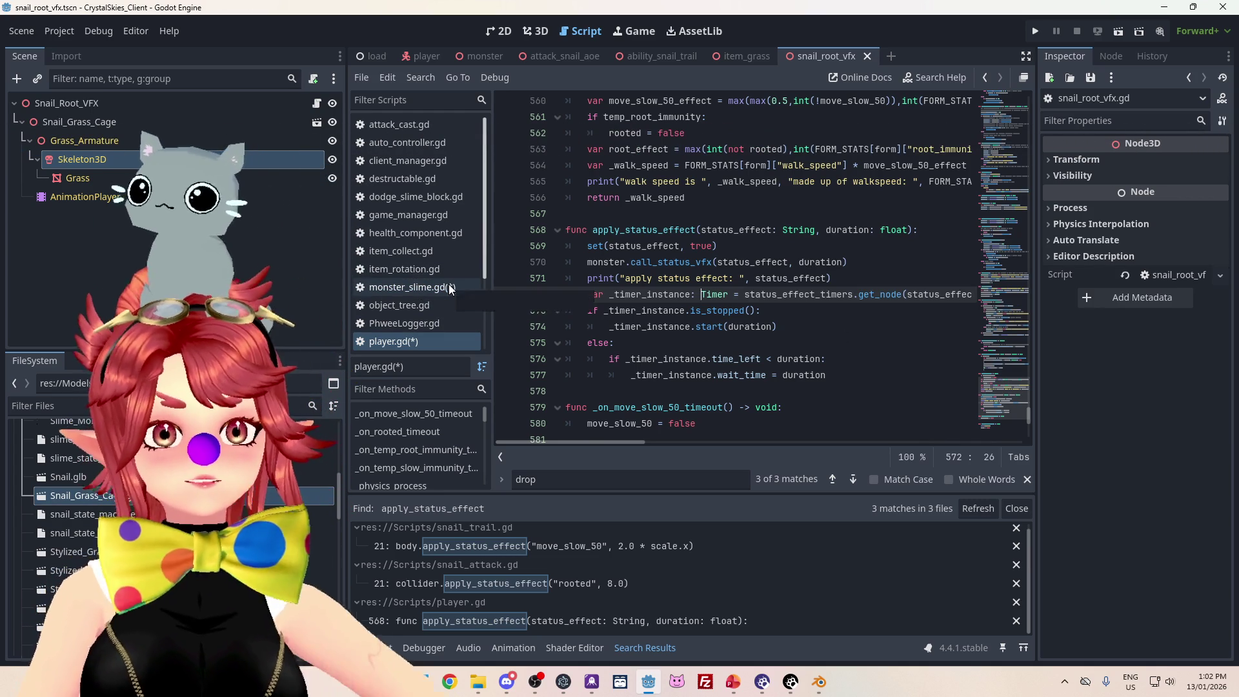
click(450, 288)
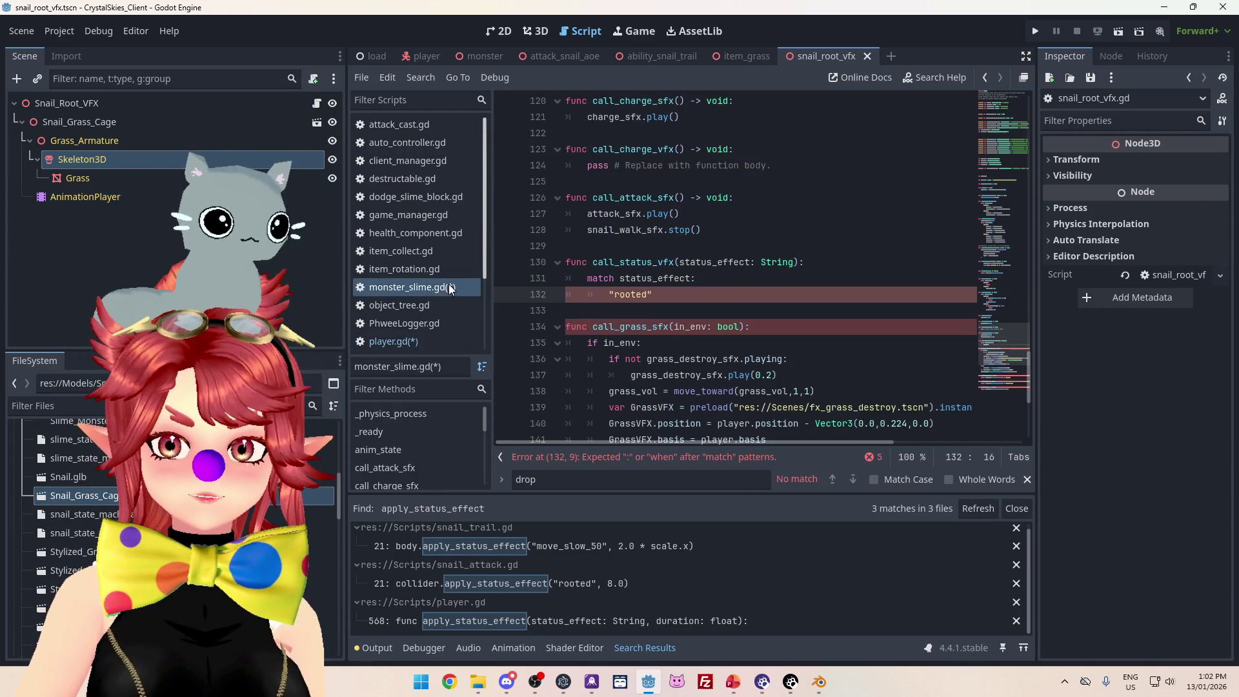
- Add a duration: float parameter to call_status_vfx's signature
click(795, 263)
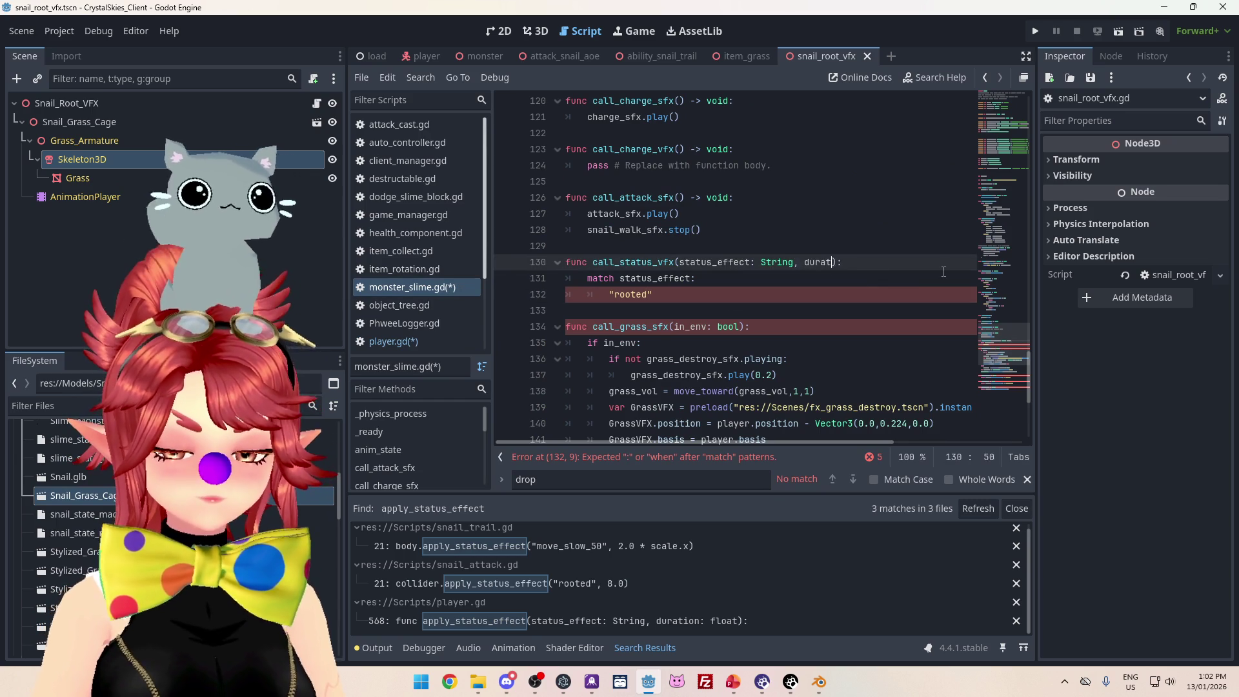
text(, duration: float)
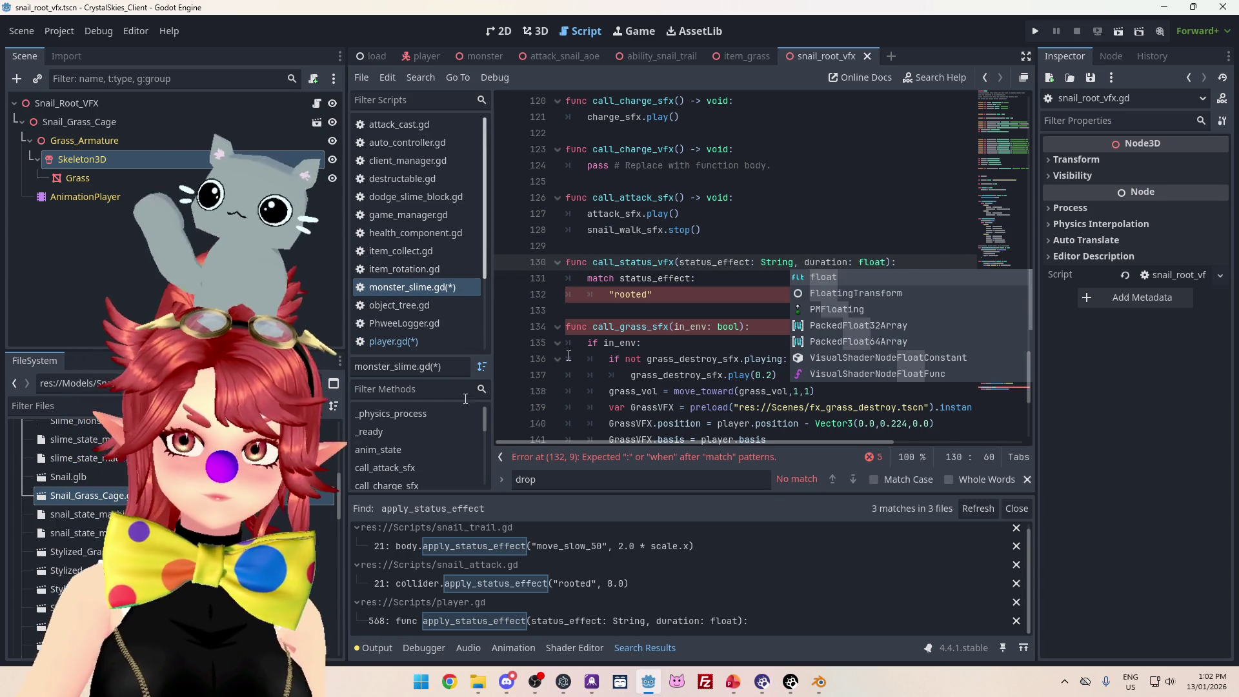
click(409, 340)
click(424, 288)
click(694, 295)
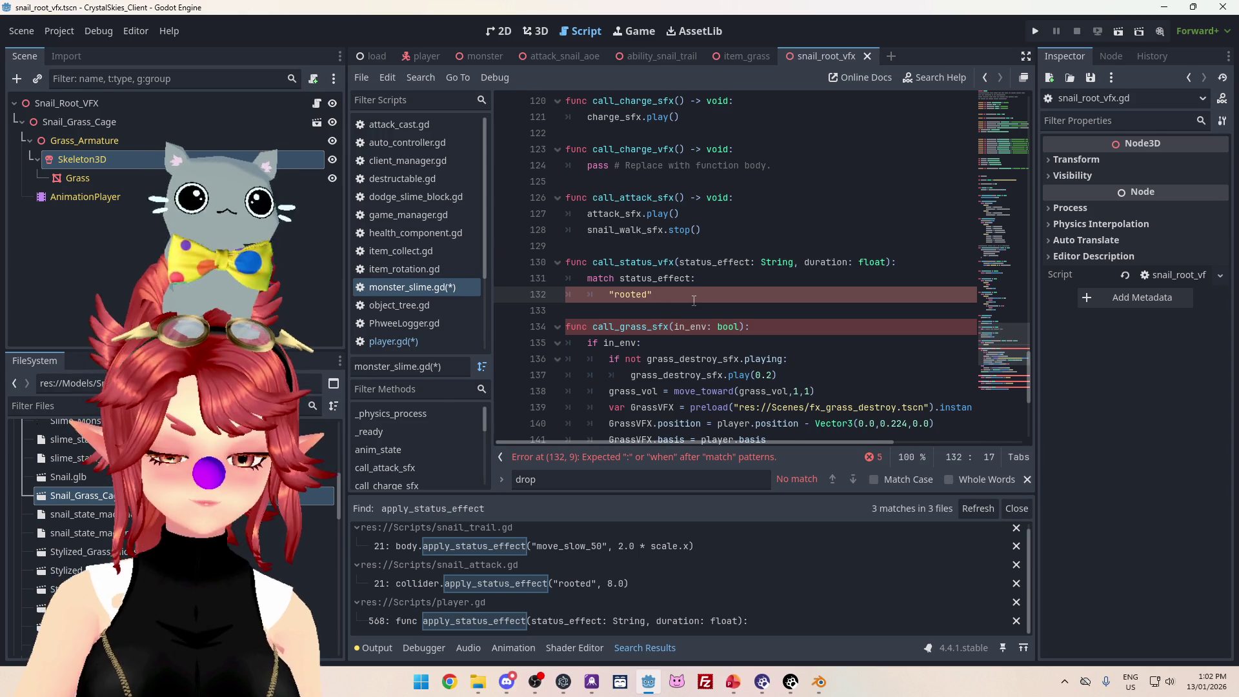
- Add a colon after "rooted" so it becomes a match case with an indented empty line
text(:)
key(Return)
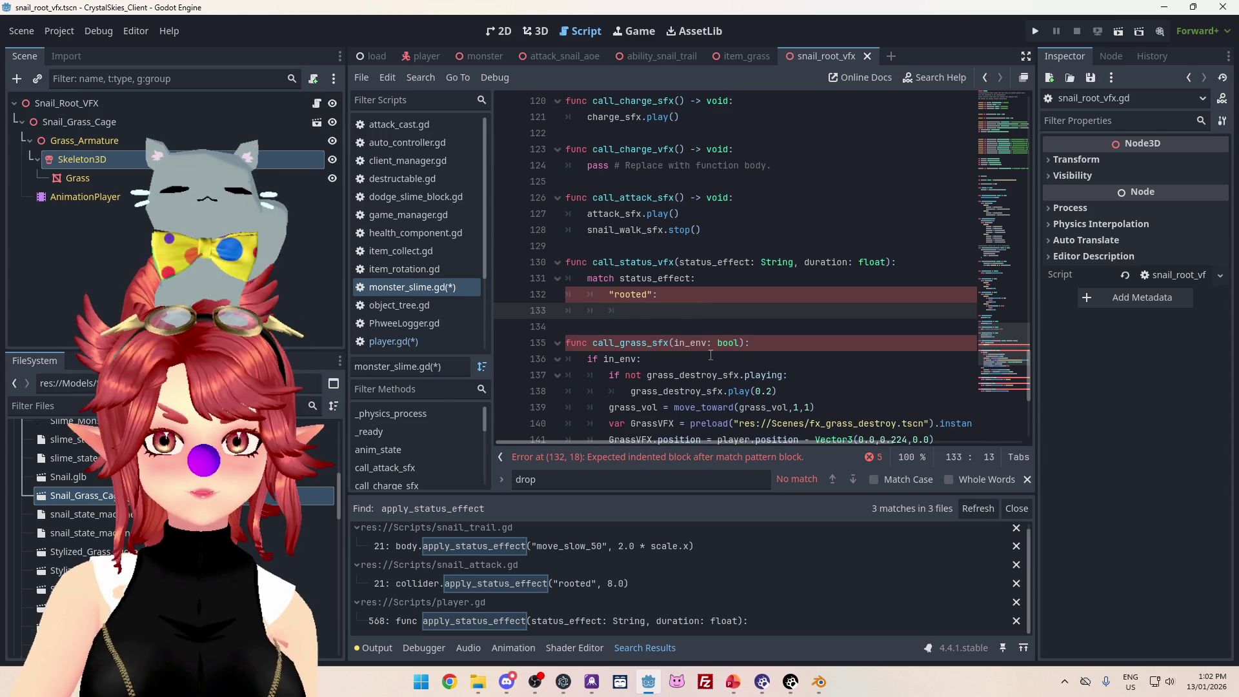
click(622, 458)
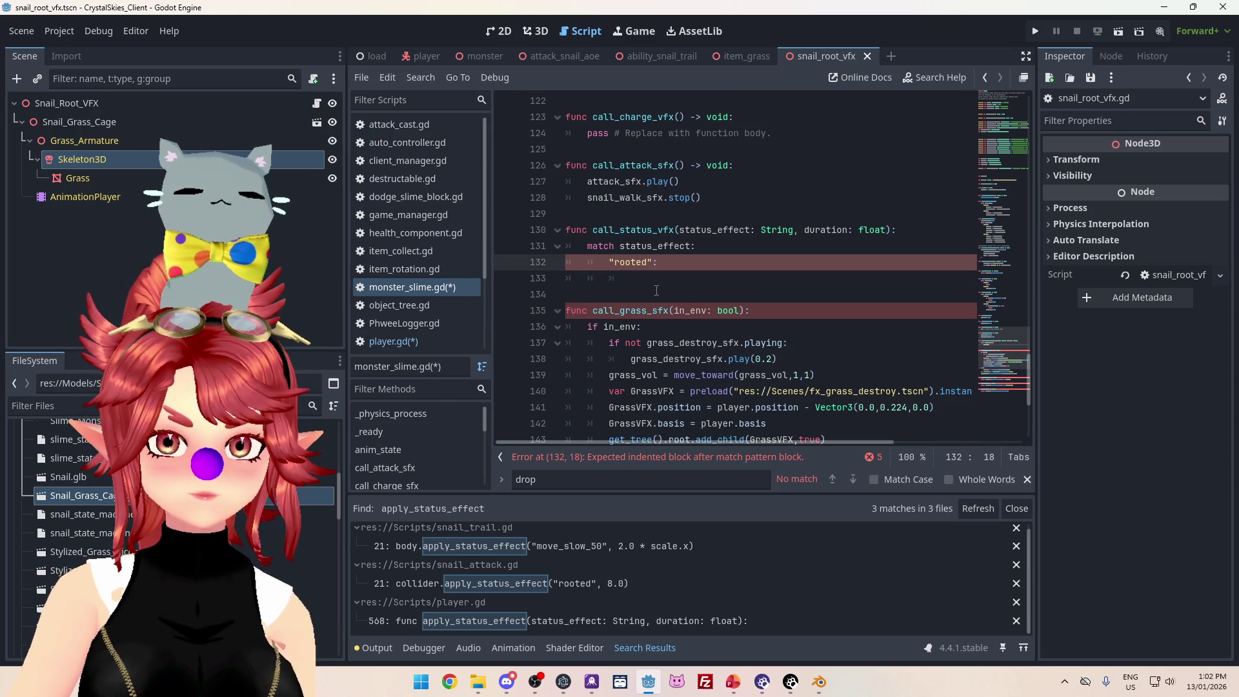
key(Down)
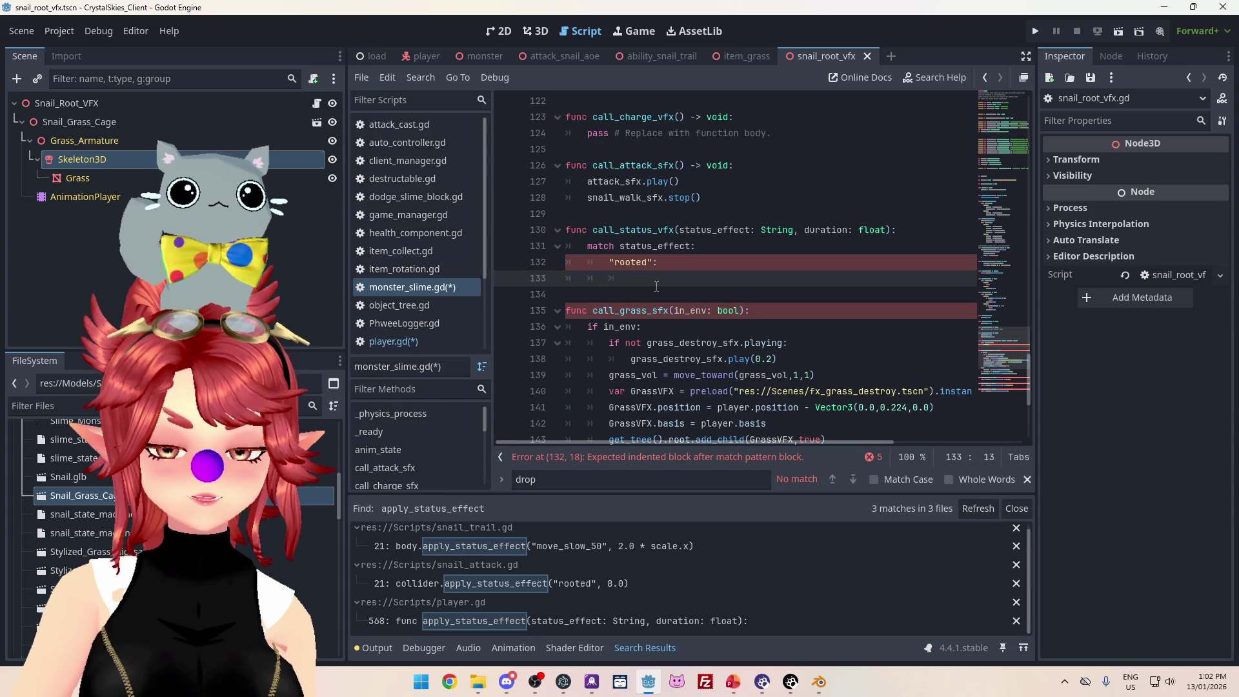
scroll(657, 288, down, 2)
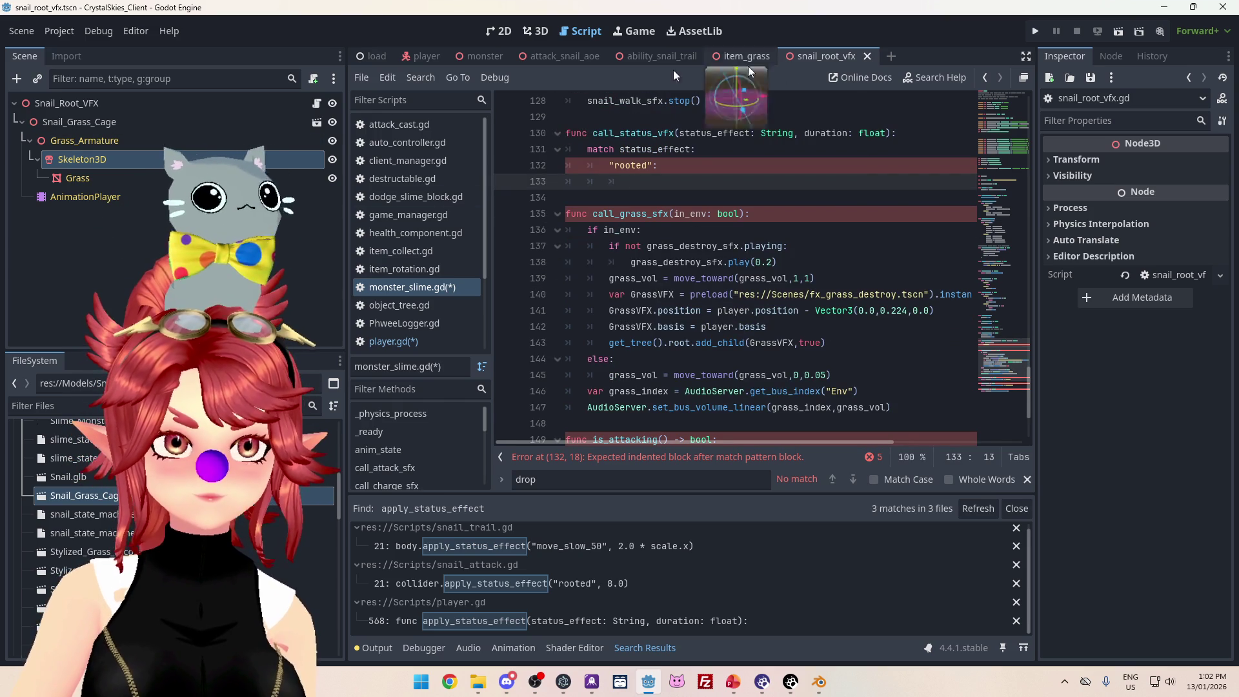
scroll(546, 202, up, 2)
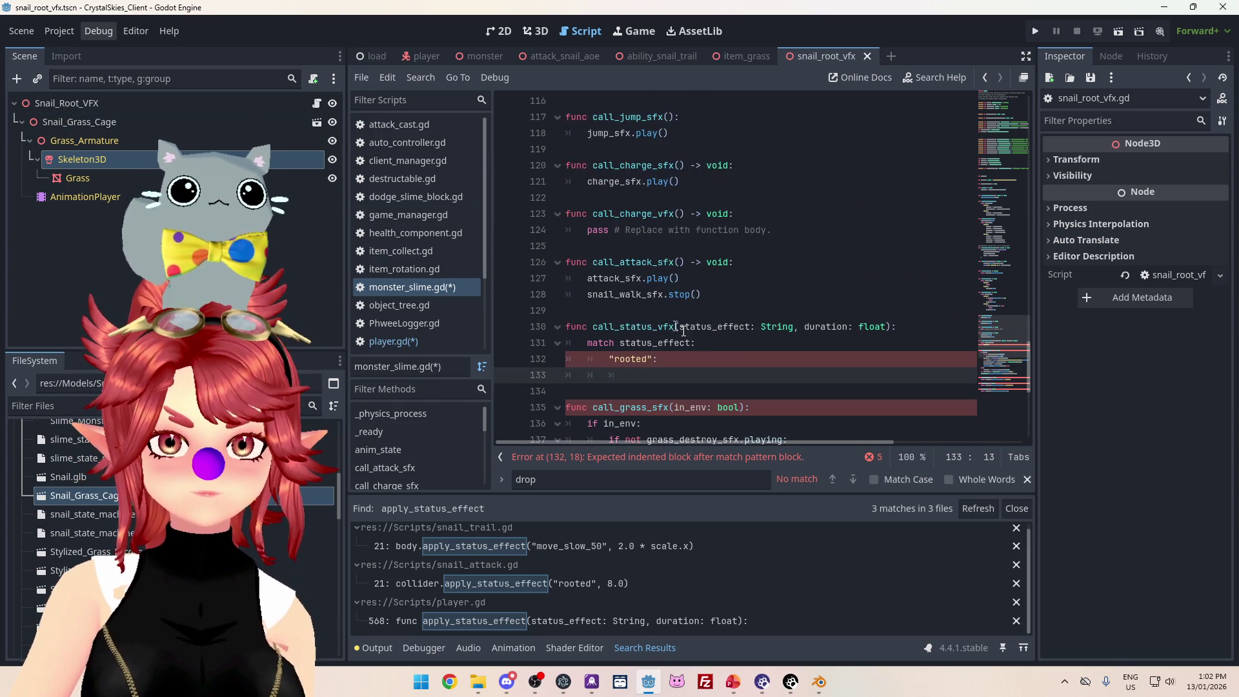
scroll(646, 291, down, 7)
scroll(752, 368, up, 5)
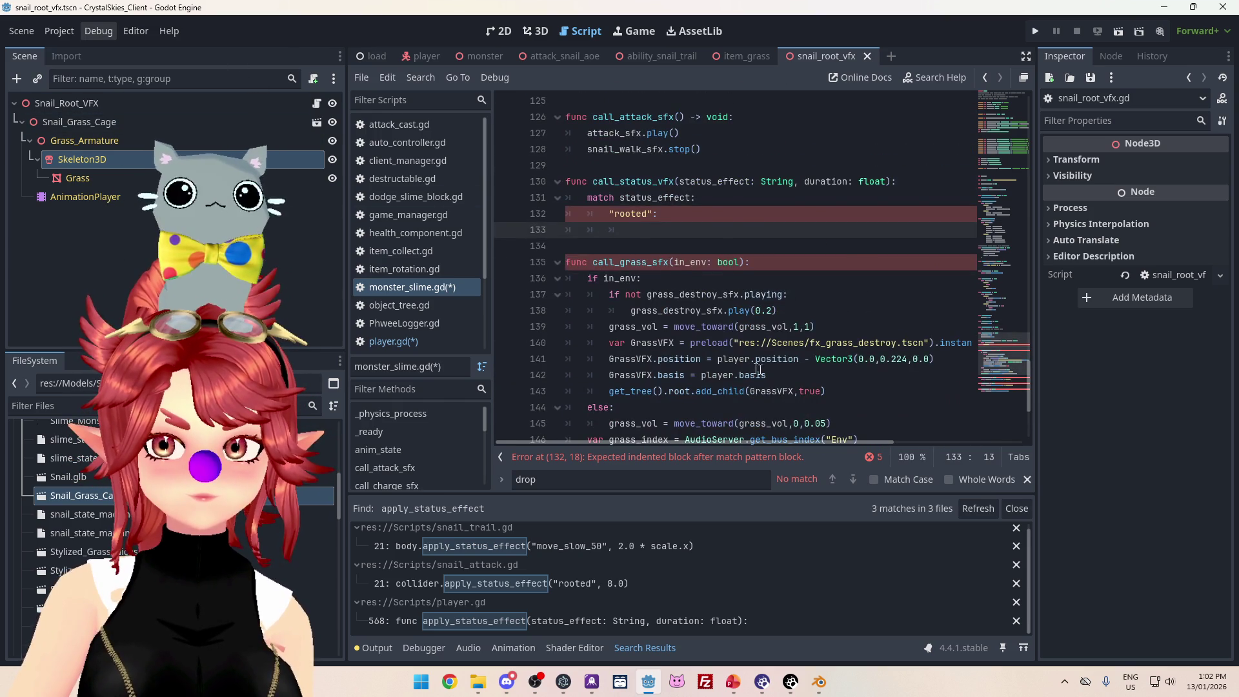
scroll(735, 342, down, 2)
scroll(723, 322, up, 2)
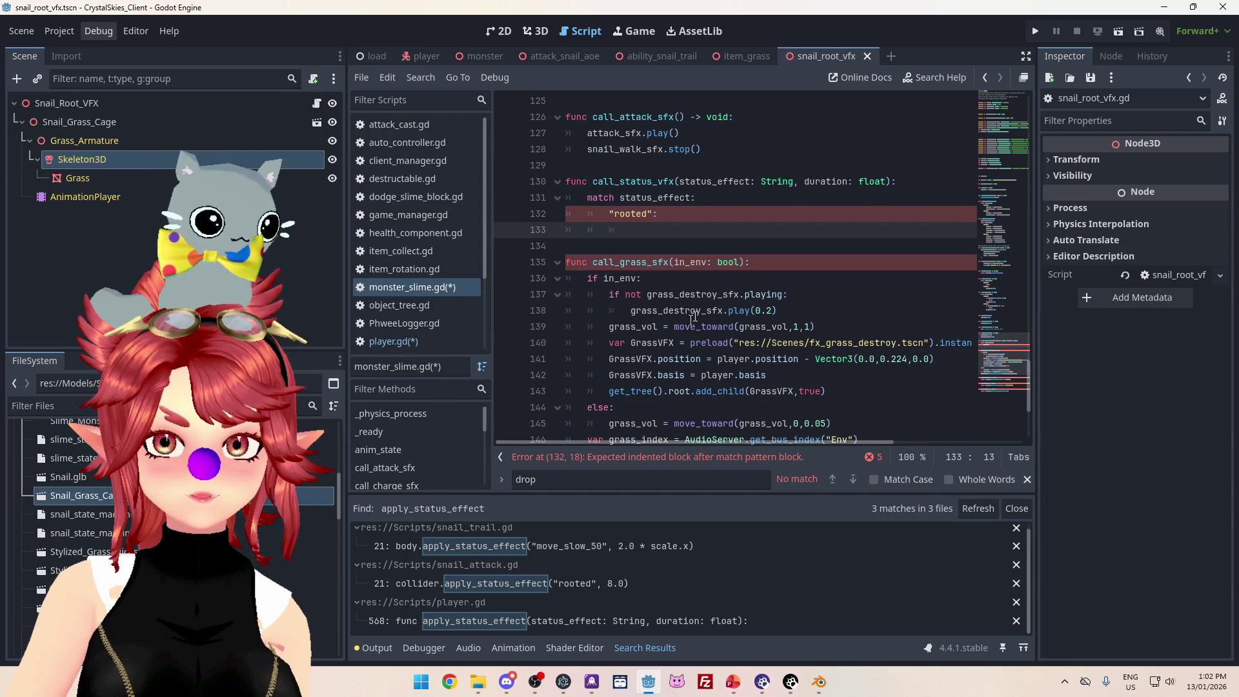
- Copy the four grass VFX spawning lines into the "rooted" case and indent them
mouse_move(610, 346)
mouse_down()
mouse_move(684, 344)
mouse_move(841, 391)
mouse_up()
key(ctrl+c)
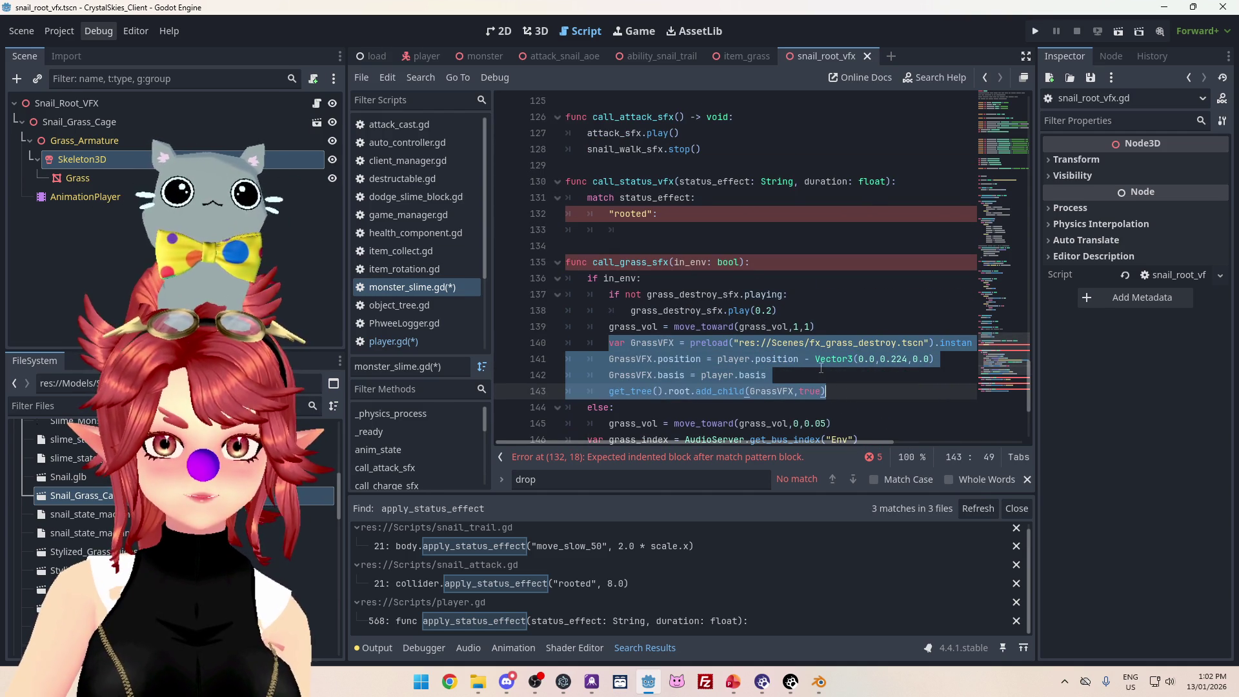
click(660, 230)
key(ctrl+v)
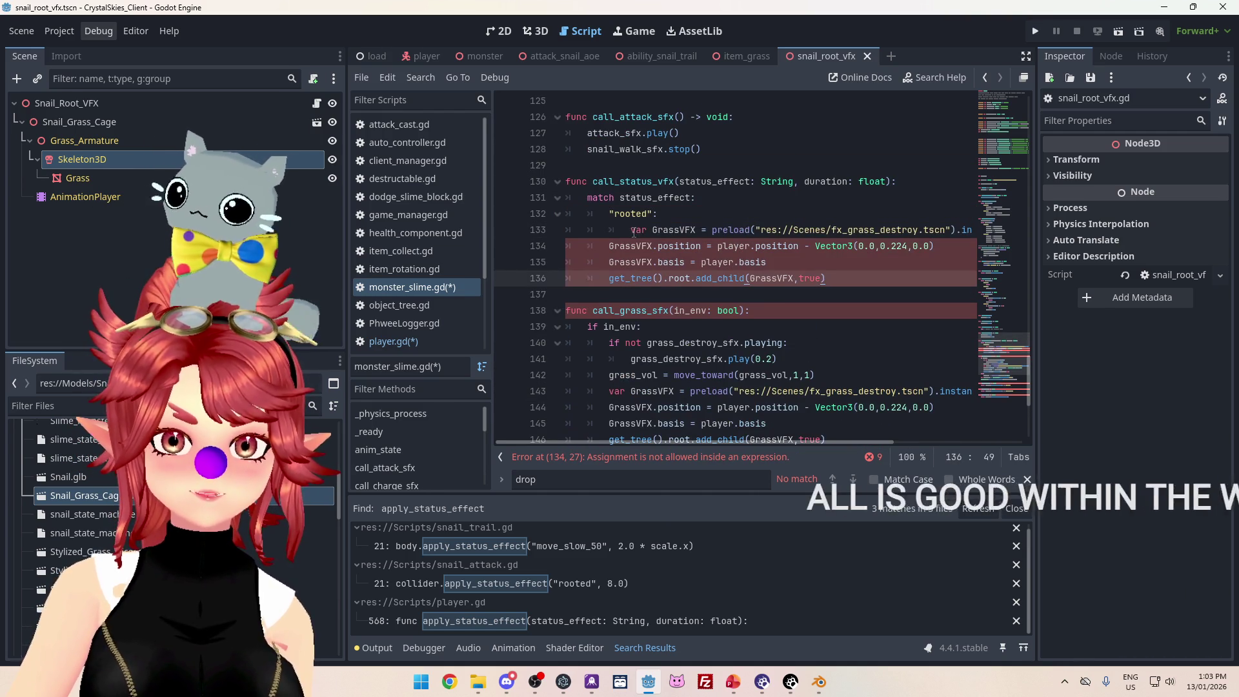
click(631, 230)
drag(607, 246, 826, 278)
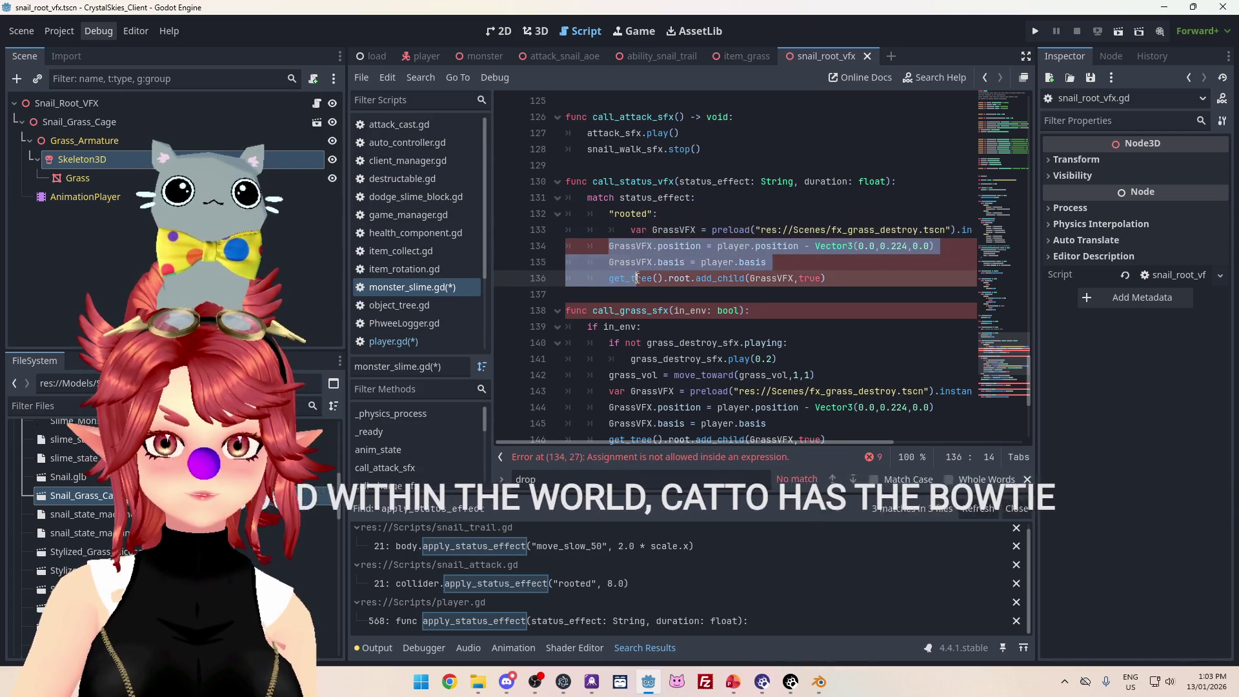
key(Tab)
- Rename the pasted GrassVFX variable to RootedVFX
click(655, 230)
drag(655, 230, 685, 233)
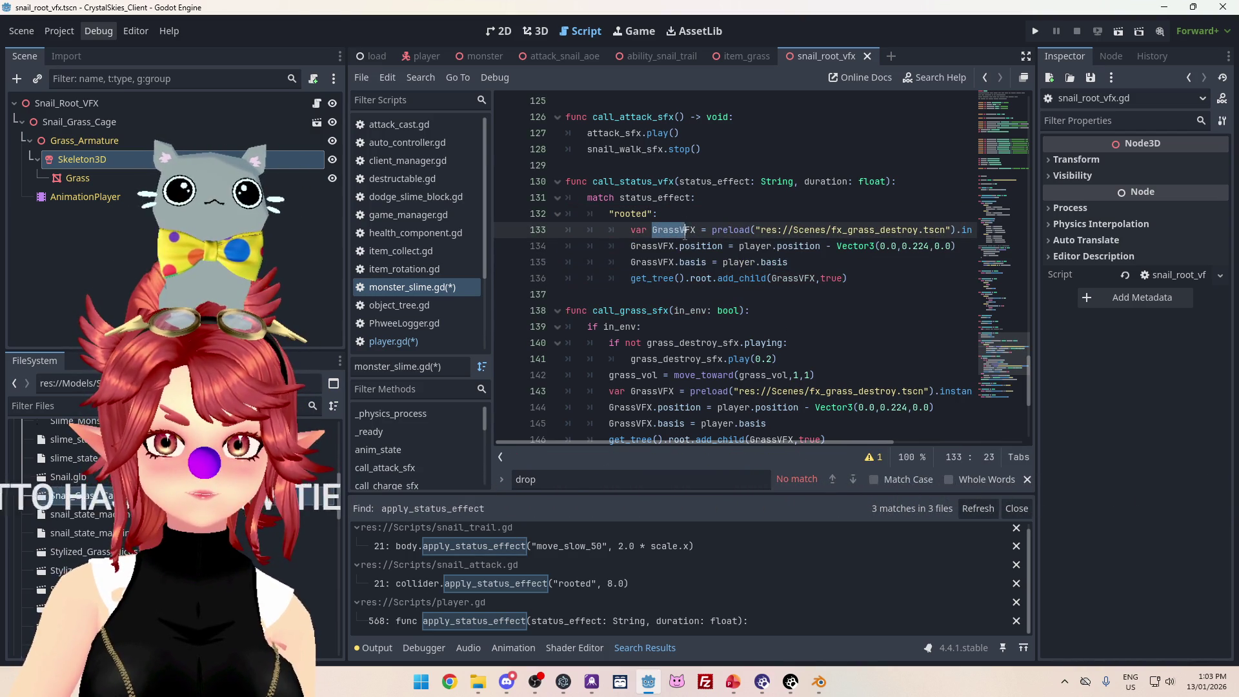
text(Rooted)
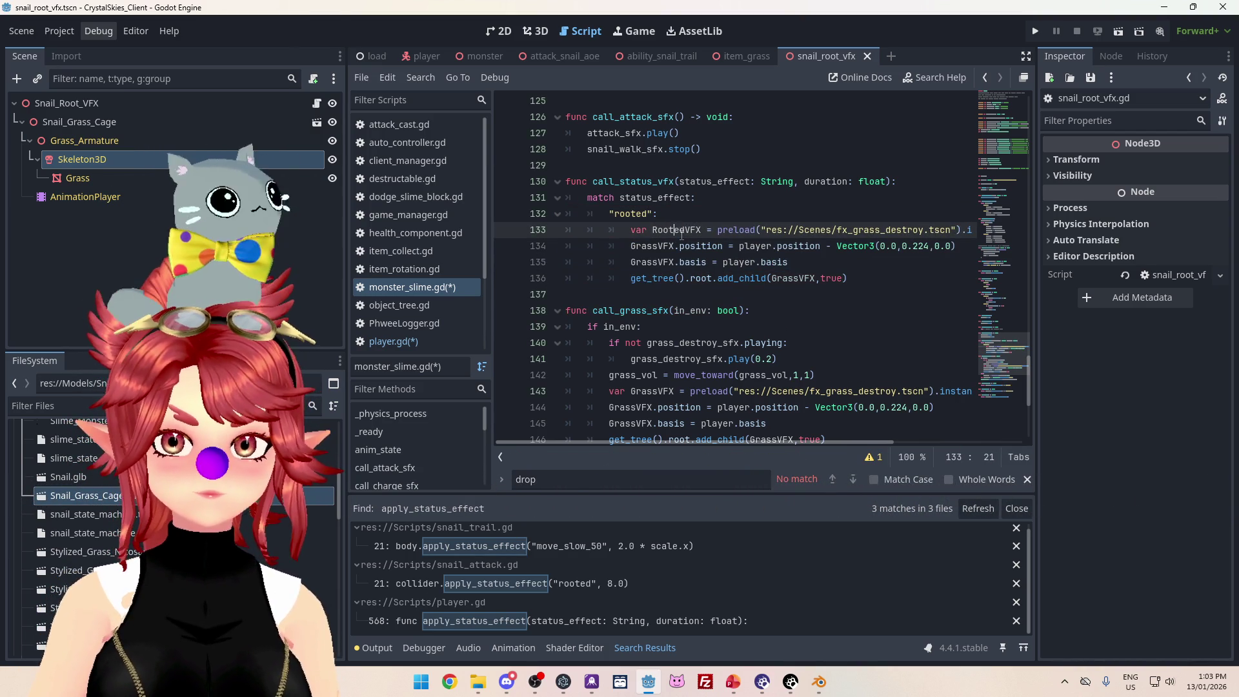
key(Left)
key(Left)
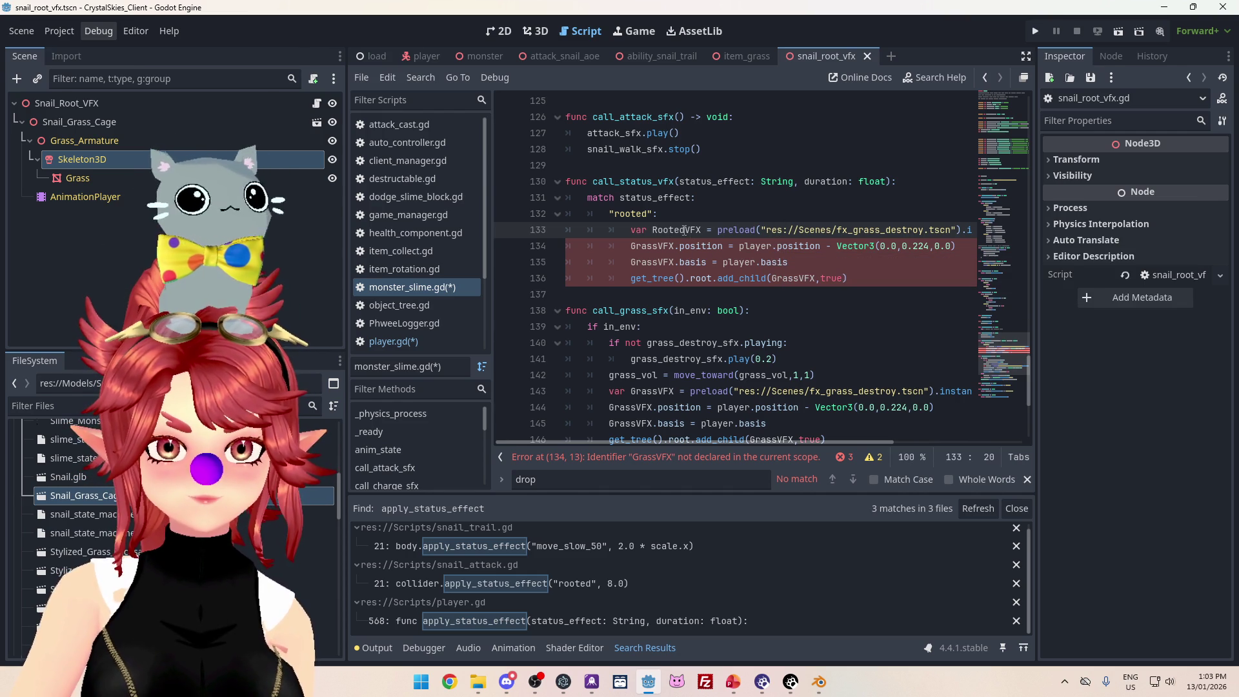
drag(691, 443, 766, 447)
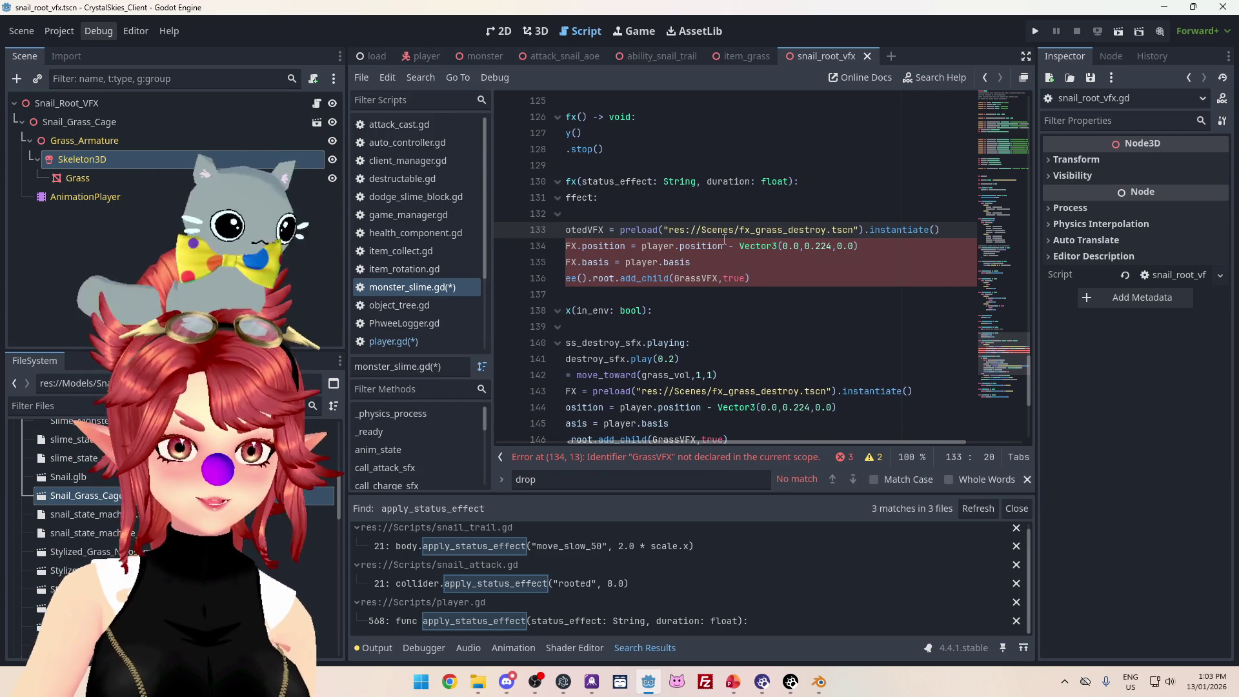
- Change RootedVFX's preload path to res://Scenes/snail_root_vfx.tscn
drag(739, 231, 828, 232)
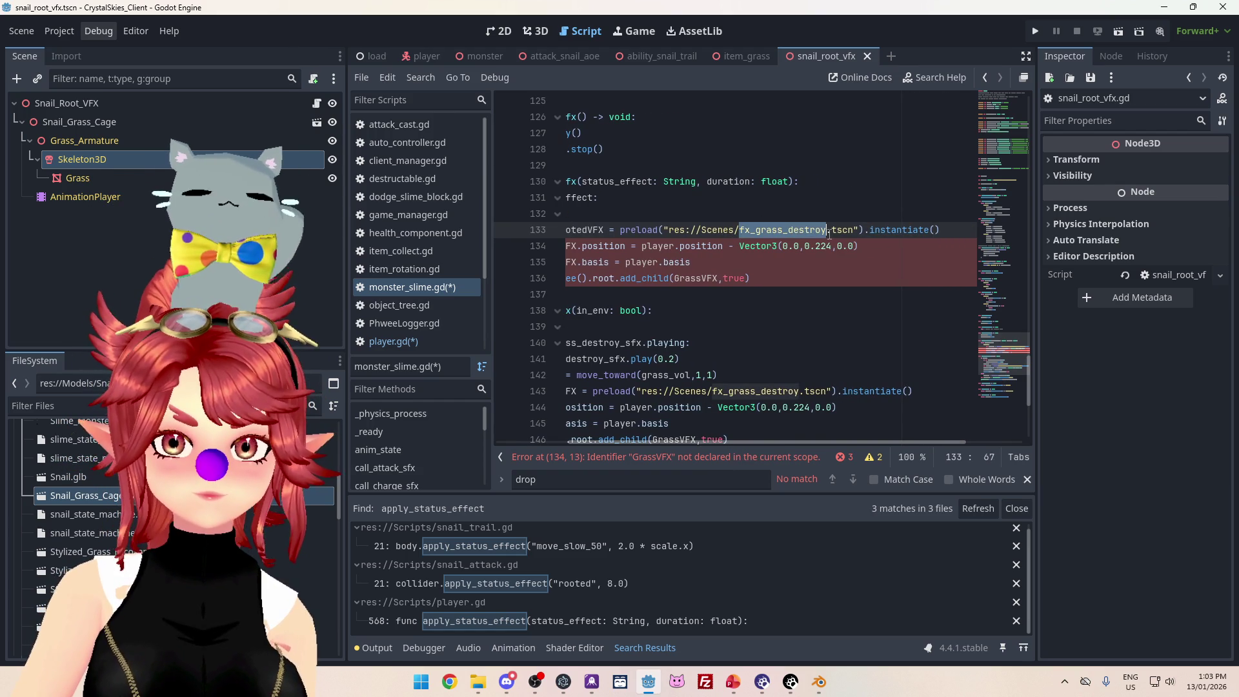
text(Snail_Gr)
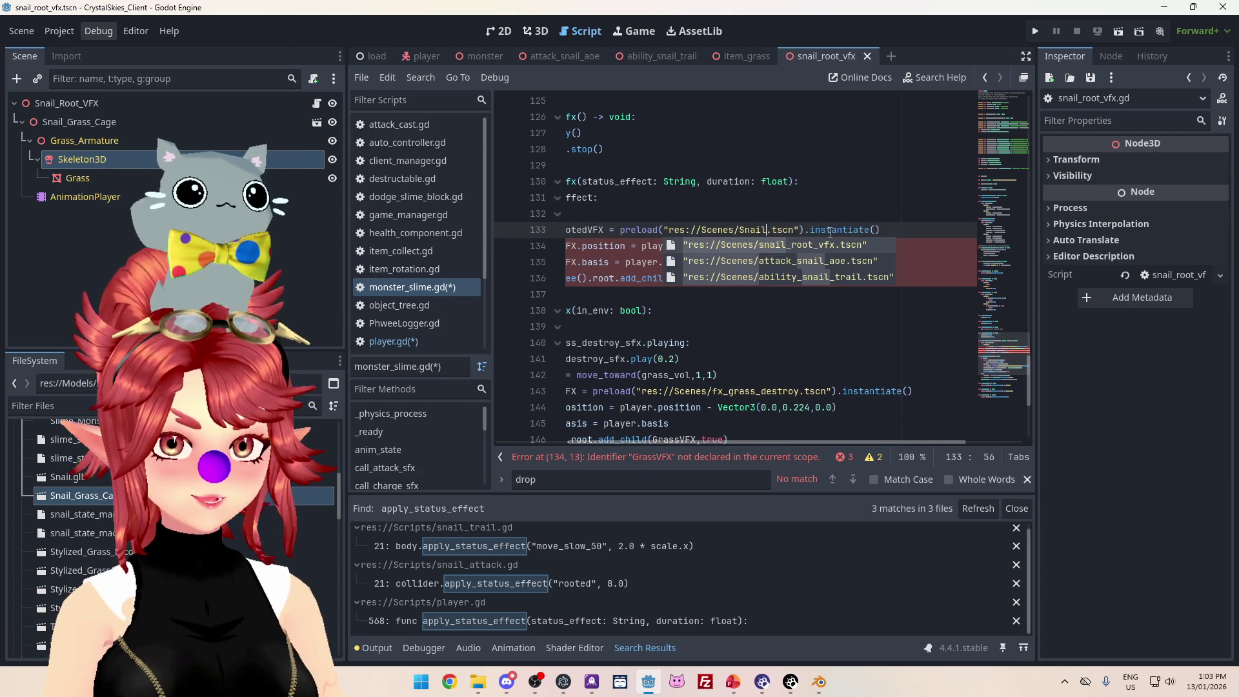
text(ass_)
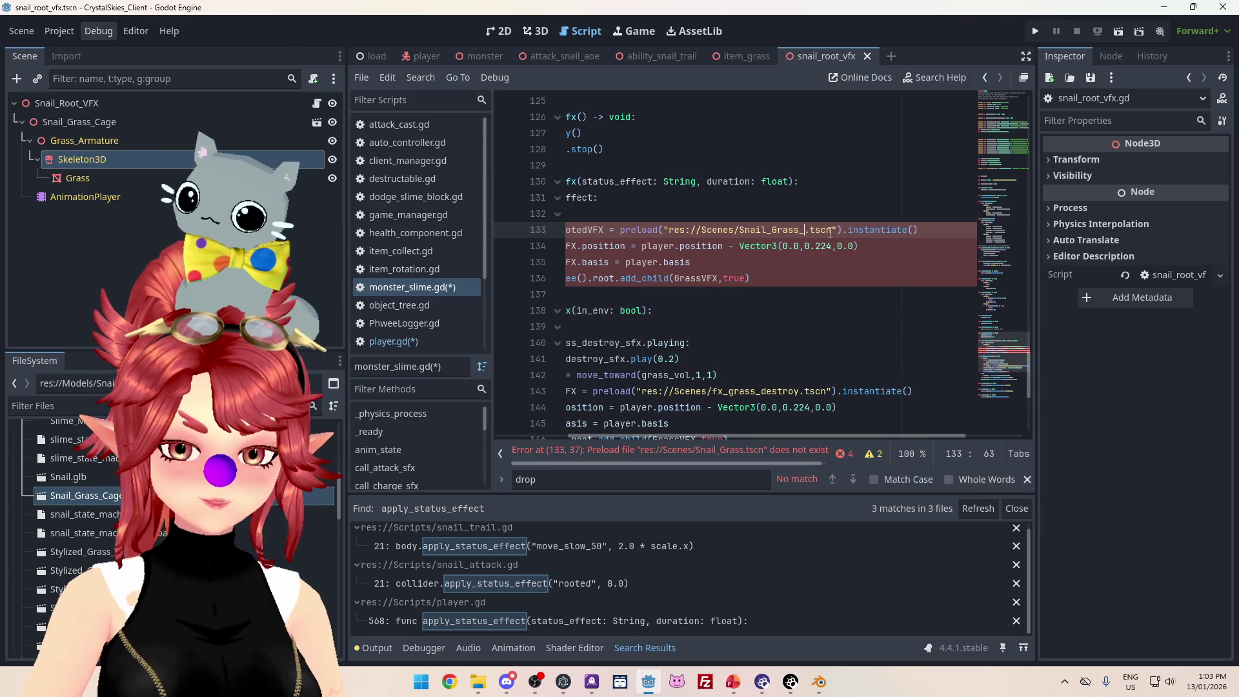
text(Cage)
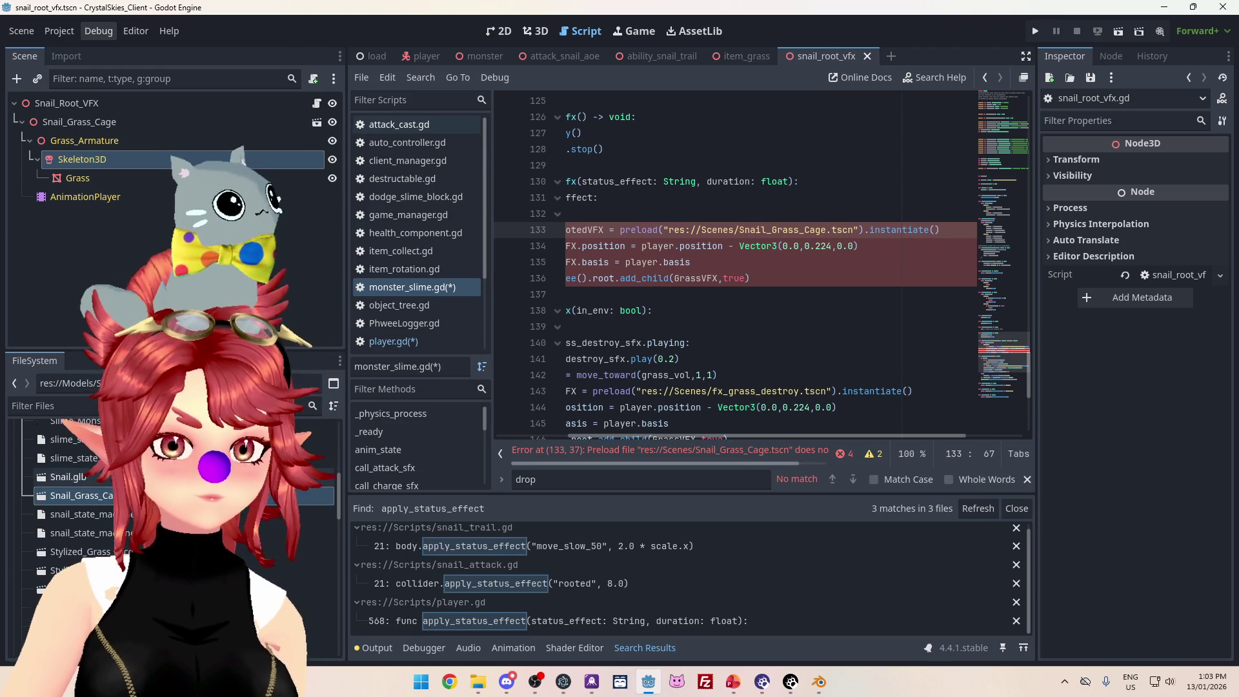
scroll(193, 510, up, 3)
scroll(71, 498, up, 10)
click(22, 563)
scroll(50, 548, down, 5)
scroll(54, 495, down, 10)
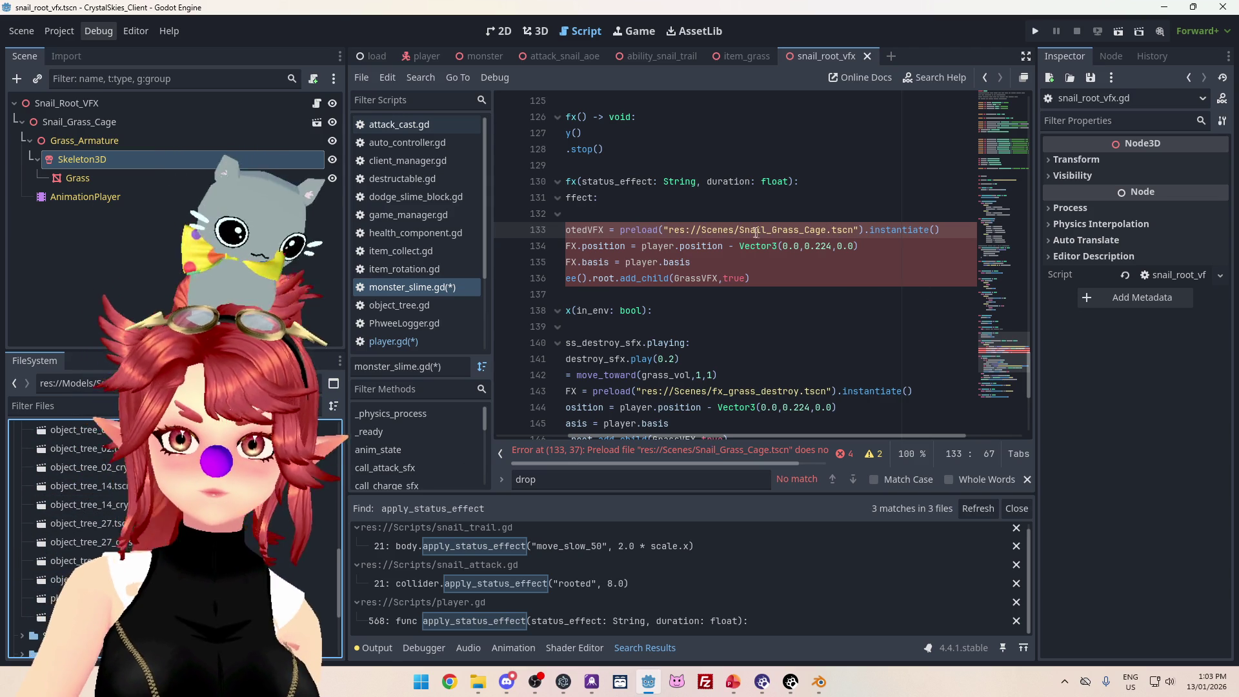
drag(740, 231, 829, 236)
text(snail_root)
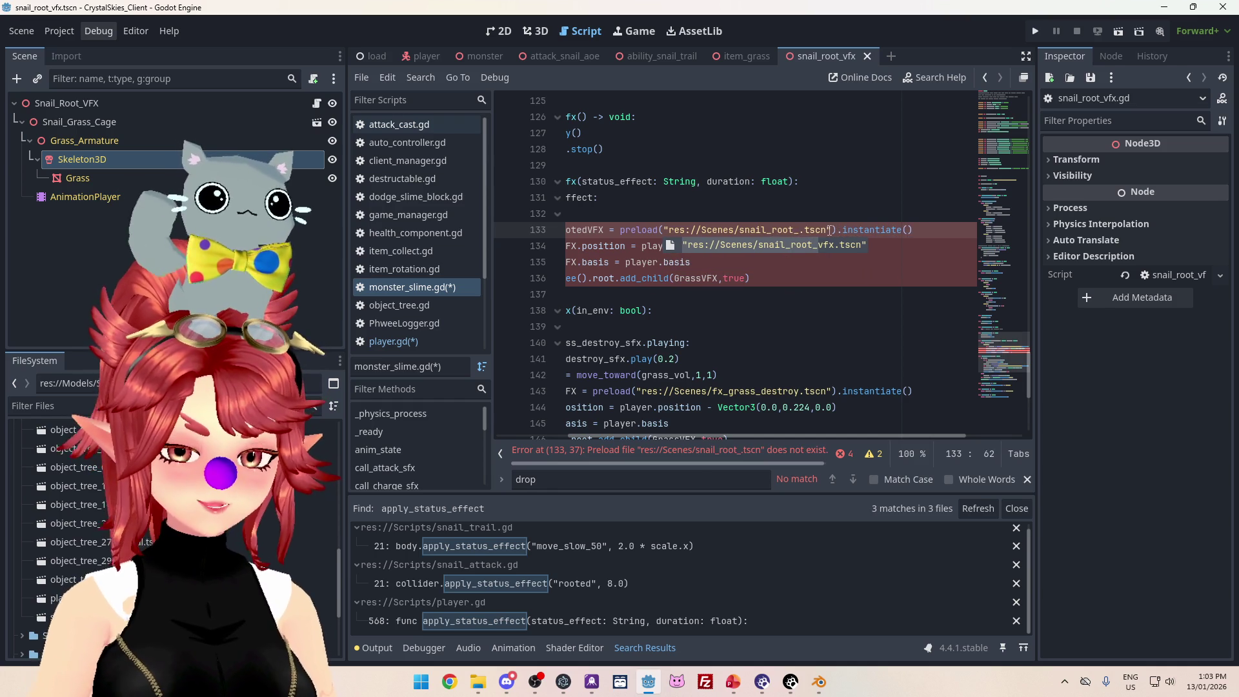
text(_vfx)
click(678, 295)
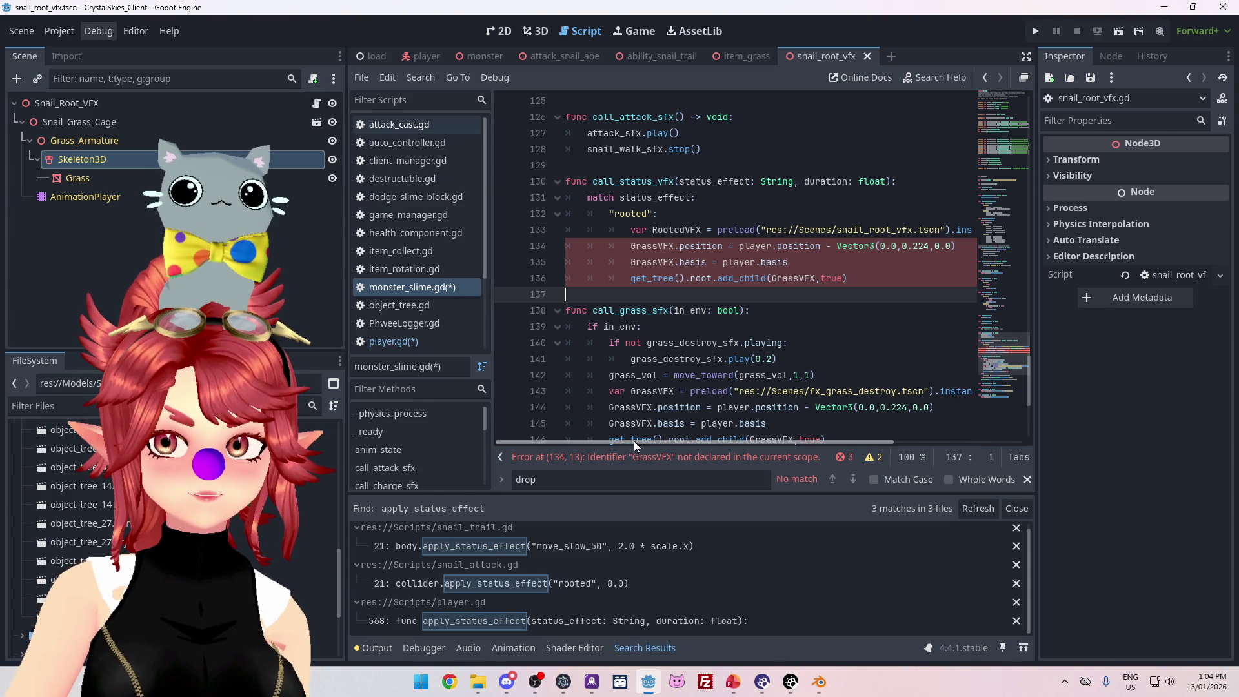
- Make player.position.x the first Vector3 value in line 134's position
mouse_move(634, 440)
mouse_down()
mouse_move(677, 434)
mouse_move(610, 432)
mouse_move(673, 426)
mouse_up()
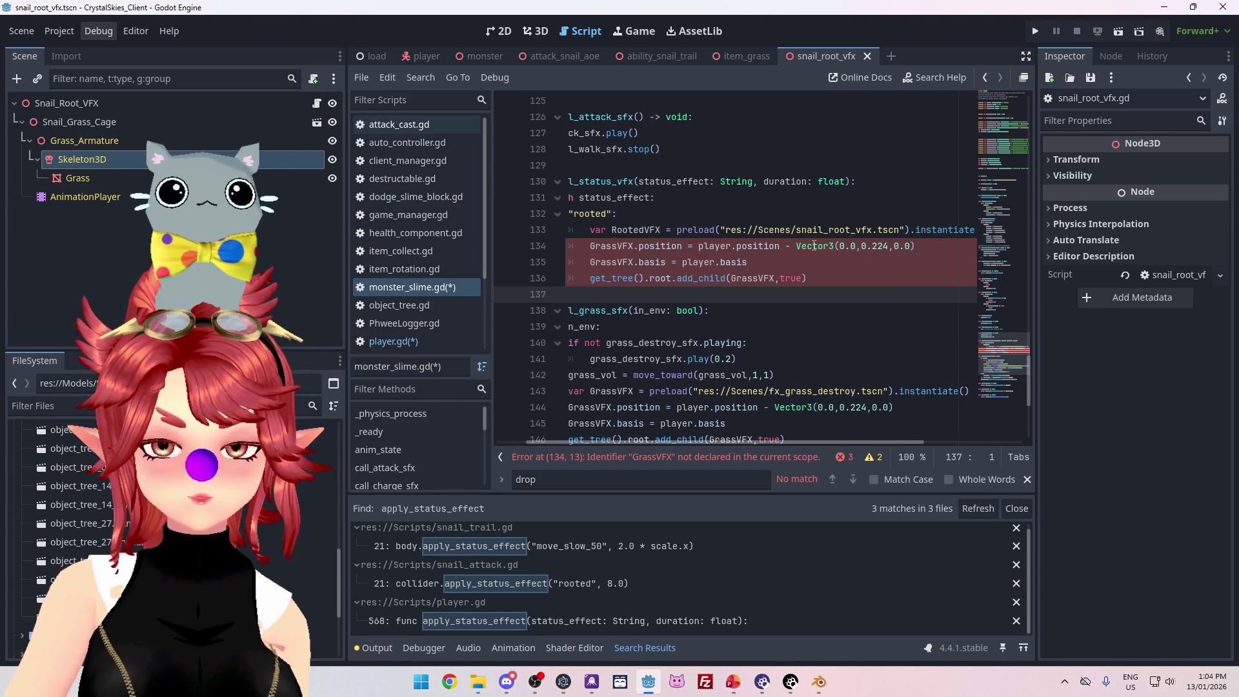
drag(916, 247, 786, 250)
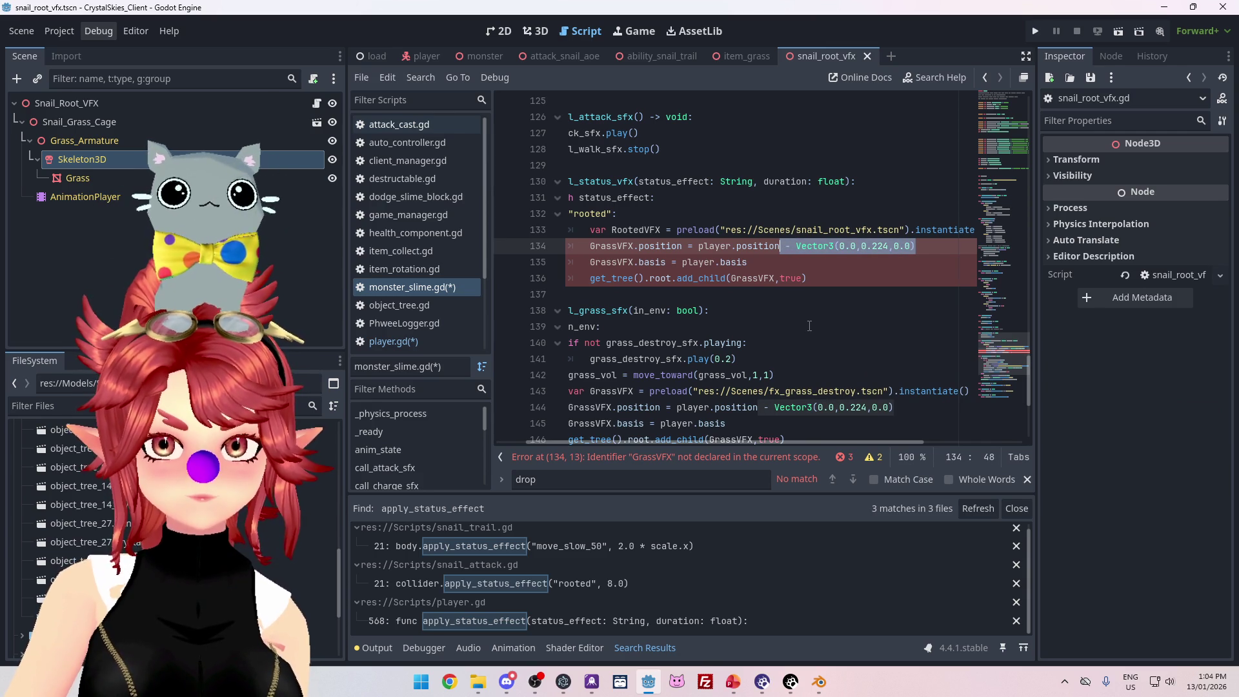
click(889, 231)
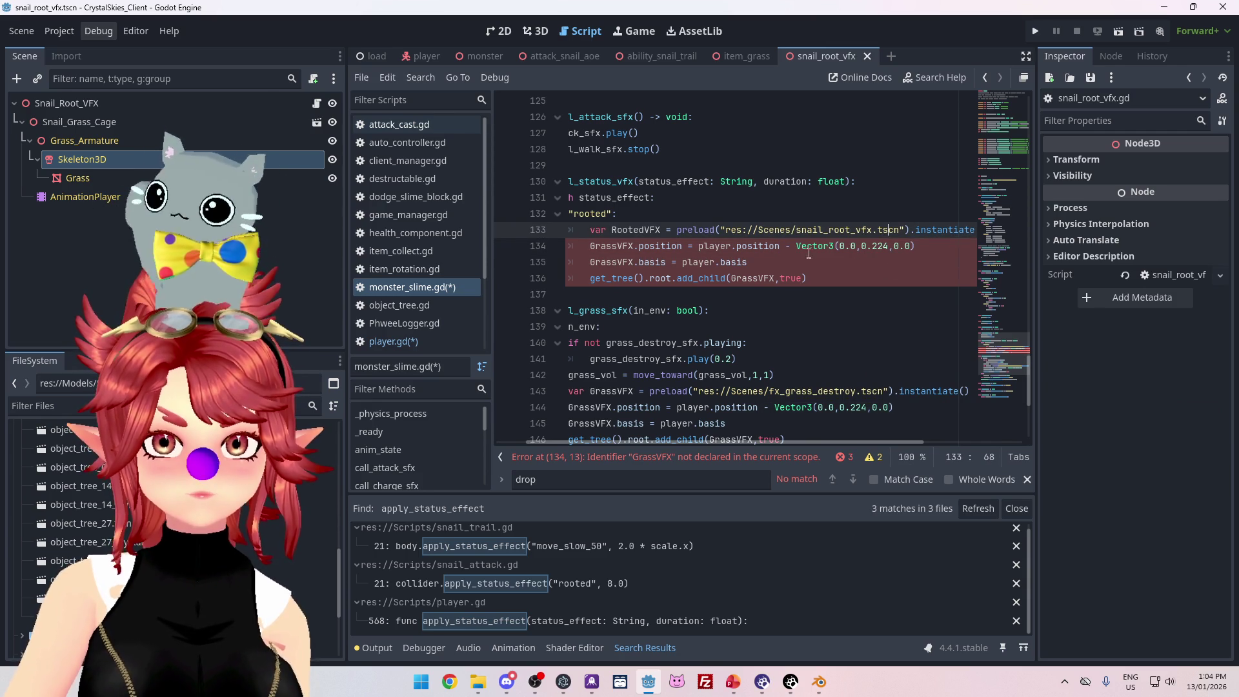
drag(798, 246, 699, 248)
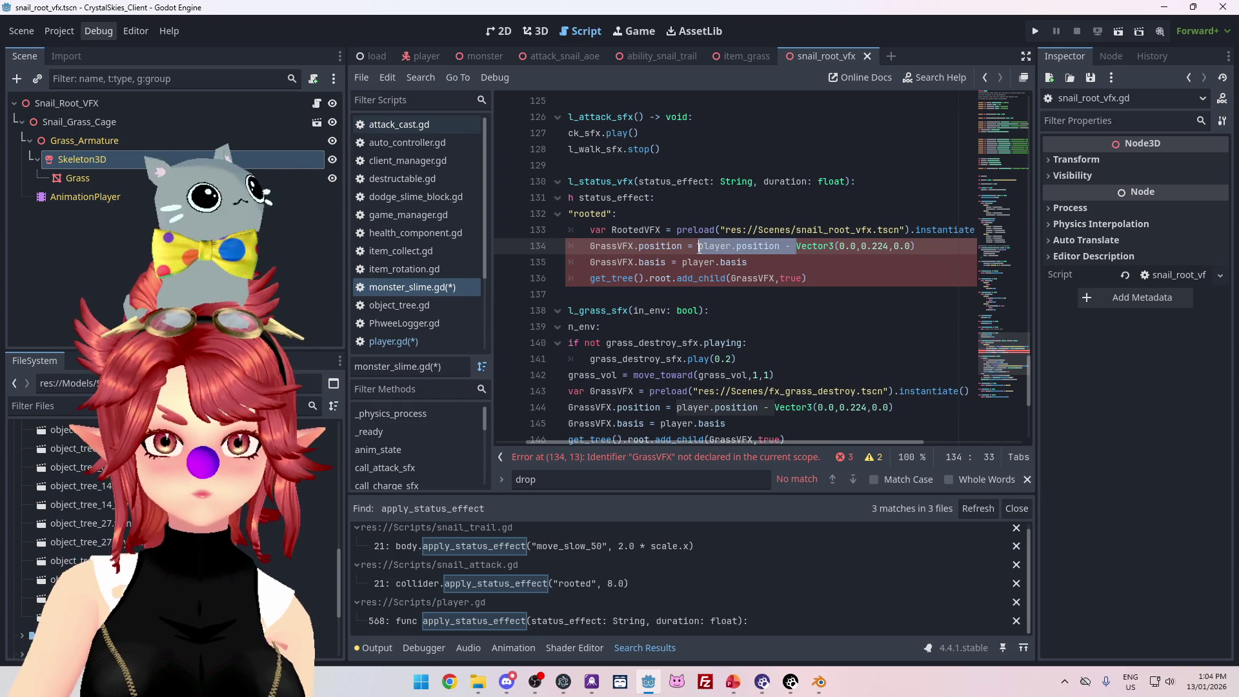
click(718, 247)
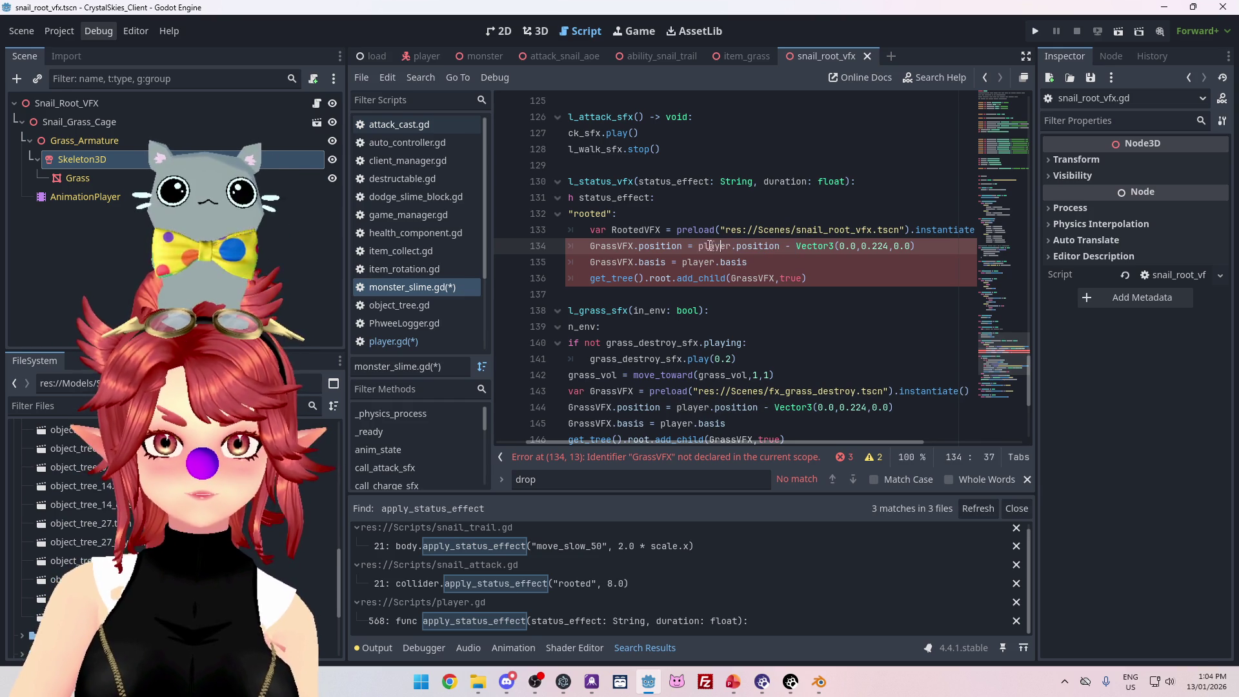
drag(703, 247, 857, 246)
key(ctrl+c)
key(ctrl+v)
text(.)
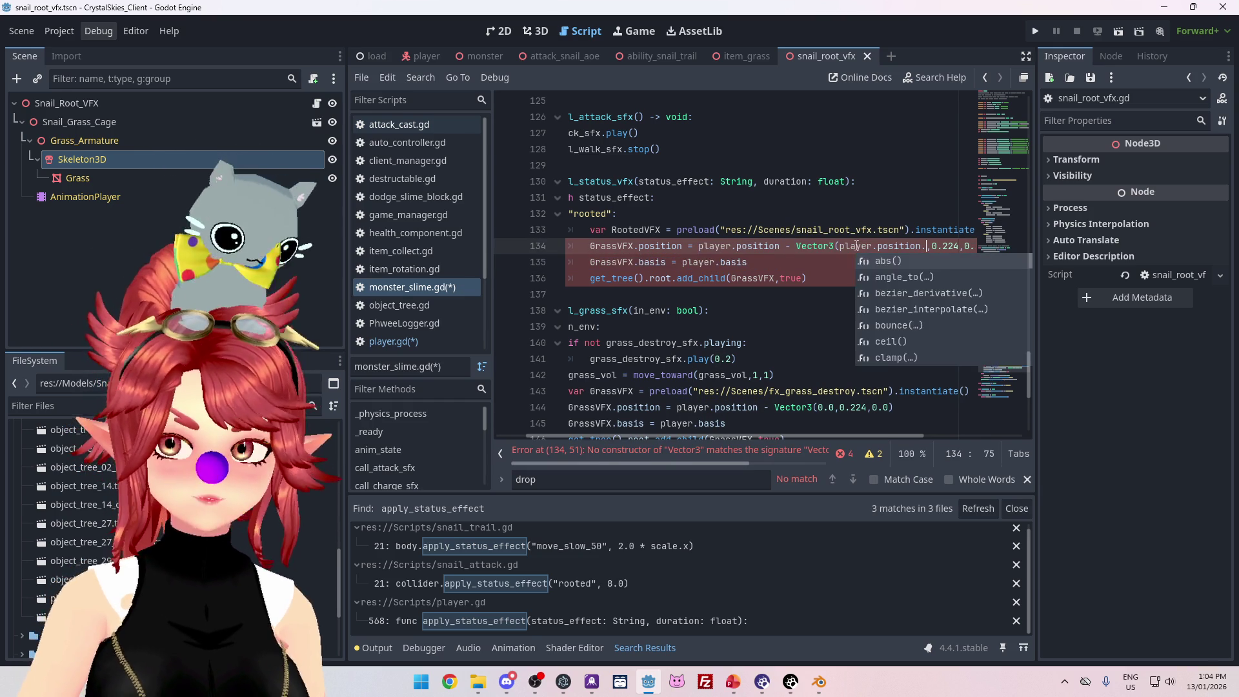
text(x)
- Set the Vector3's height to 0 and third value to player.position.z, removing the subtraction
drag(734, 445, 827, 445)
drag(895, 246, 875, 246)
key(ctrl+v)
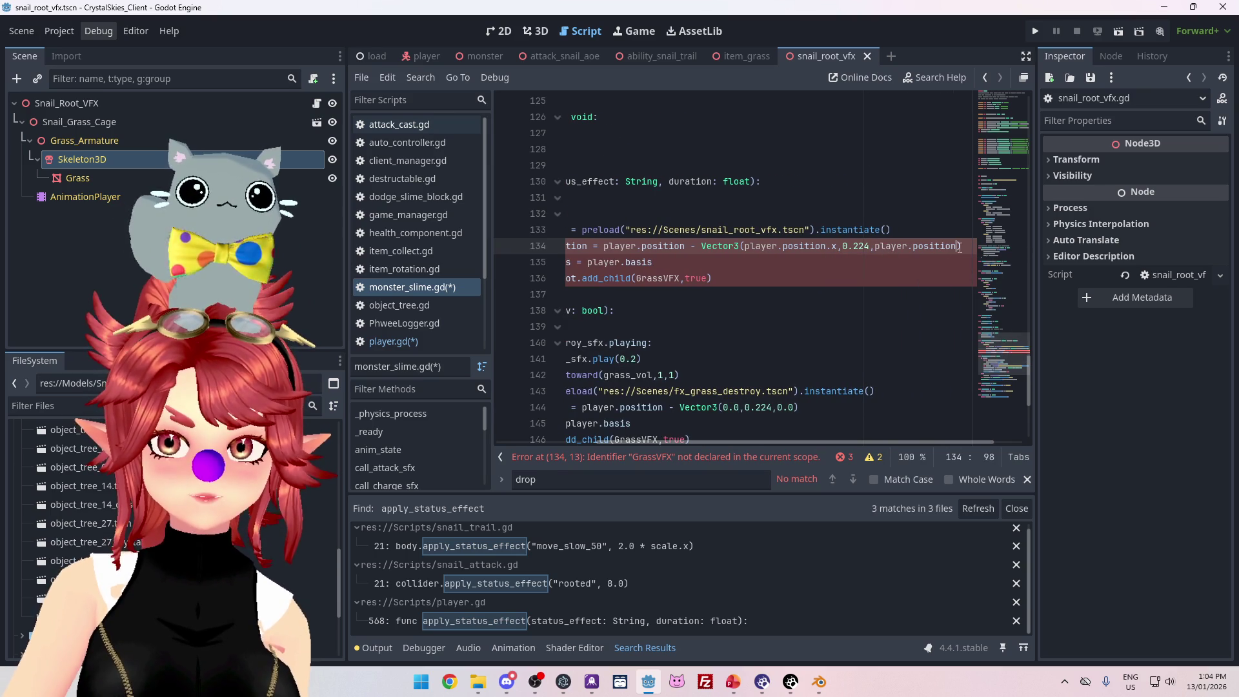
text(.z)
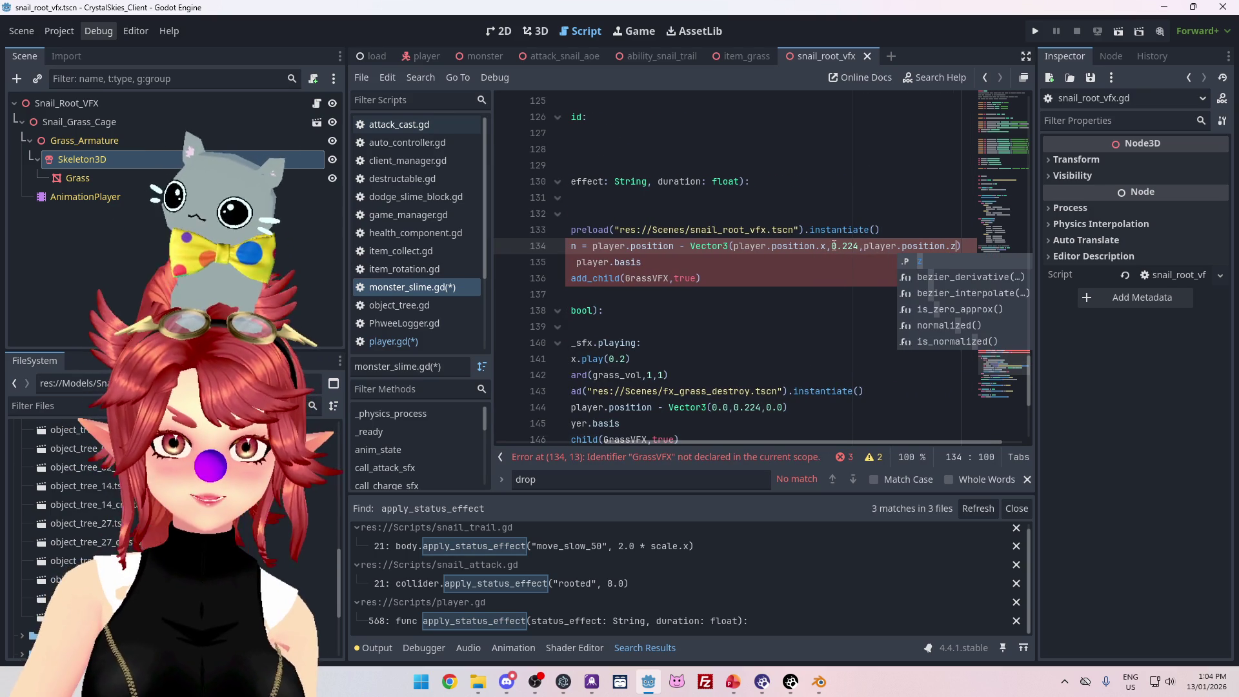
drag(832, 246, 860, 246)
text(0)
drag(690, 246, 594, 246)
key(BackSpace)
drag(695, 440, 602, 439)
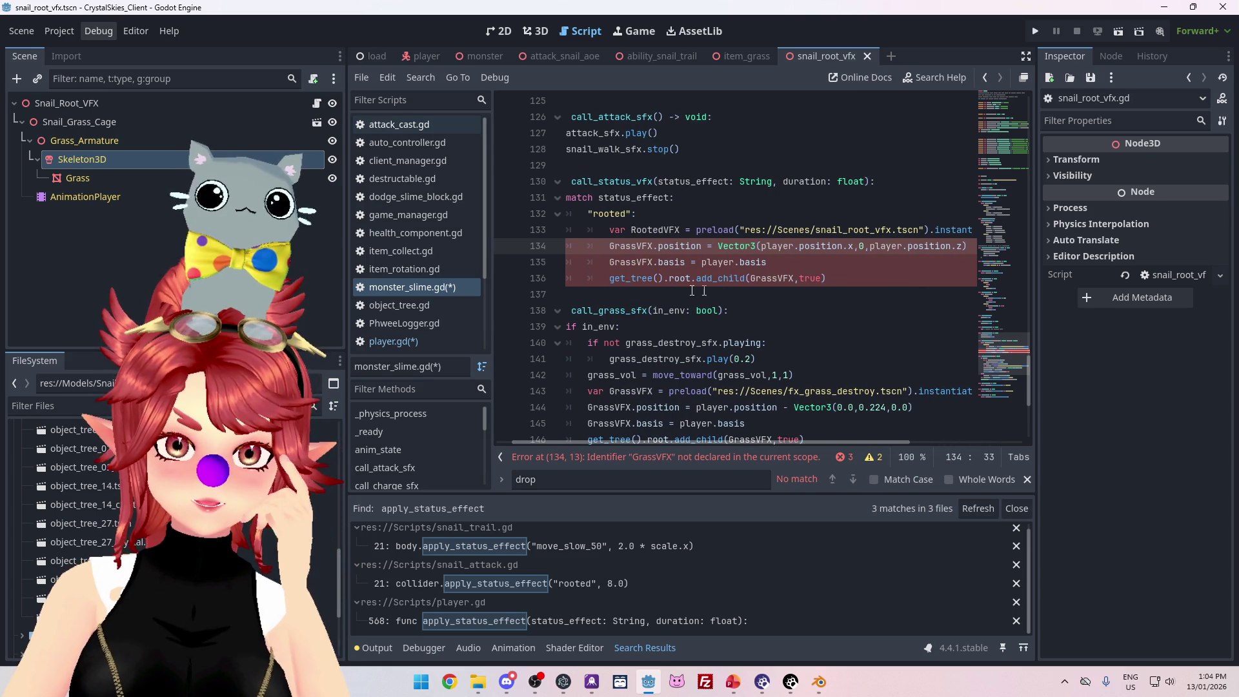
- Replace the remaining GrassVFX references with RootedVFX and delete the basis assignment line
drag(631, 230, 681, 230)
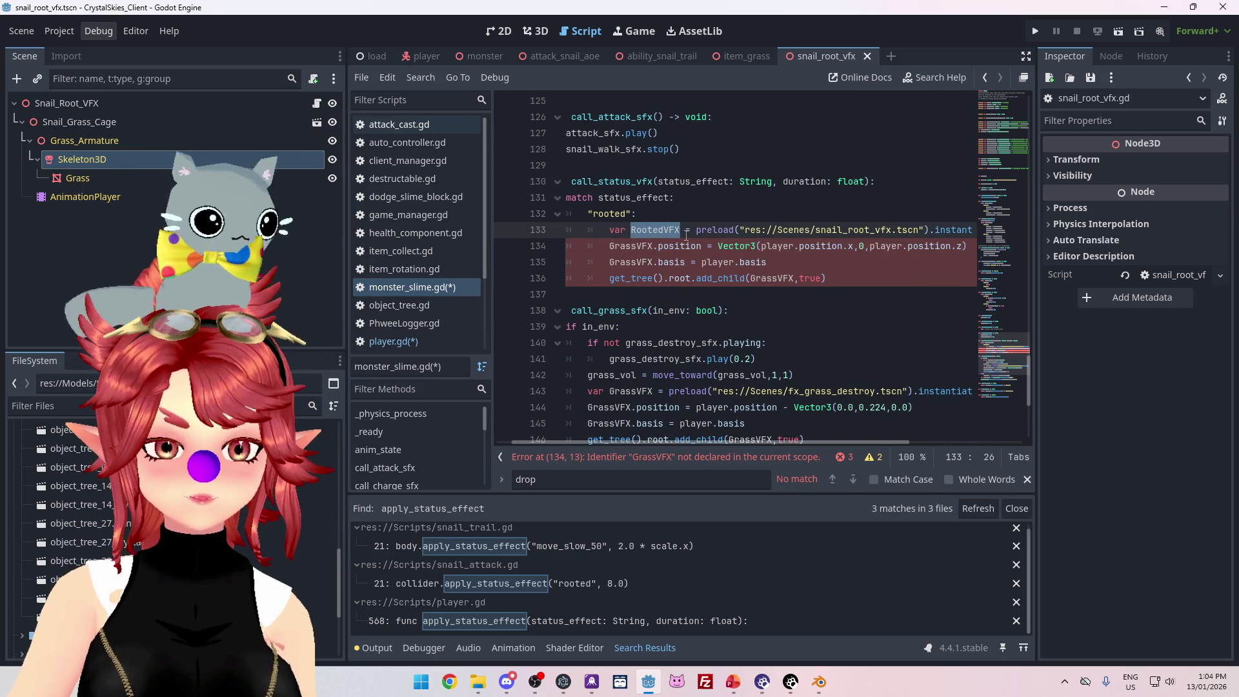
drag(610, 246, 654, 250)
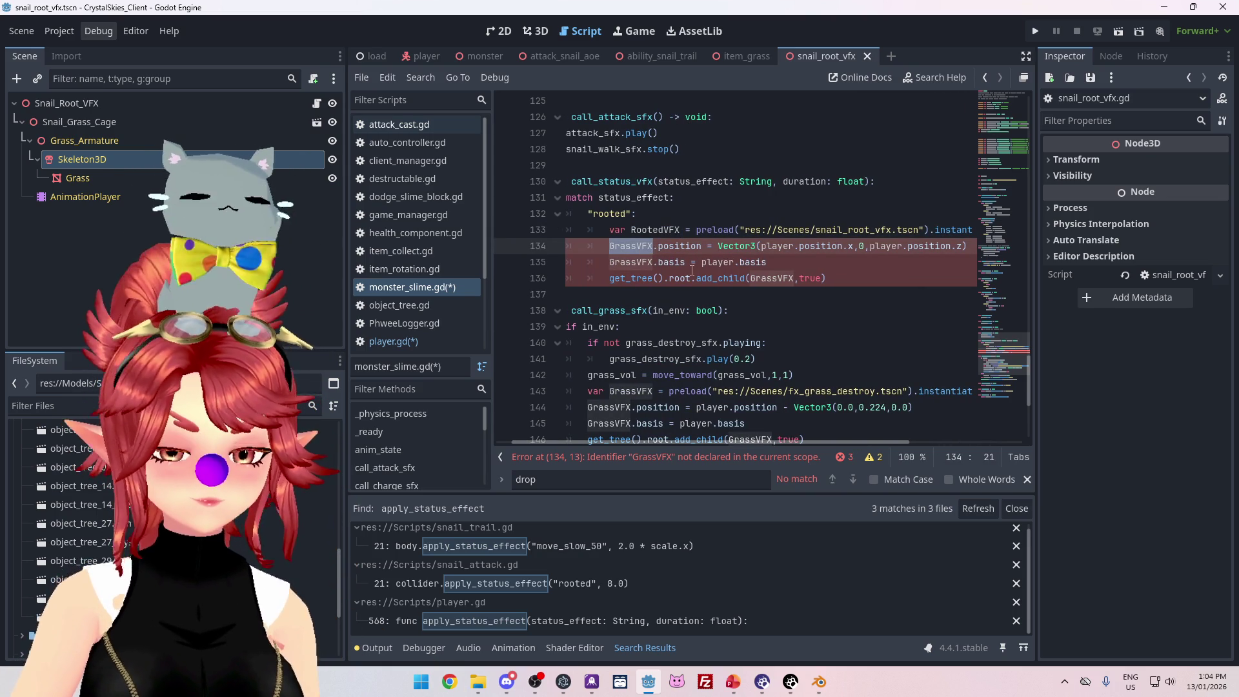
key(ctrl+d)
key(ctrl+d)
key(ctrl+v)
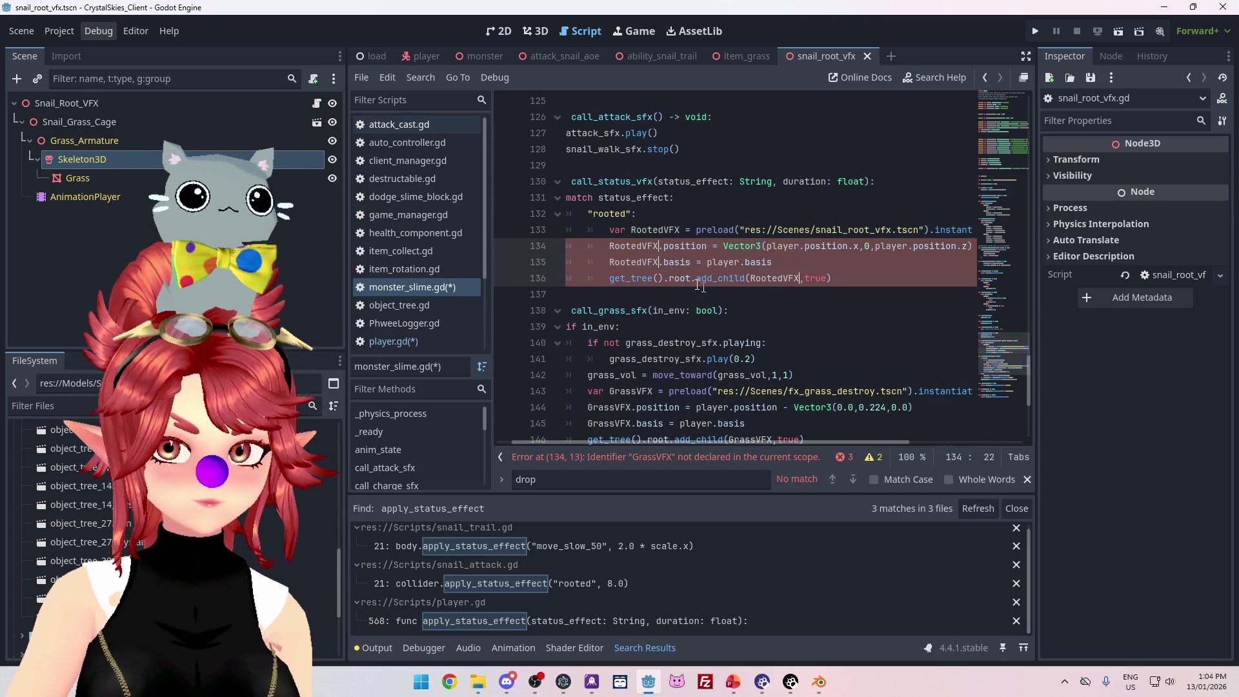
click(788, 269)
key(shift+Home)
key(shift+Home)
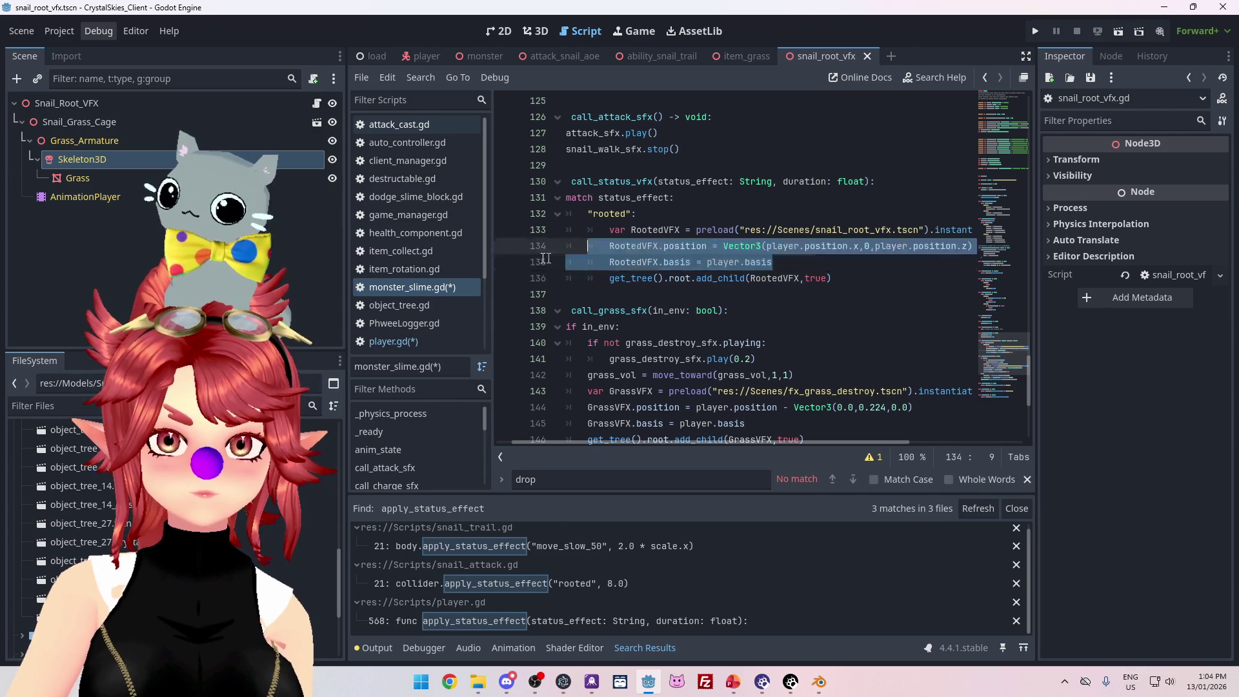
key(BackSpace)
key(BackSpace)
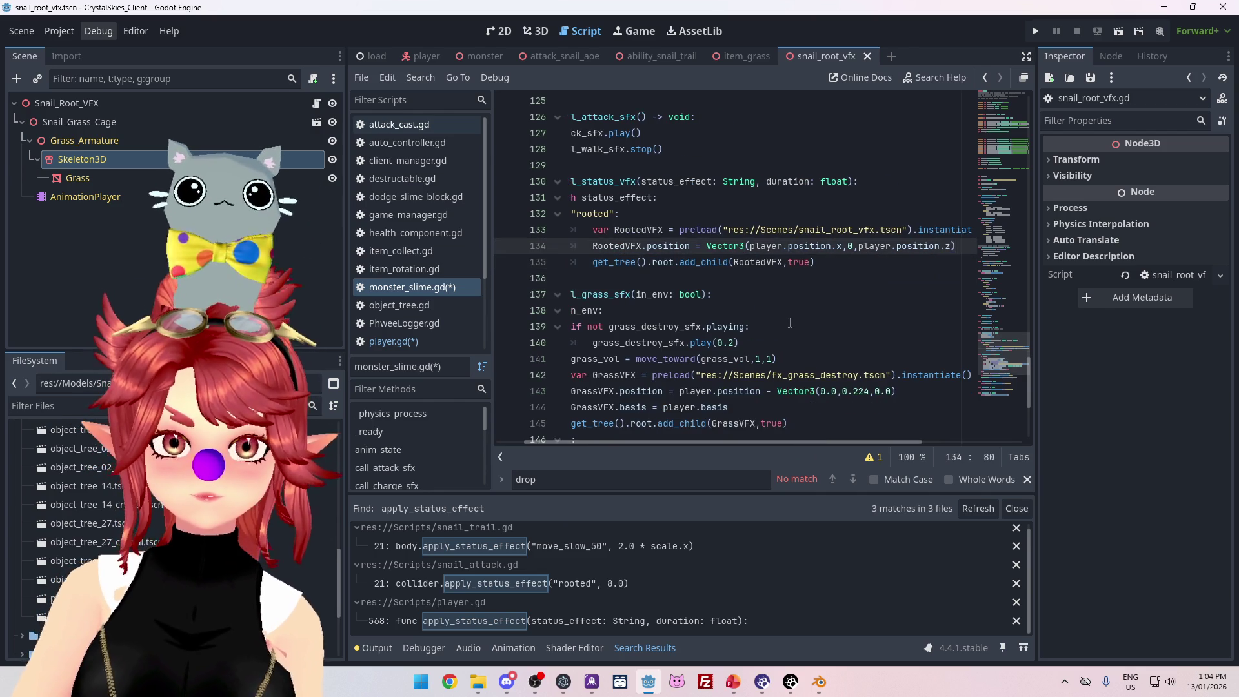
- Save the edited script with Ctrl+S
click(829, 326)
key(ctrl+s)
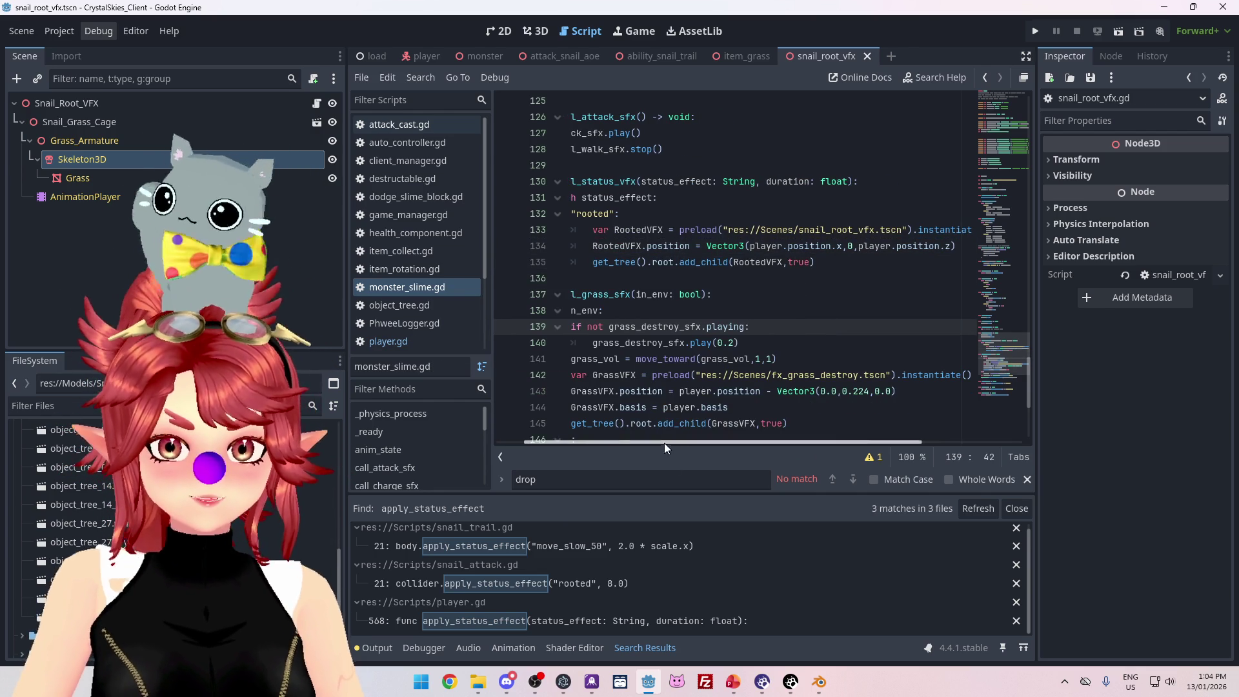
click(450, 682)
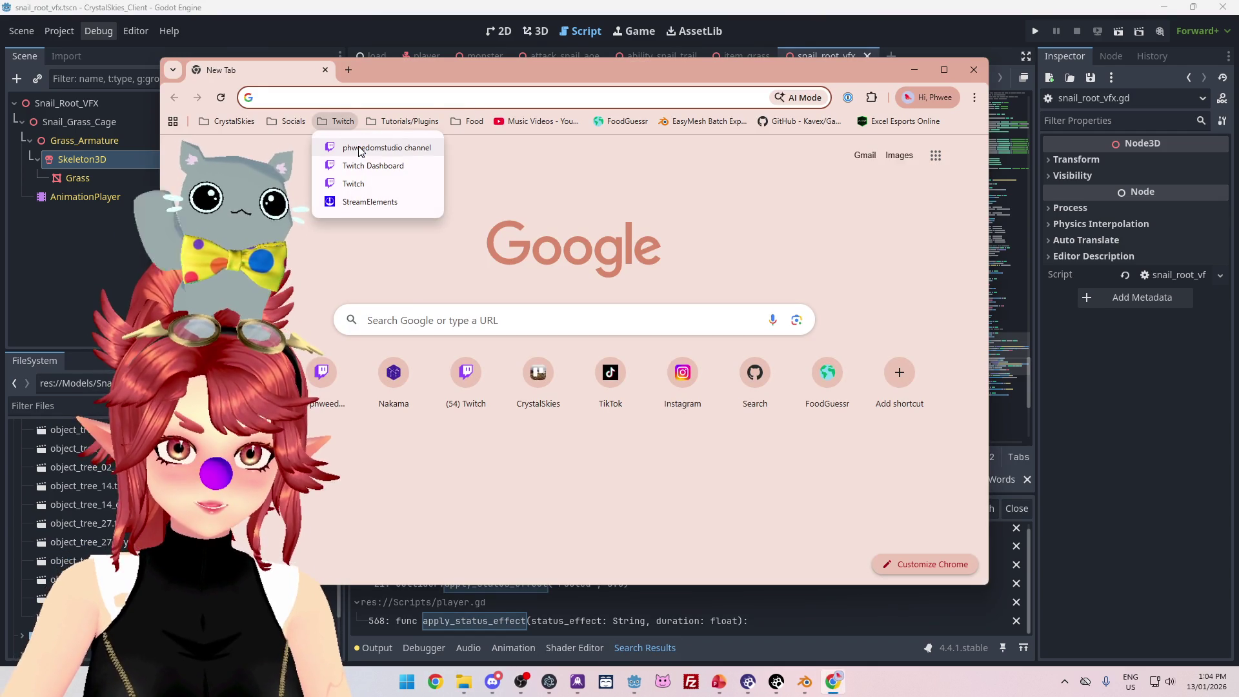
- Open a Twitch channel from the bookmarks, then switch to another live developer's stream
click(360, 148)
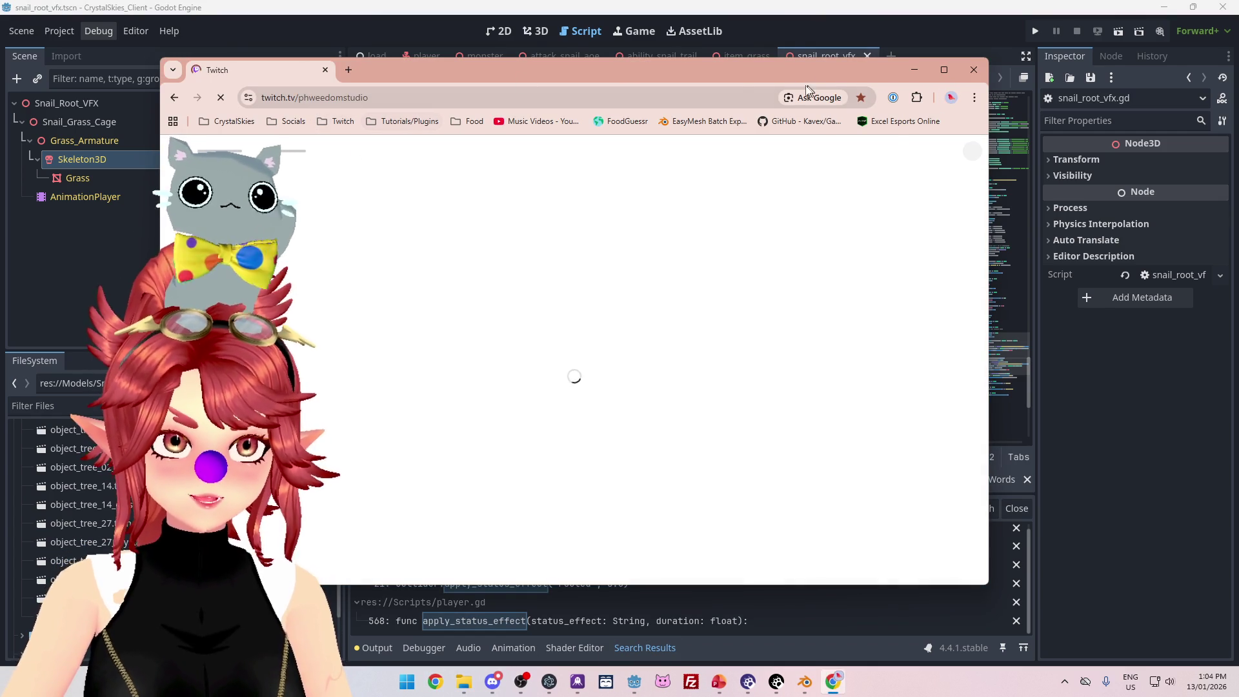
drag(840, 65, 872, 67)
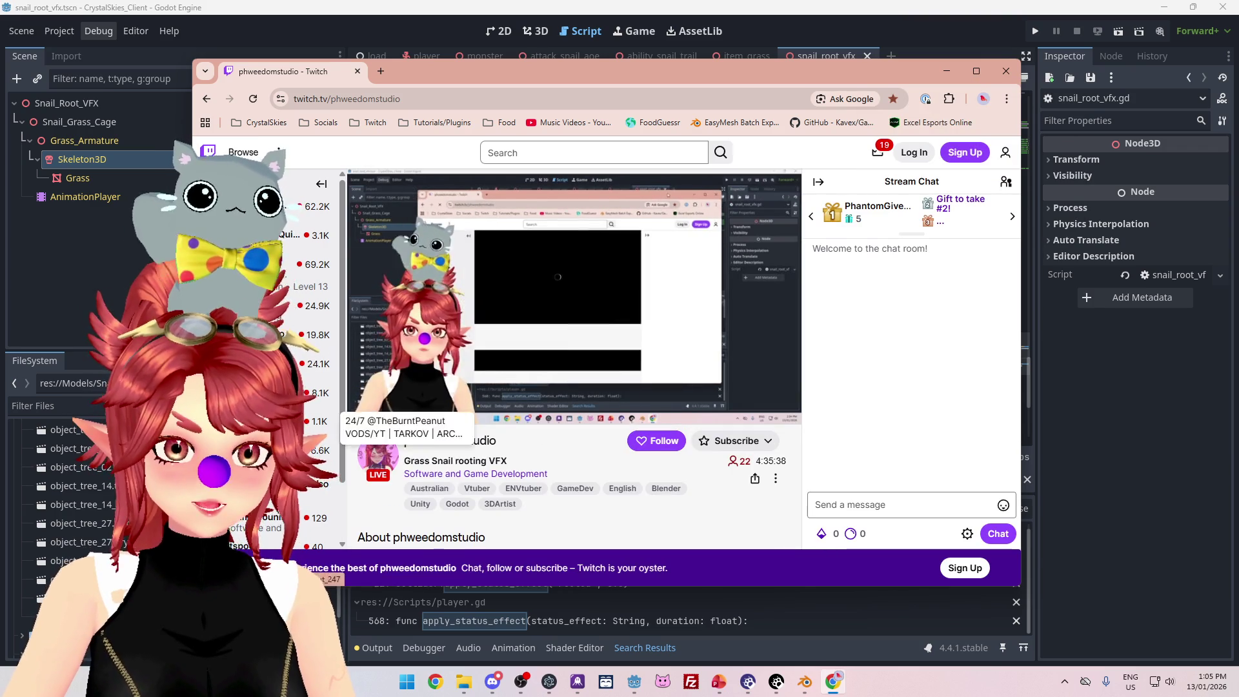
scroll(267, 517, down, 1)
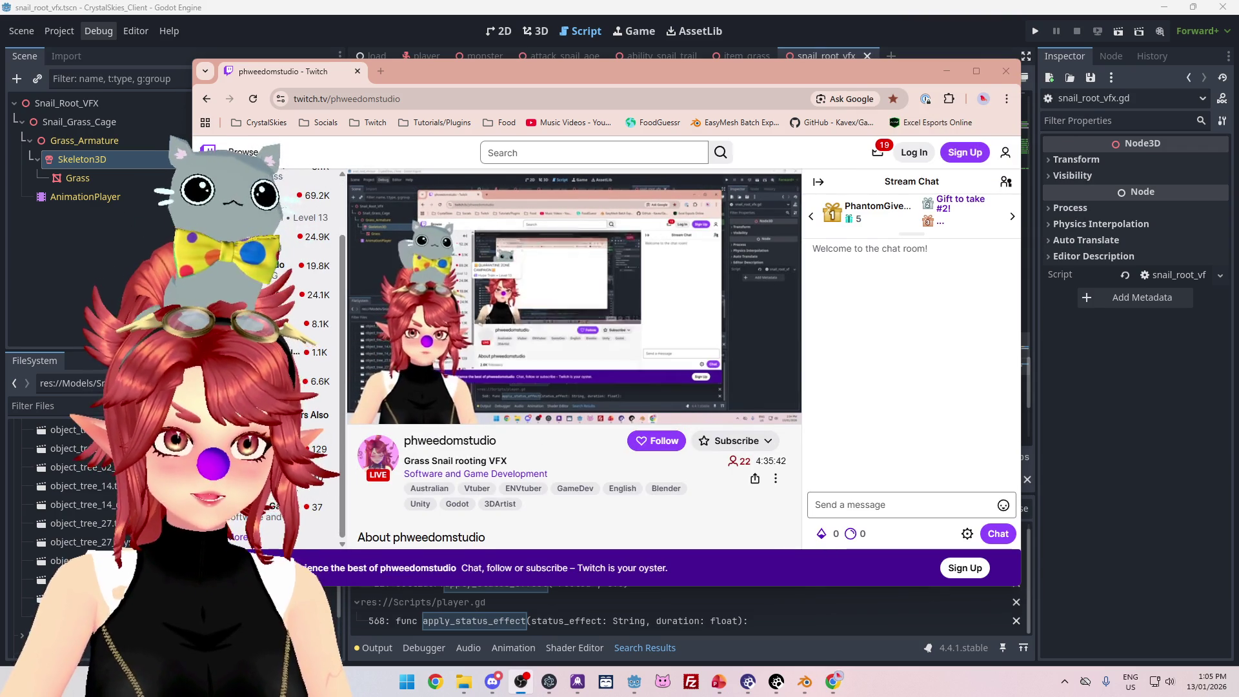
click(284, 510)
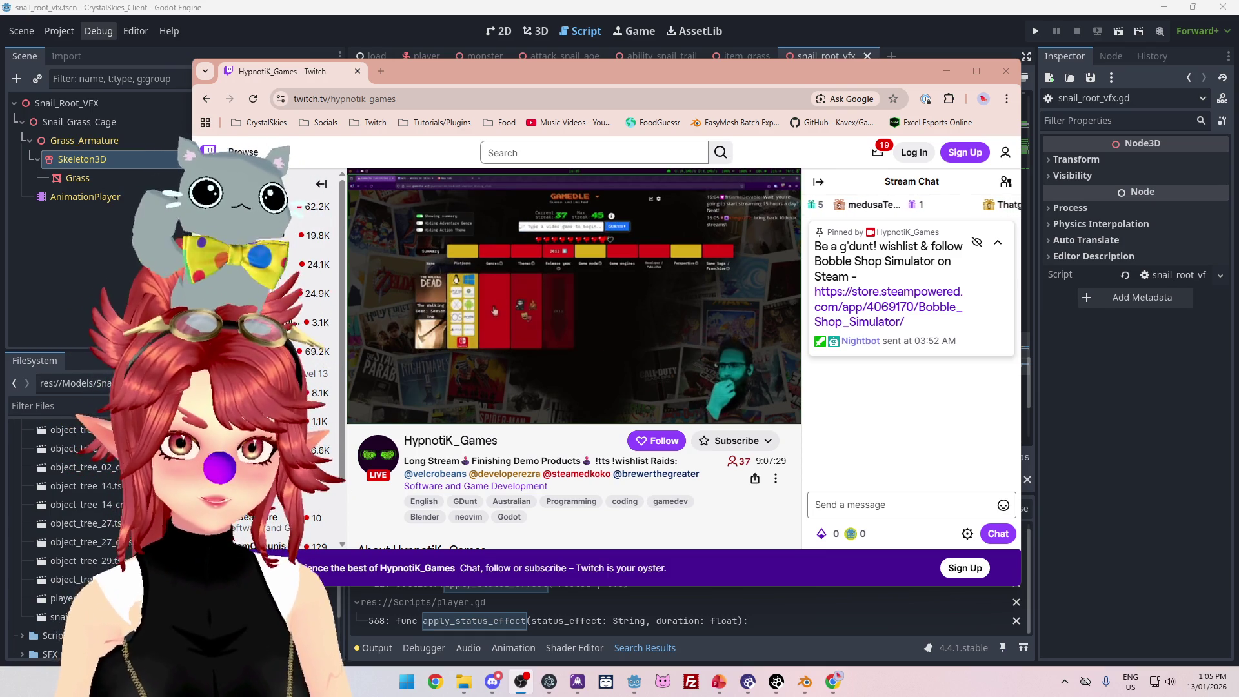
drag(330, 98, 396, 98)
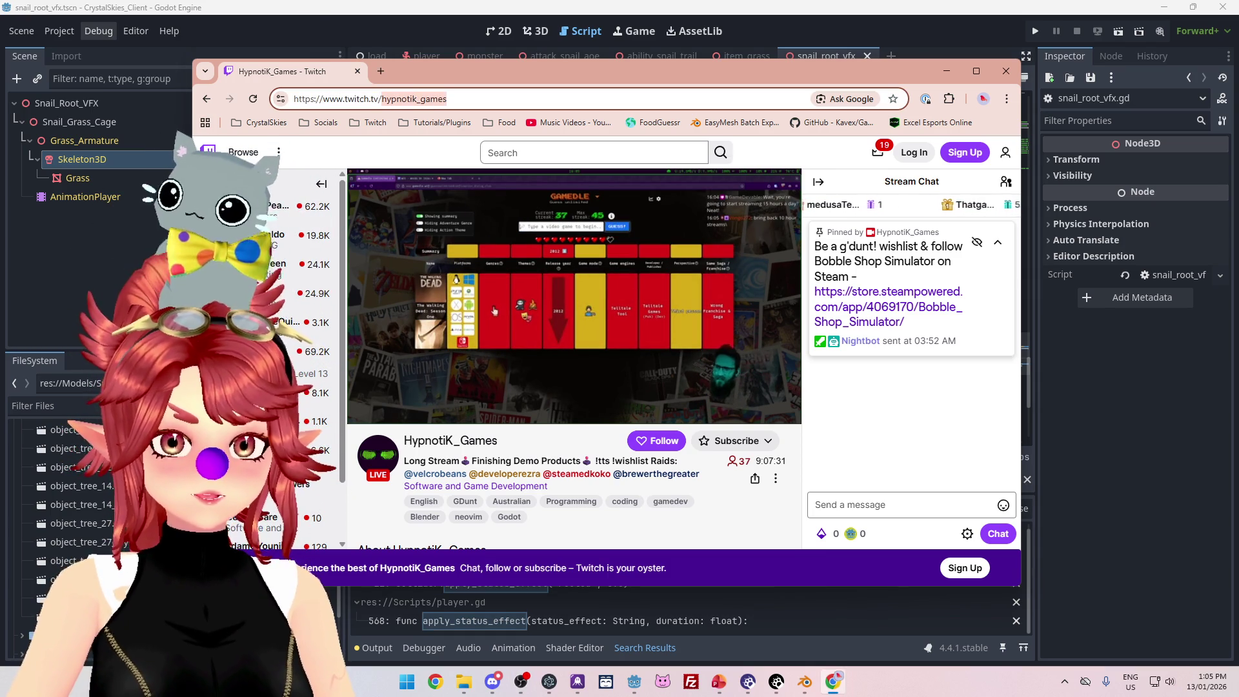
key(alt+Tab)
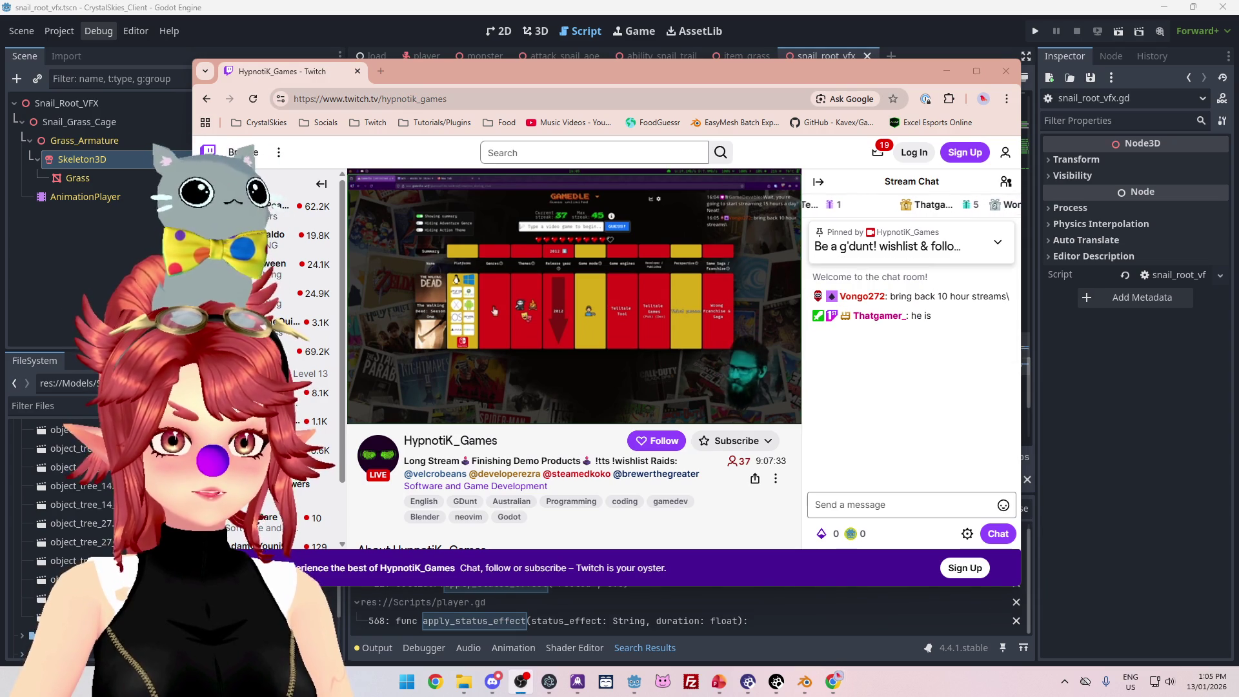